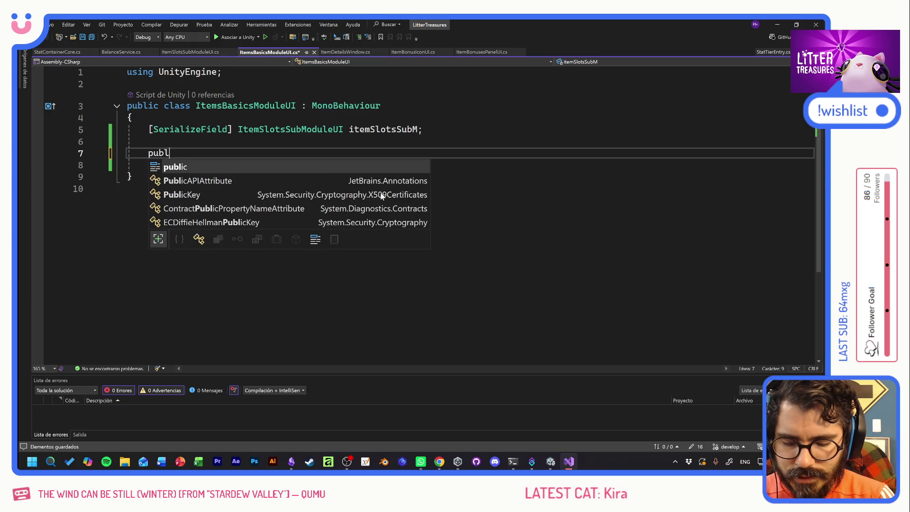
Add a public void Setup(ItemData _itemData) method with an opening brace to ItemsBasicsModuleUI
text(up()
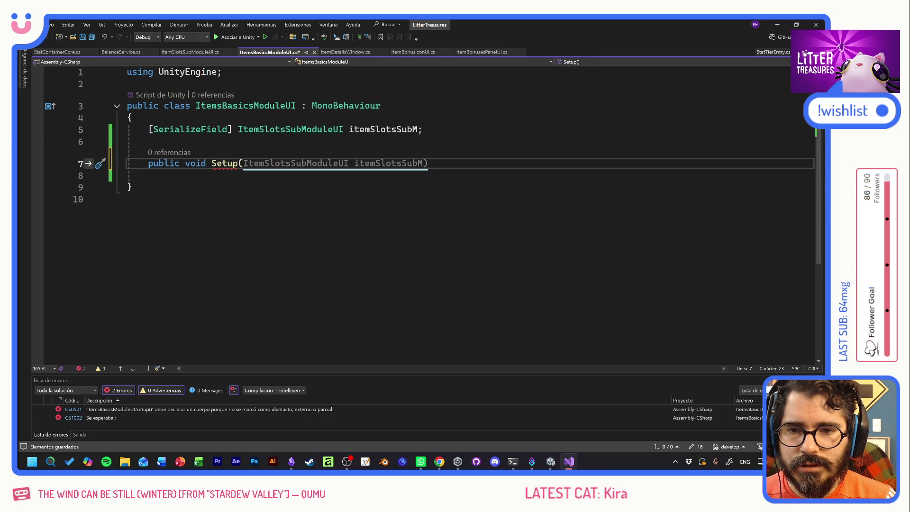
text(ItemData)
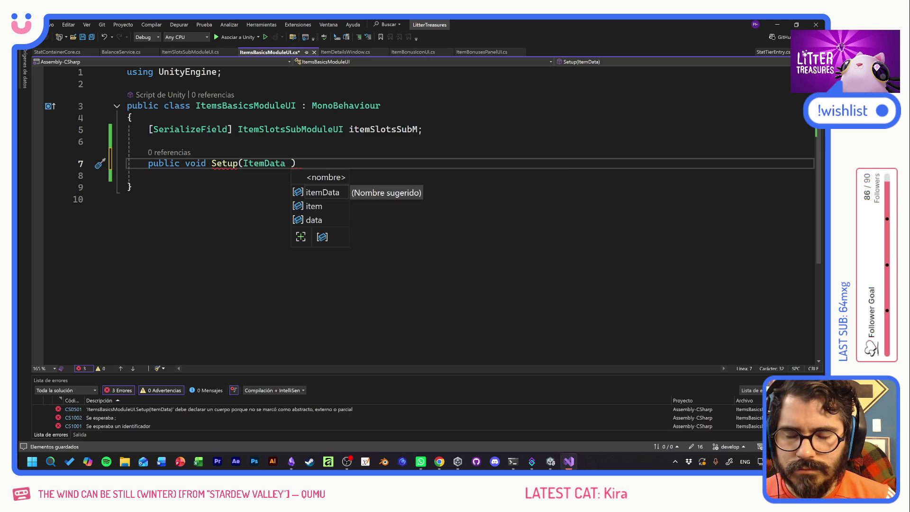
text(_data)
key(Left)
key(Left)
text(item)
key(Delete)
text(D)
key(Right)
key(End)
text({)
key(Return)
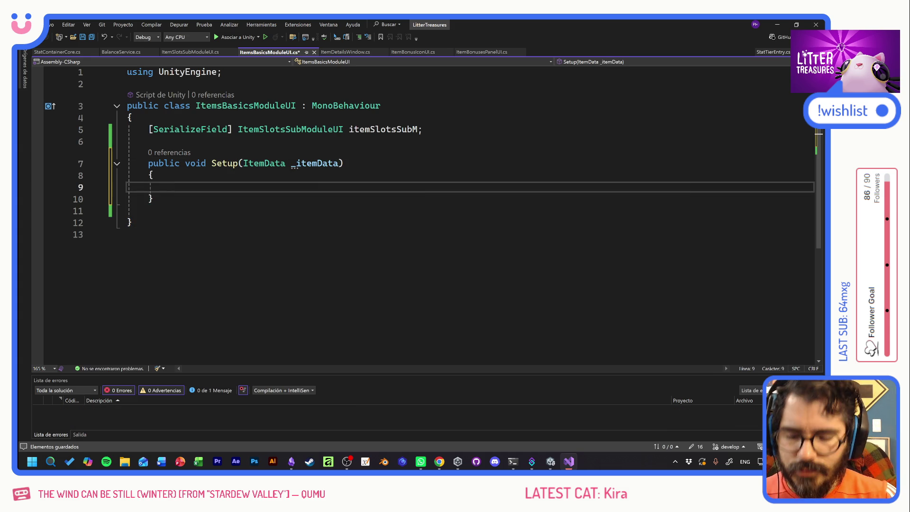
Add foreach(StatEntry _stat in _itemData.stats) with braces in the method body and save
text(foreach()
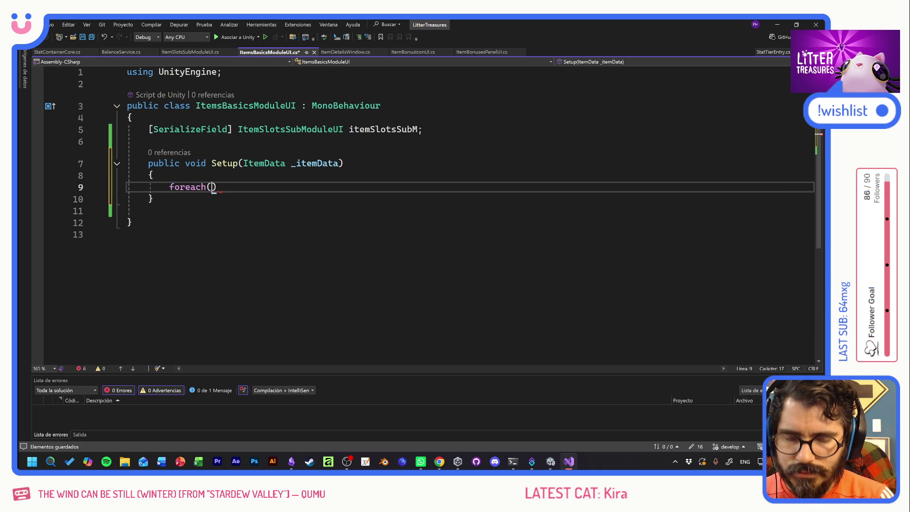
text(Stat)
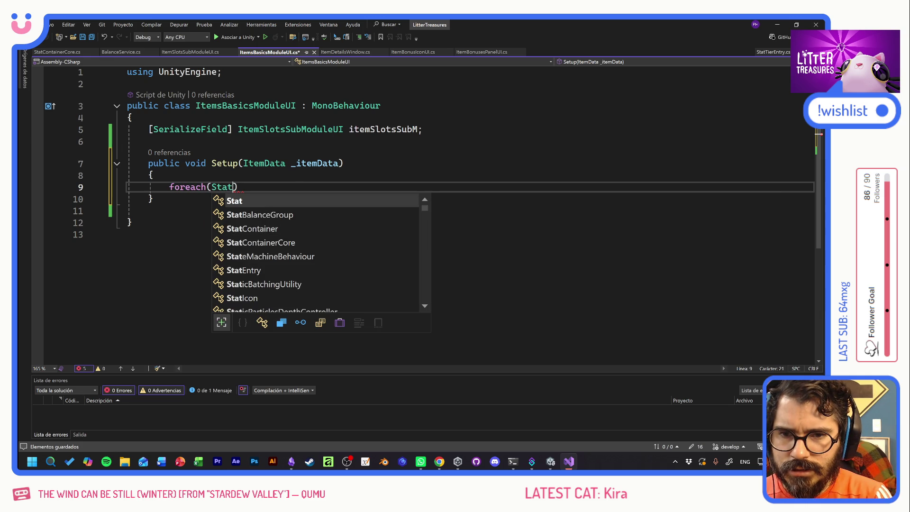
key(Down)
key(Down)
key(Down)
key(Tab)
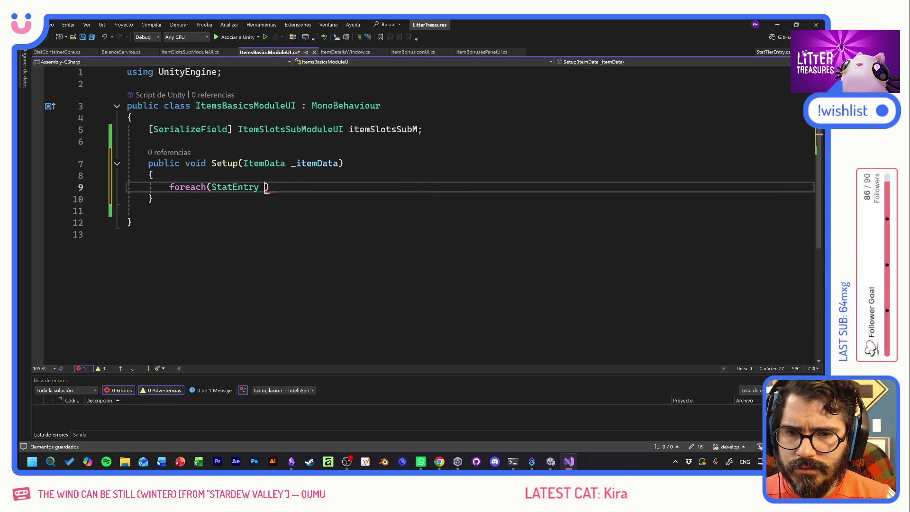
text(_stat in)
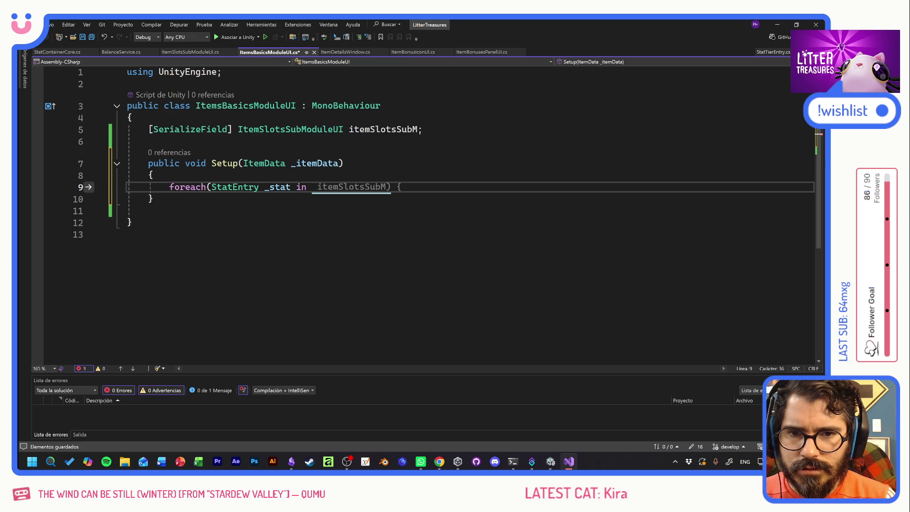
text( _te)
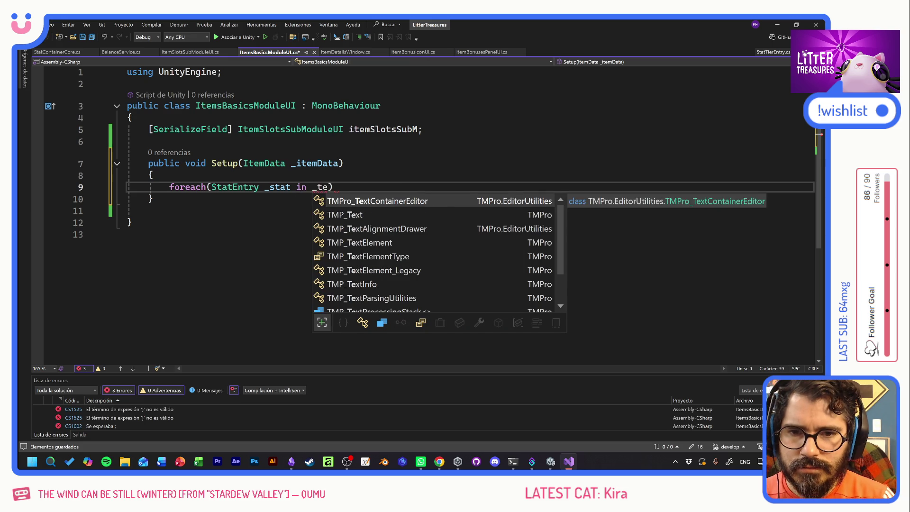
key(BackSpace)
key(BackSpace)
text(item)
key(Tab)
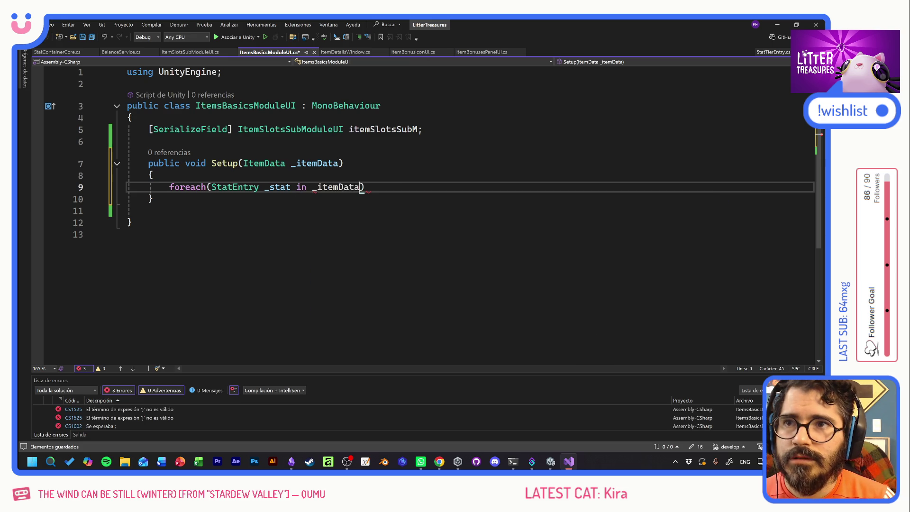
text(.s)
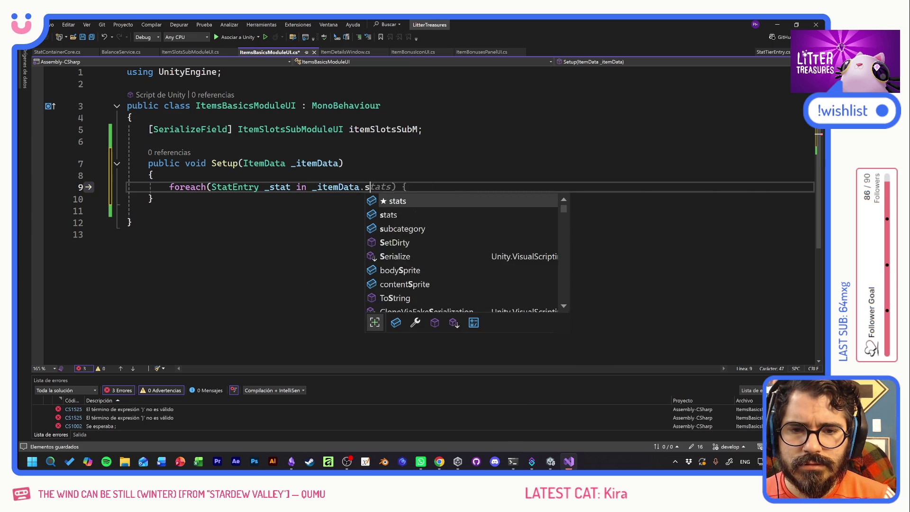
key(Tab)
text({)
key(Return)
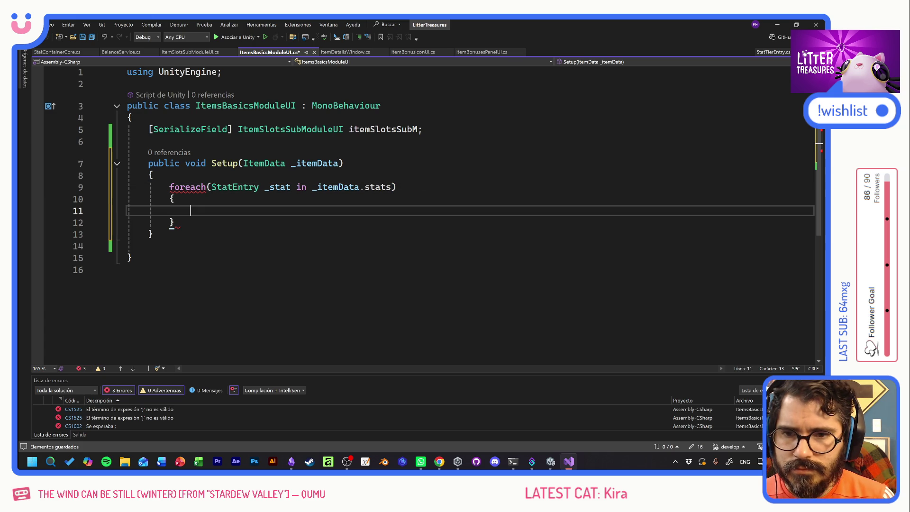
key(ctrl+s)
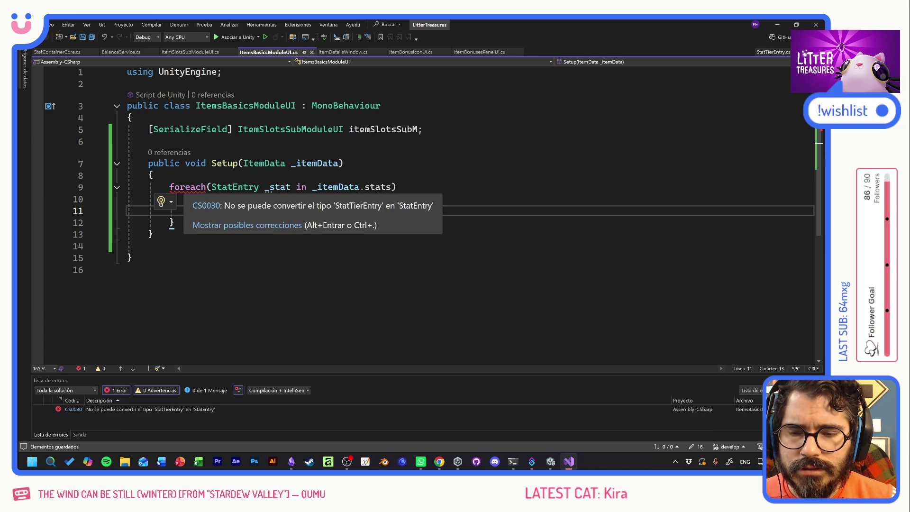
Change the loop type to StatTierEntry and add the condition if (_stat.type == StatType.CatSlots)
click(233, 187)
text(Tier)
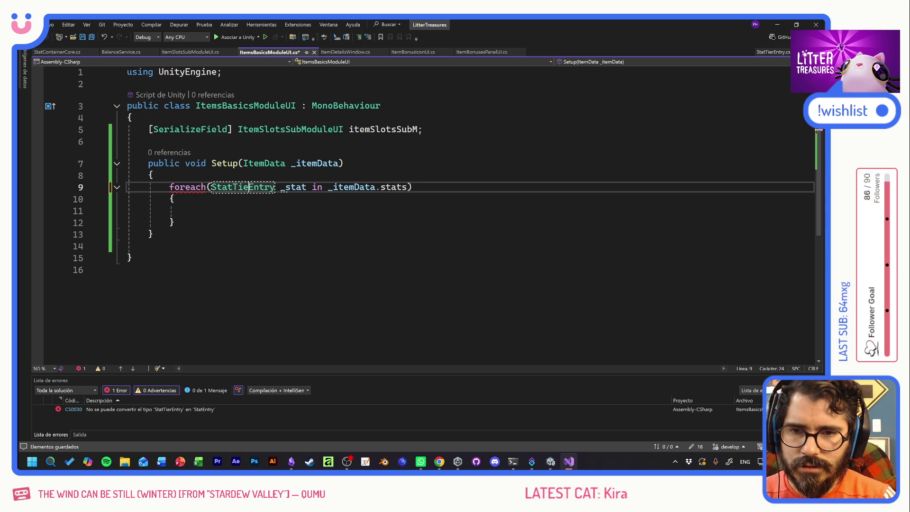
click(190, 211)
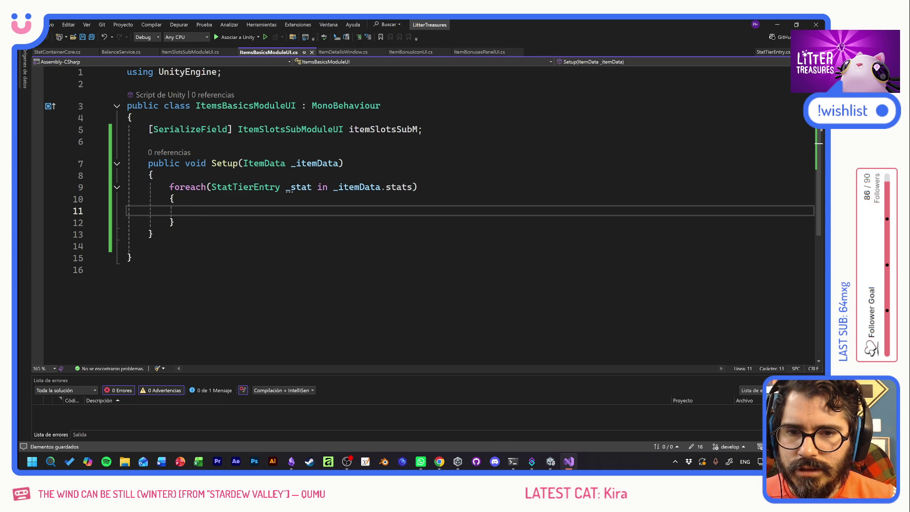
text(if()
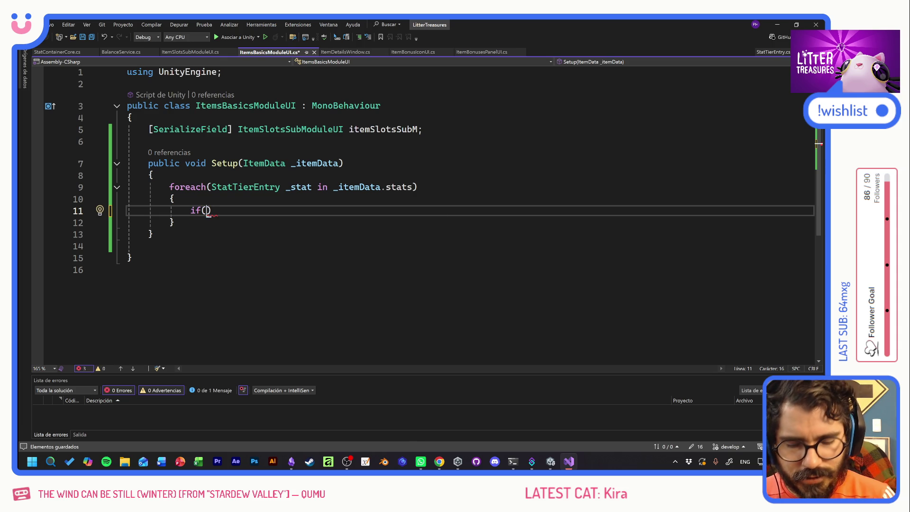
key(Right)
text(Stat)
key(BackSpace)
key(BackSpace)
key(BackSpace)
key(BackSpace)
key(BackSpace)
text(Stat/)
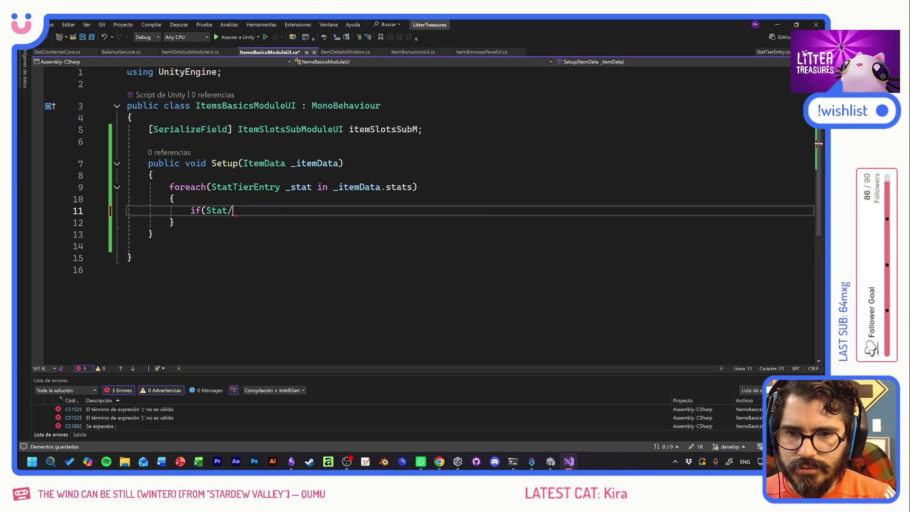
key(BackSpace)
key(BackSpace)
key(BackSpace)
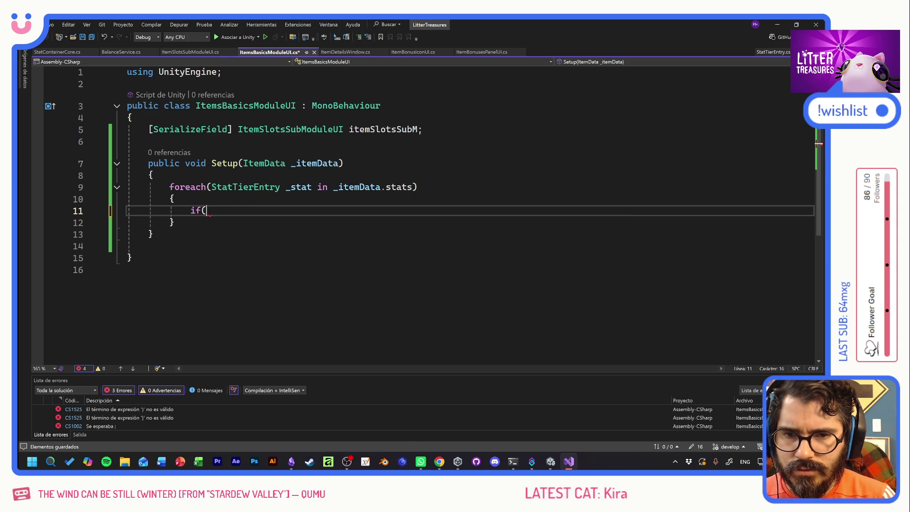
text(_stat.ty)
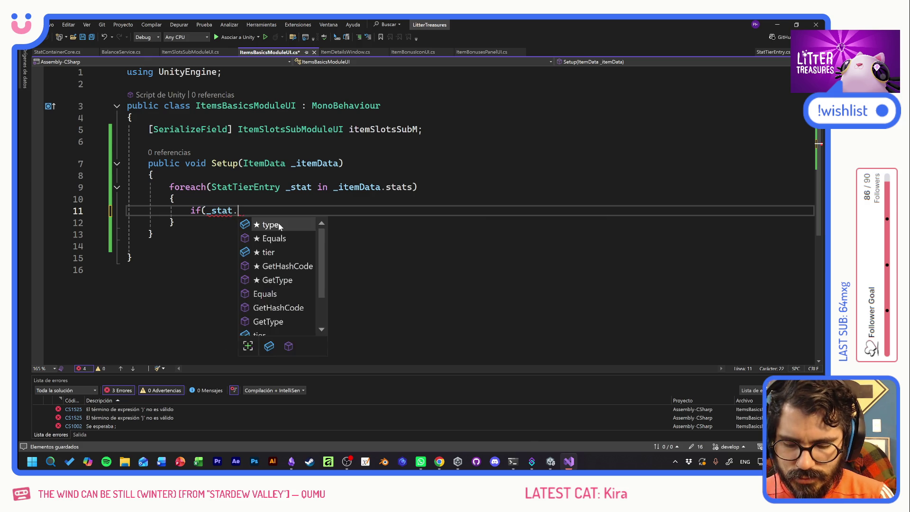
key(Tab)
text(== )
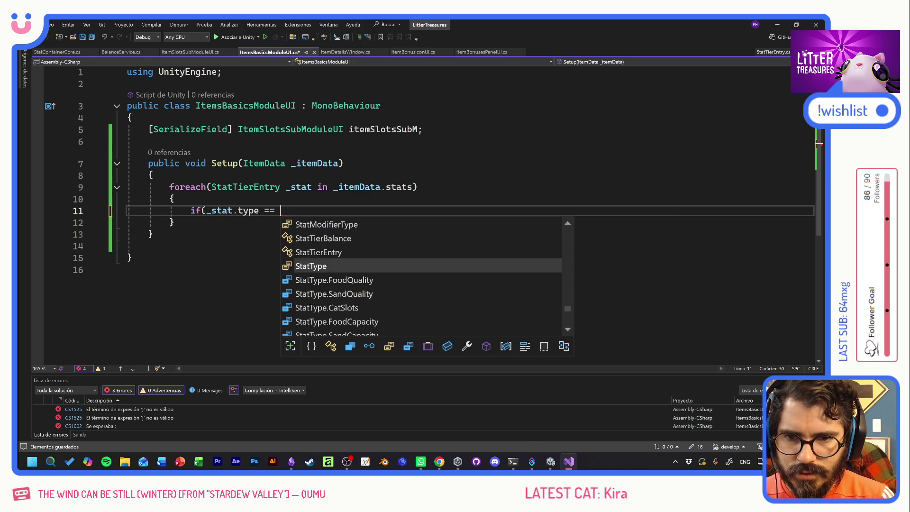
text(StatTye)
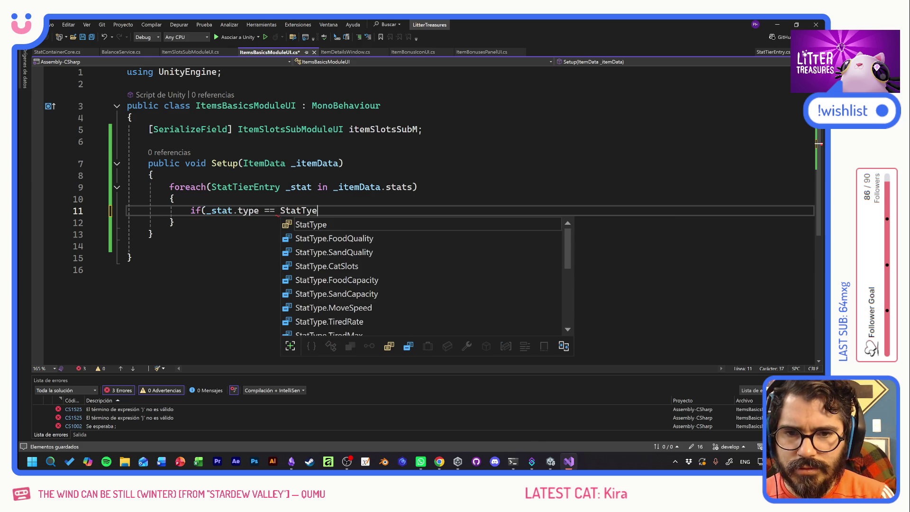
key(BackSpace)
text(pe.CatSlots) {)
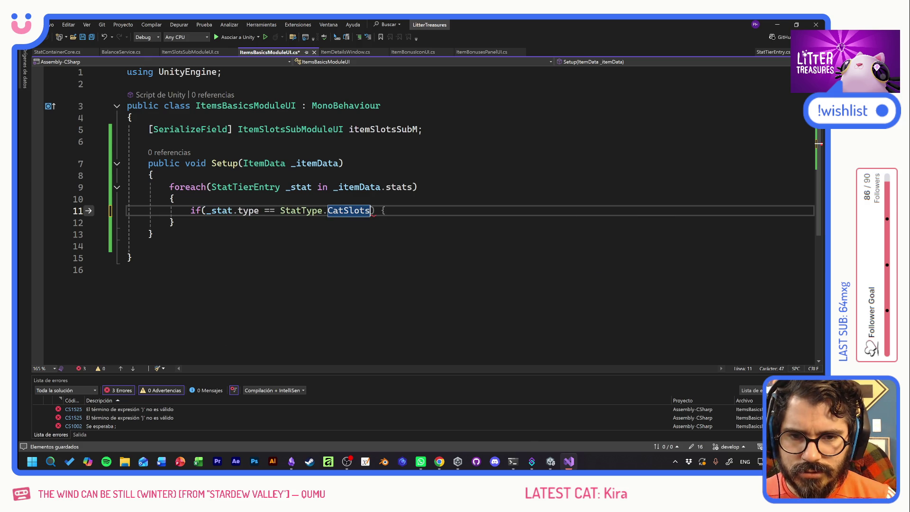
key(BackSpace)
key(BackSpace)
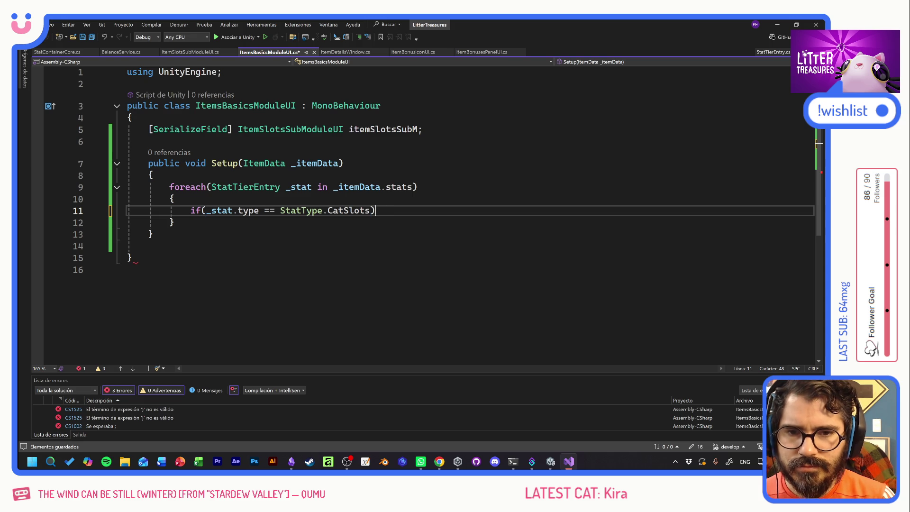
Call itemSlotsSubM.Setup(_stat) under the CatSlots check and jump to that Setup's definition
text(itemSlotsSubM)
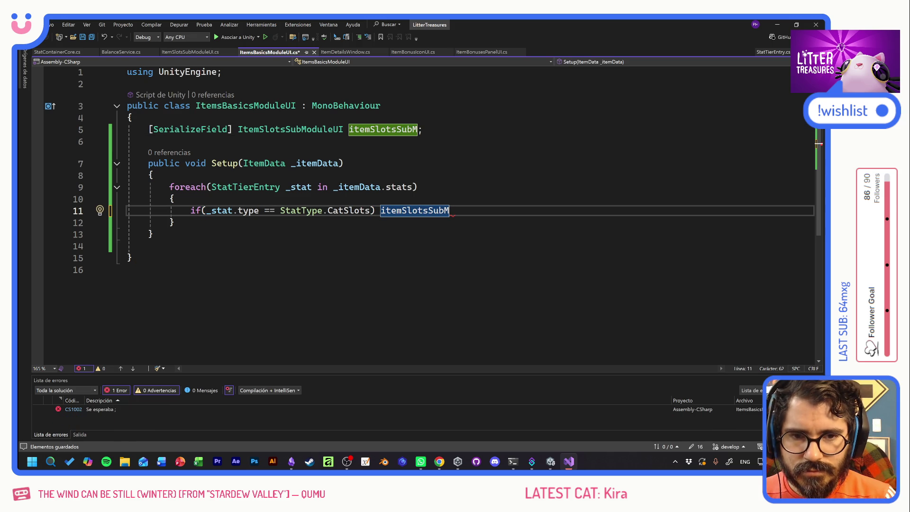
text(.Set)
key(Tab)
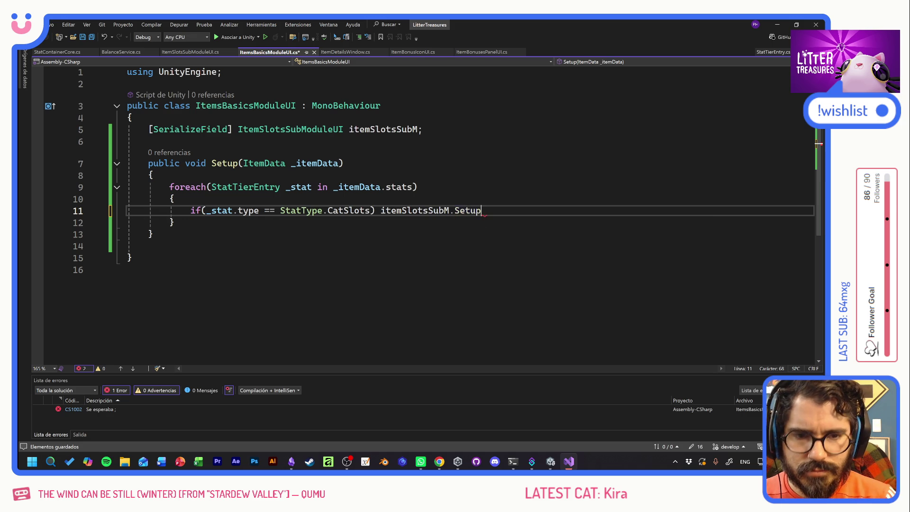
text(()
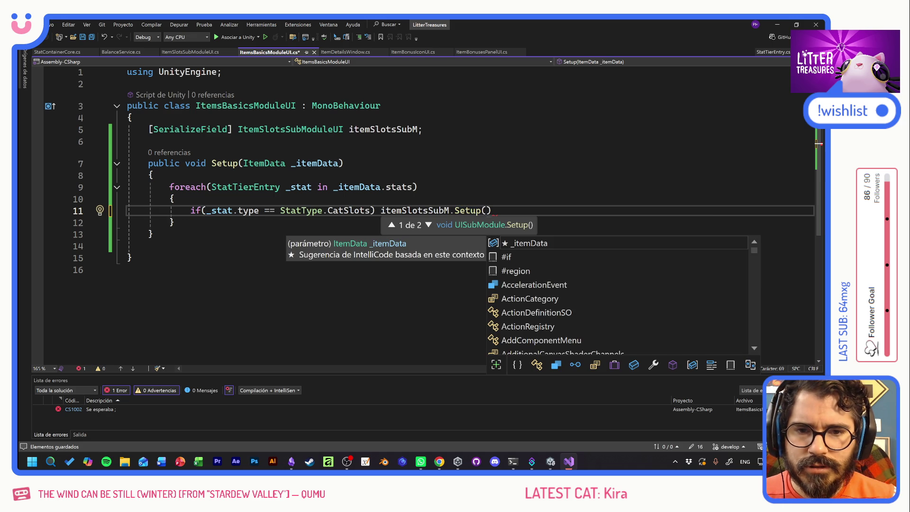
key(Escape)
text(_itemData)
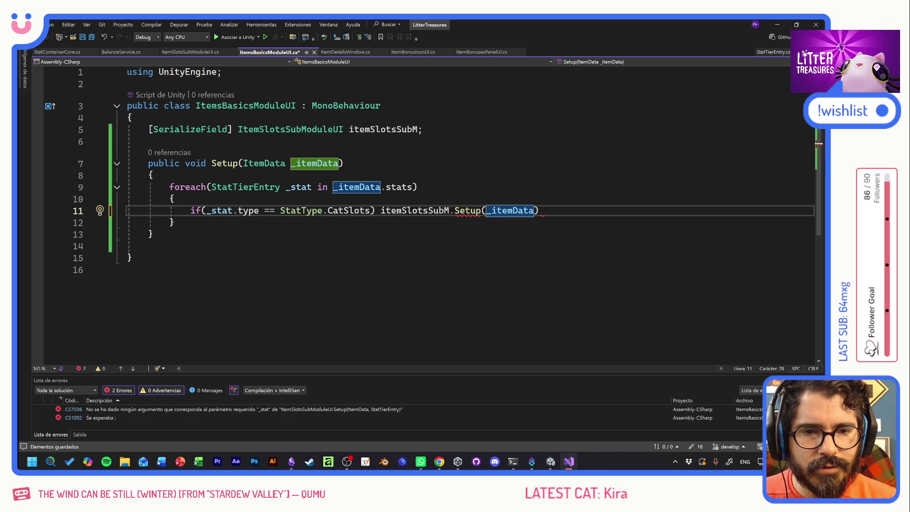
key(BackSpace)
key(BackSpace)
key(BackSpace)
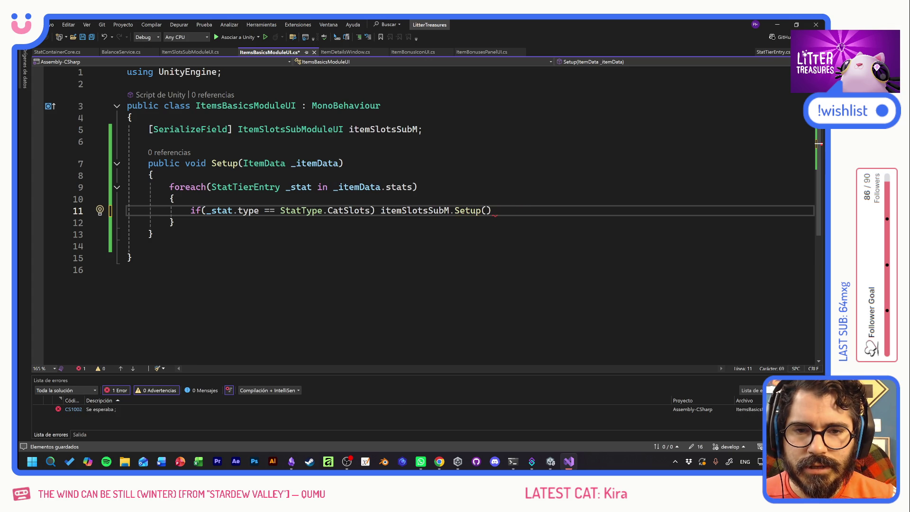
mouse_move(400, 186)
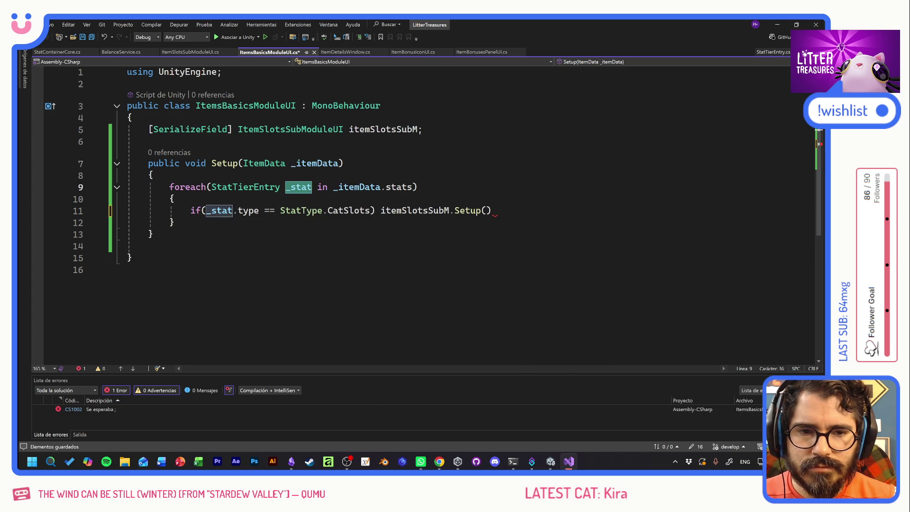
text(_stat);)
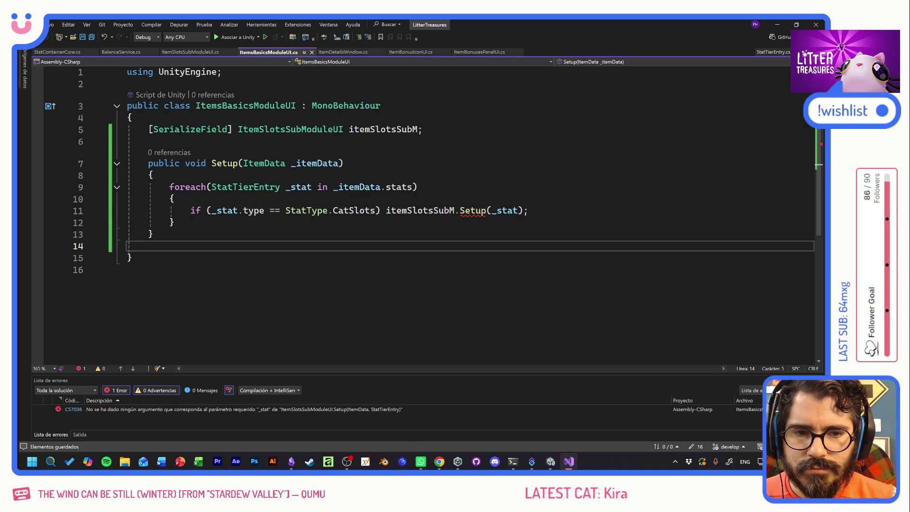
click(473, 211)
key(F12)
Remove the ItemData parameter and the itemData field from ItemSlotsSubModuleUI
drag(243, 176, 328, 176)
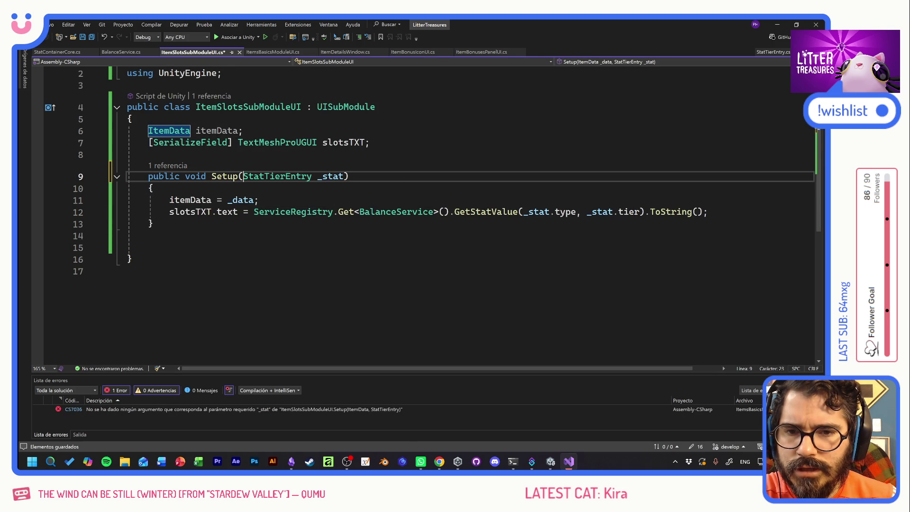
key(BackSpace)
drag(243, 131, 127, 130)
key(Delete)
key(Delete)
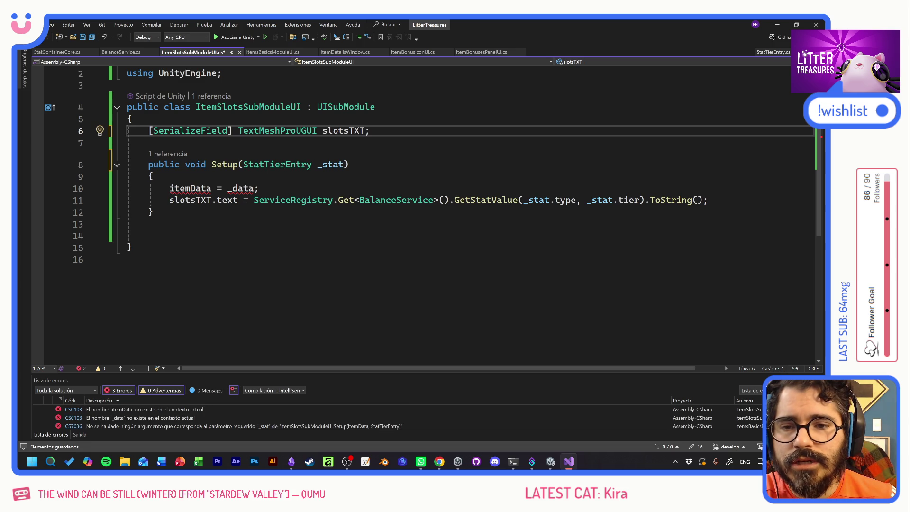
Delete the leftover itemData = _data assignment, save, and bring up StatContainerCore.cs
click(189, 224)
drag(260, 188, 109, 188)
key(Delete)
key(Delete)
click(133, 235)
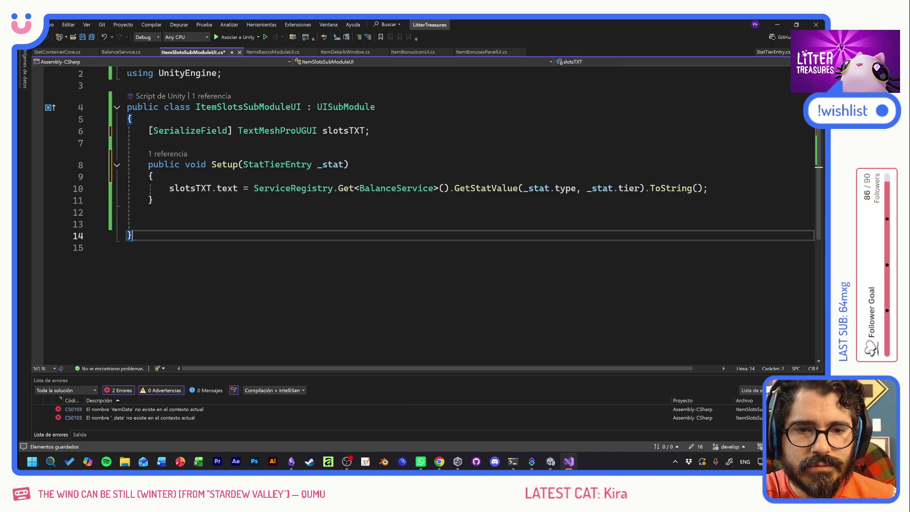
key(ctrl+s)
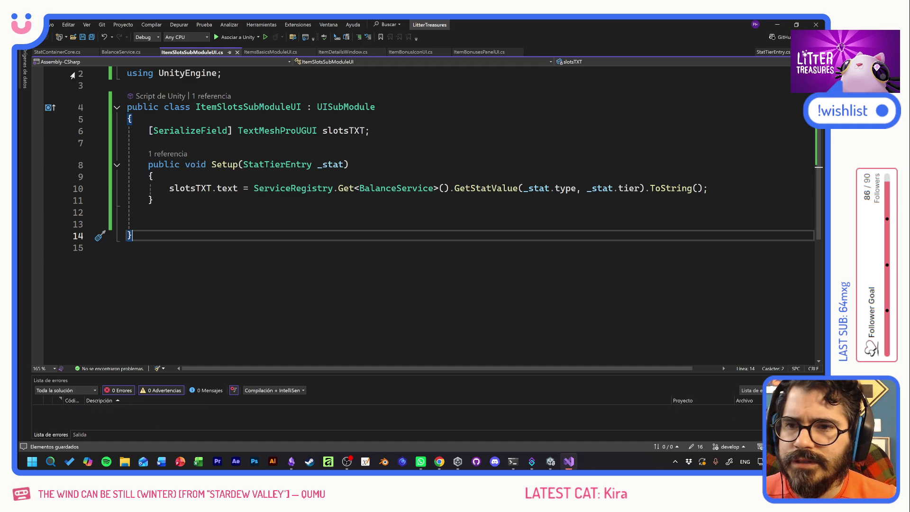
click(62, 53)
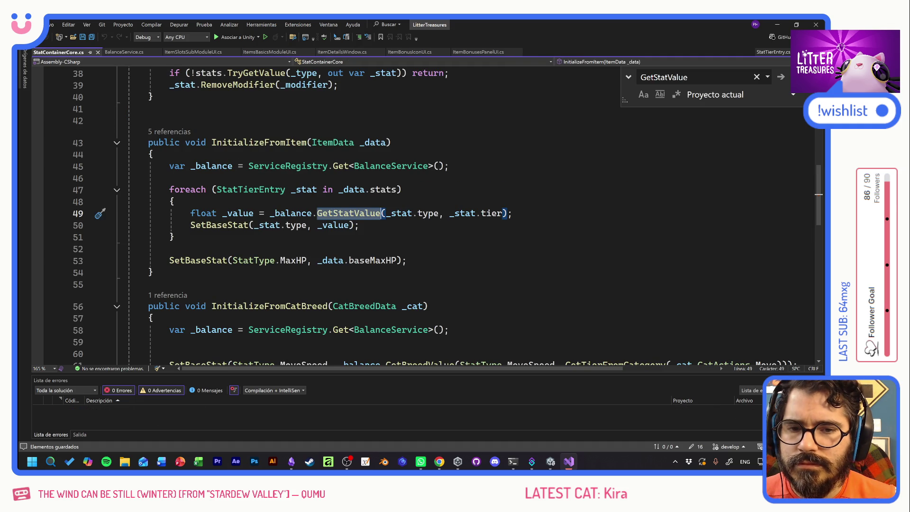
Inspect StatContainerCore's stats loop, then close the StatContainerCore and BalanceService files
click(175, 237)
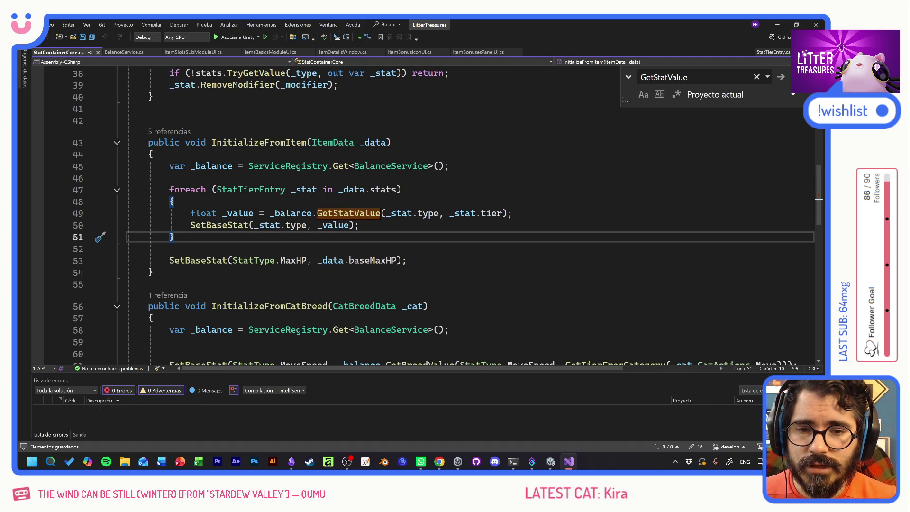
key(Escape)
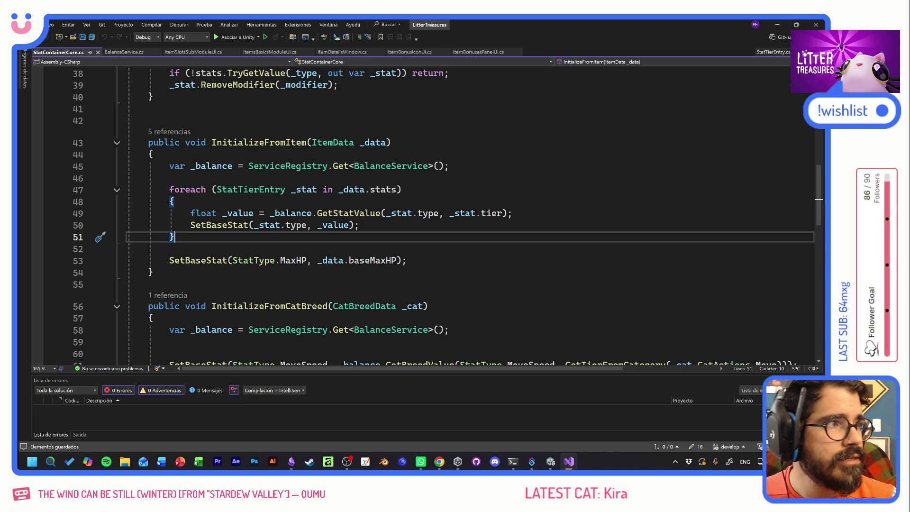
click(402, 189)
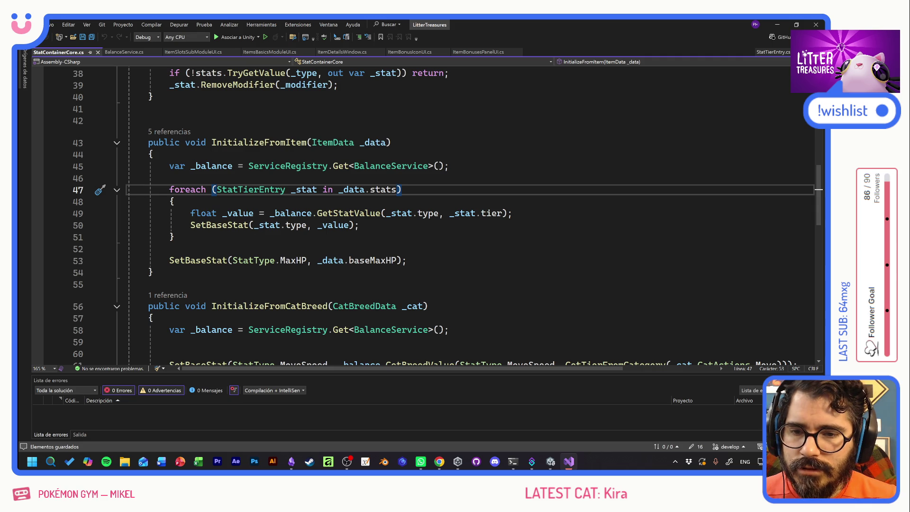
middle_click(63, 53)
middle_click(63, 53)
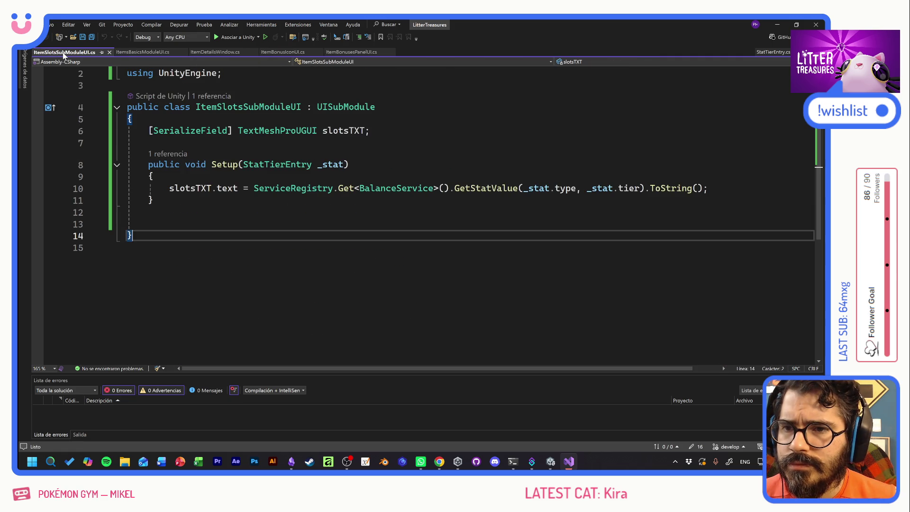
In ItemsBasicsModuleUI, duplicate the CatSlots if-statement on line 11 with Ctrl+D
click(153, 176)
click(148, 54)
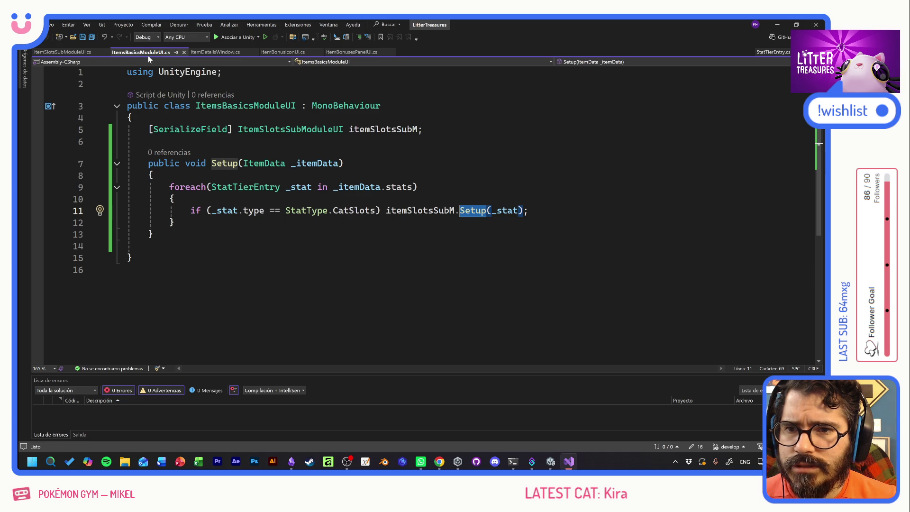
click(528, 211)
drag(529, 210, 190, 210)
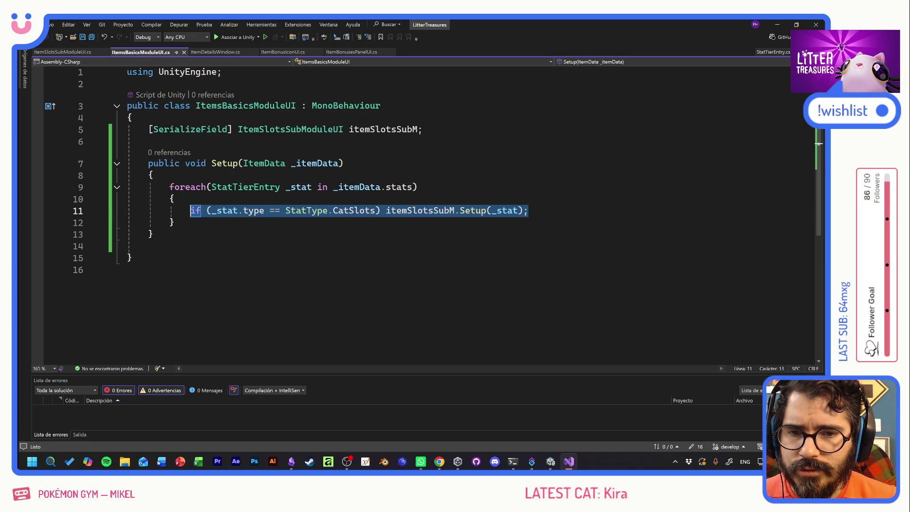
drag(528, 211, 190, 211)
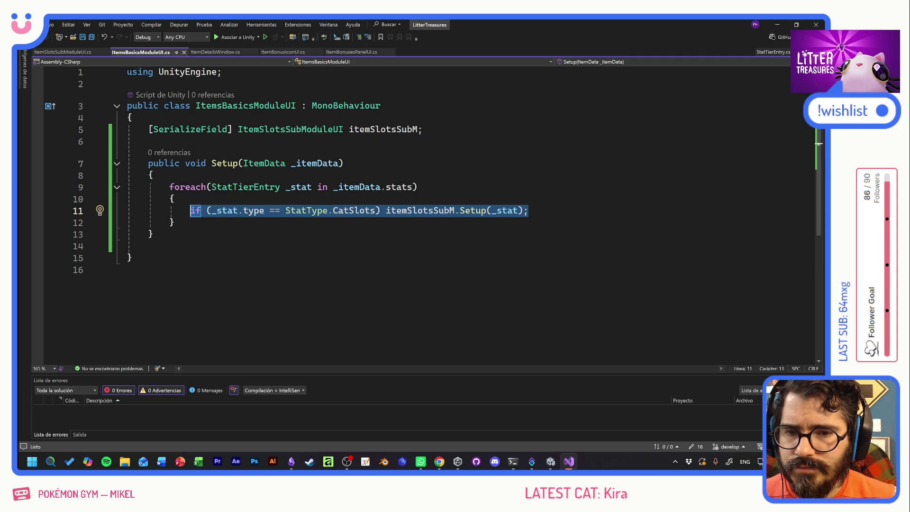
key(End)
key(ctrl+d)
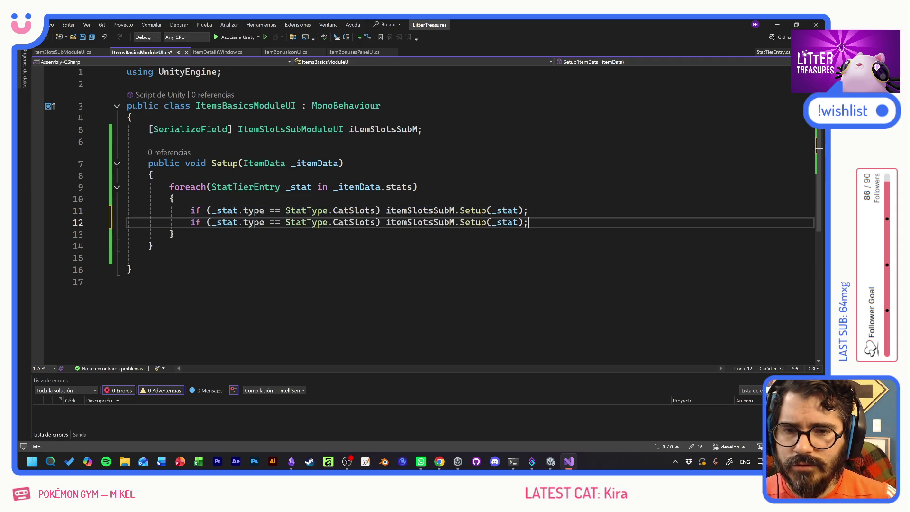
Change the copied line's stat type from CatSlots to StatType.MaxHP and save
double_click(372, 222)
text(Max)
key(Tab)
key(ctrl+s)
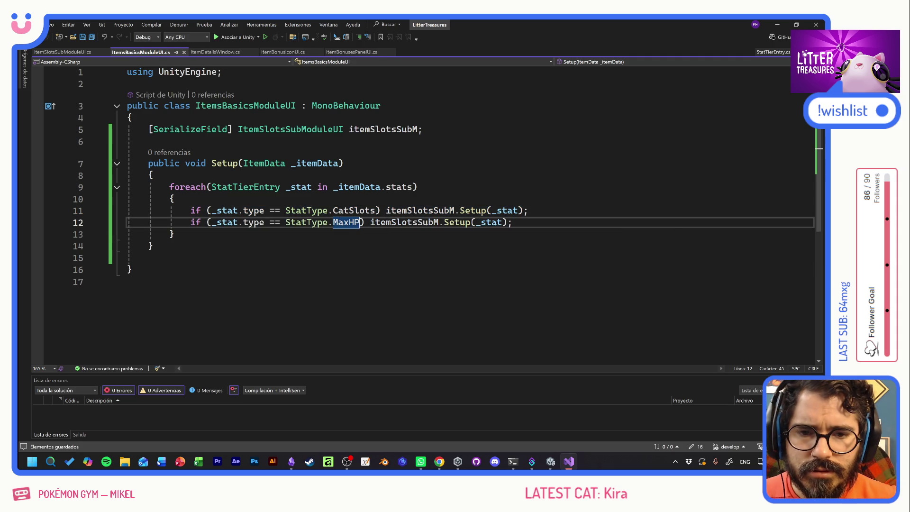
Rename itemSlotsSubM to itemHPSubM on the copied line, save, and return to ItemSlotsSubModuleUI
click(418, 222)
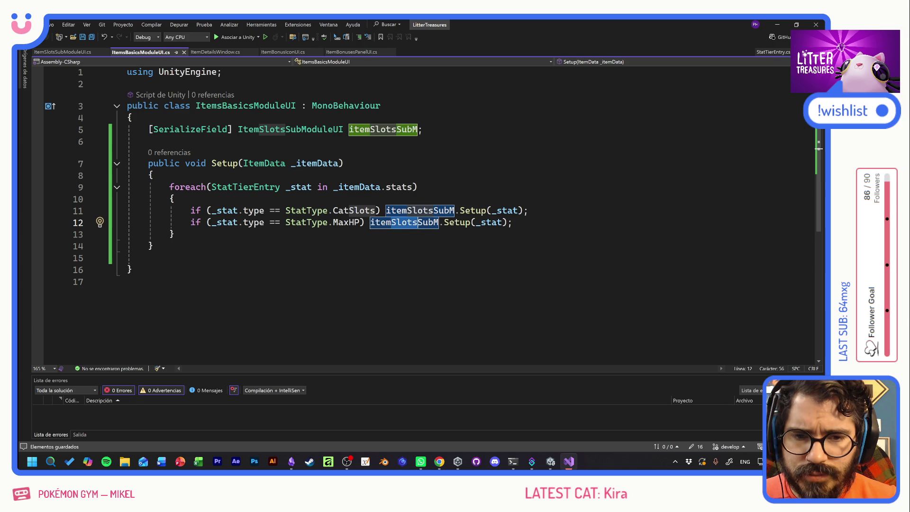
key(BackSpace)
key(BackSpace)
key(BackSpace)
text(HP)
key(ctrl+s)
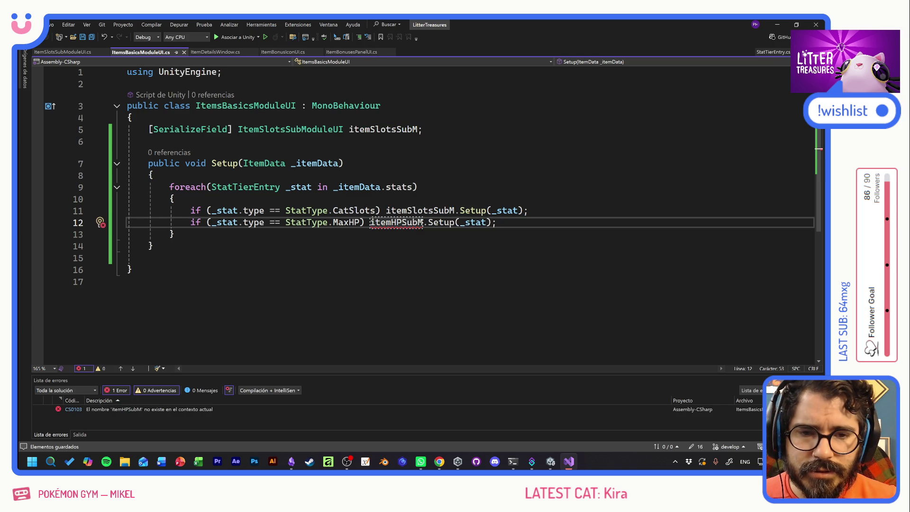
click(418, 187)
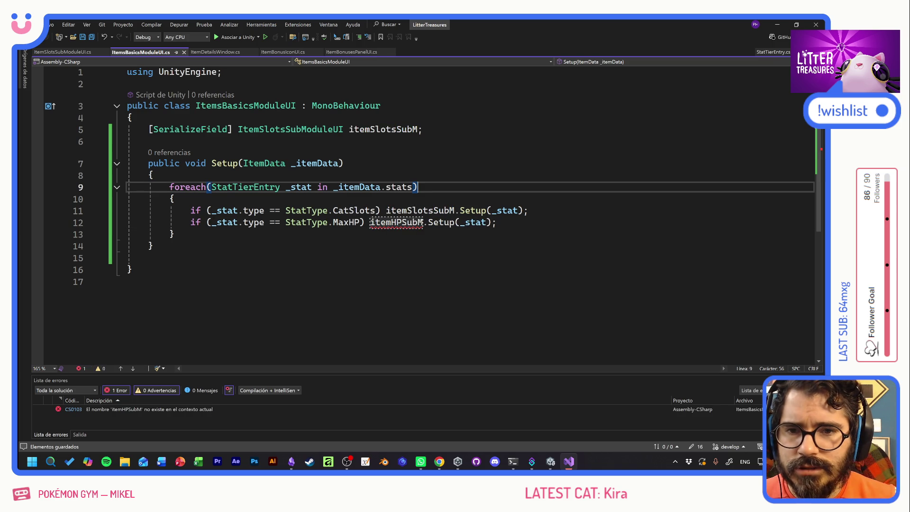
click(61, 52)
click(248, 107)
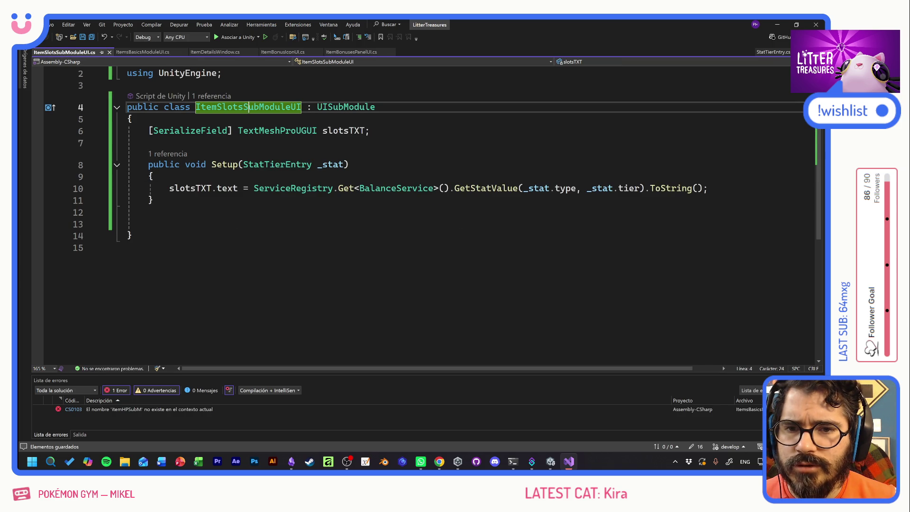
click(129, 223)
key(BackSpace)
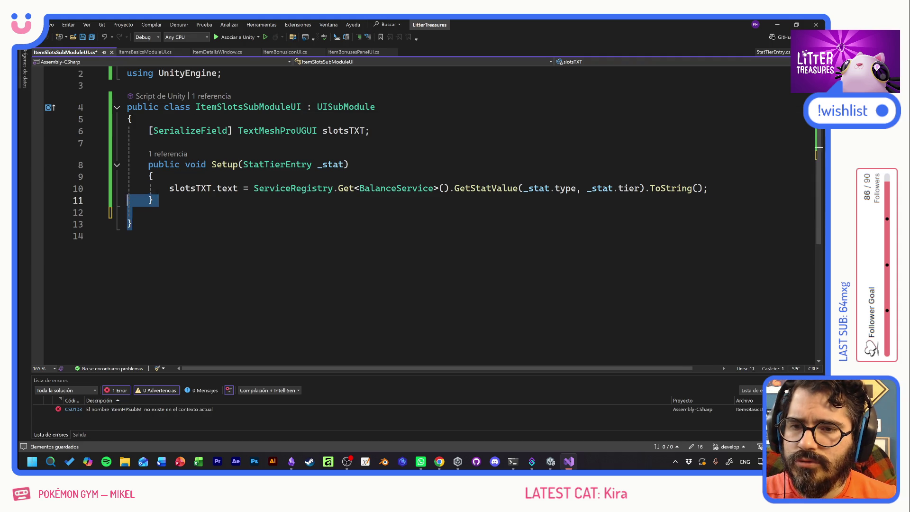
drag(132, 224, 127, 107)
key(ctrl+c)
click(132, 223)
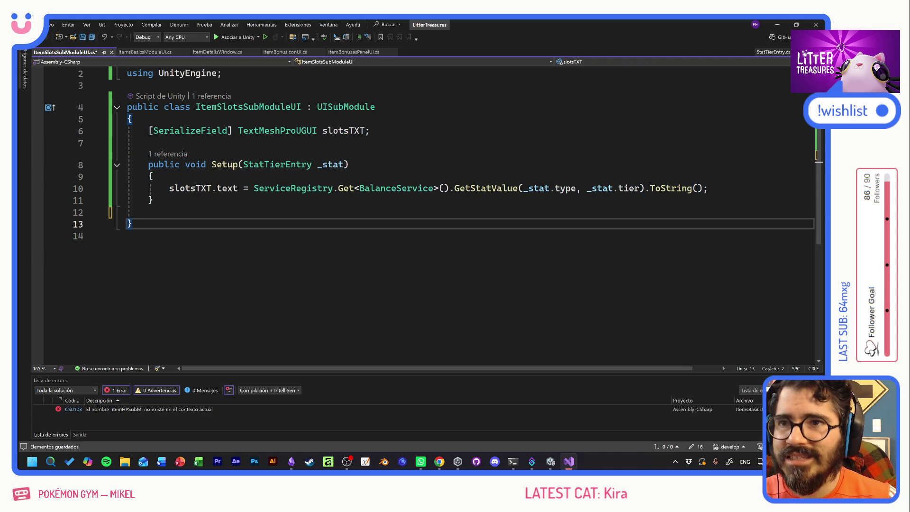
key(Return)
key(Return)
key(ctrl+v)
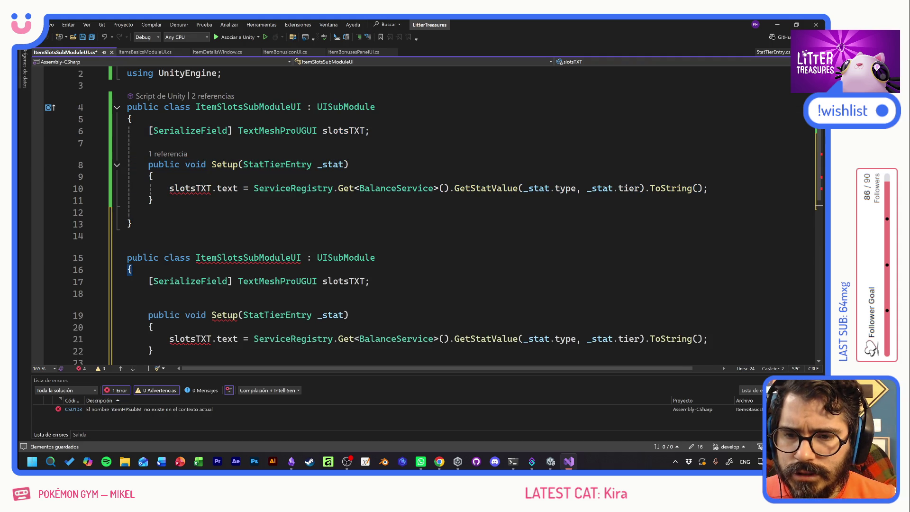
drag(216, 257, 243, 258)
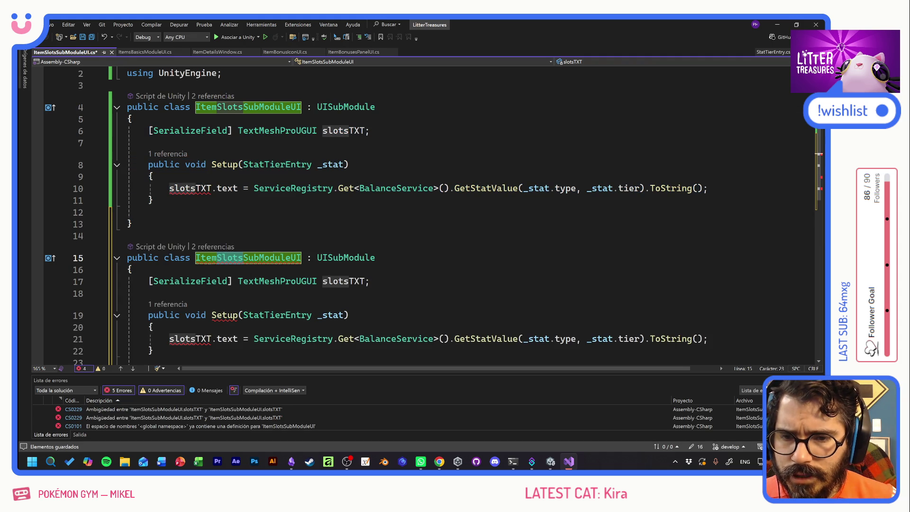
text(MaxHP)
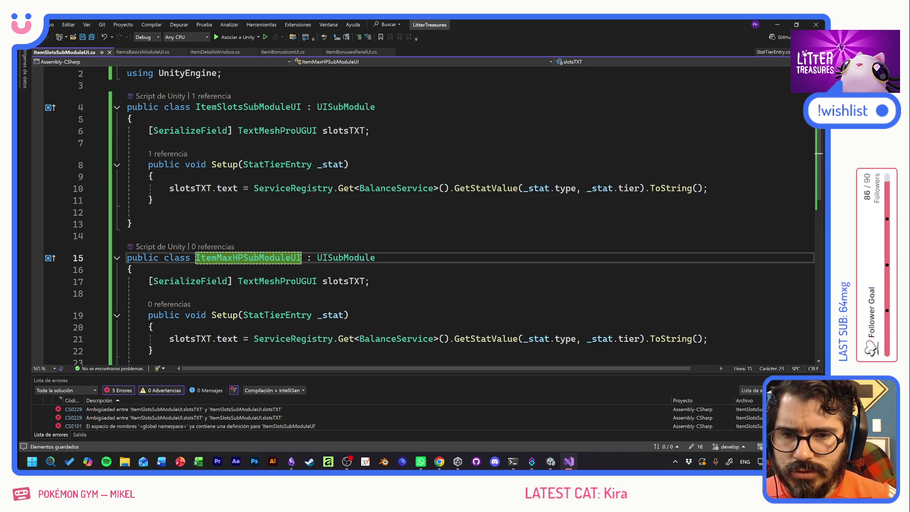
scroll(343, 211, down, 2)
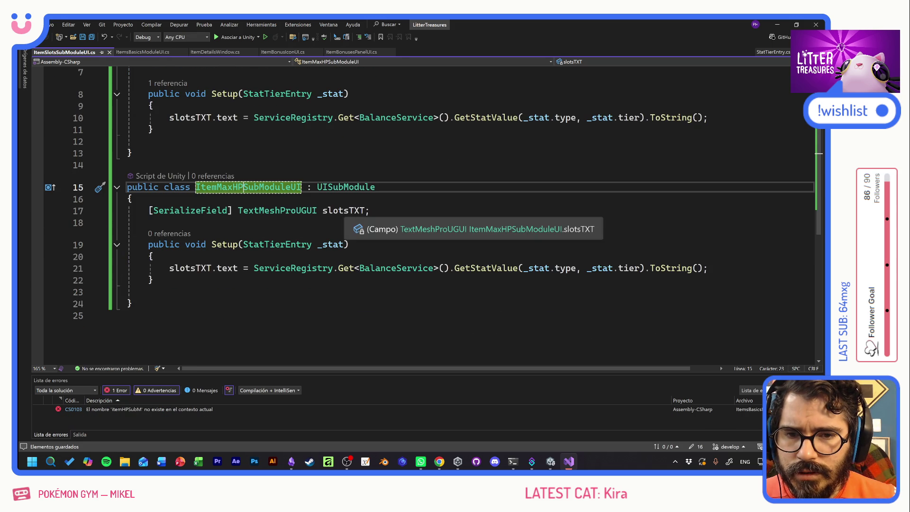
click(326, 212)
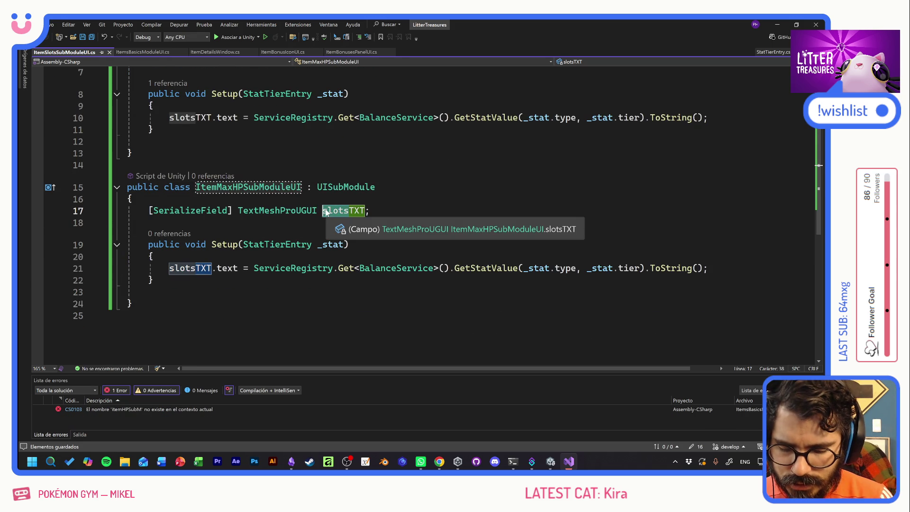
text(maxHP)
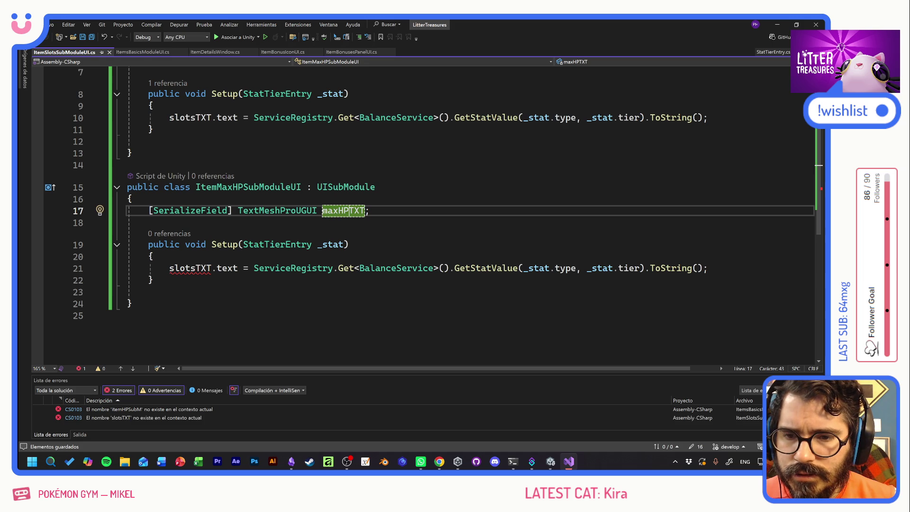
double_click(190, 268)
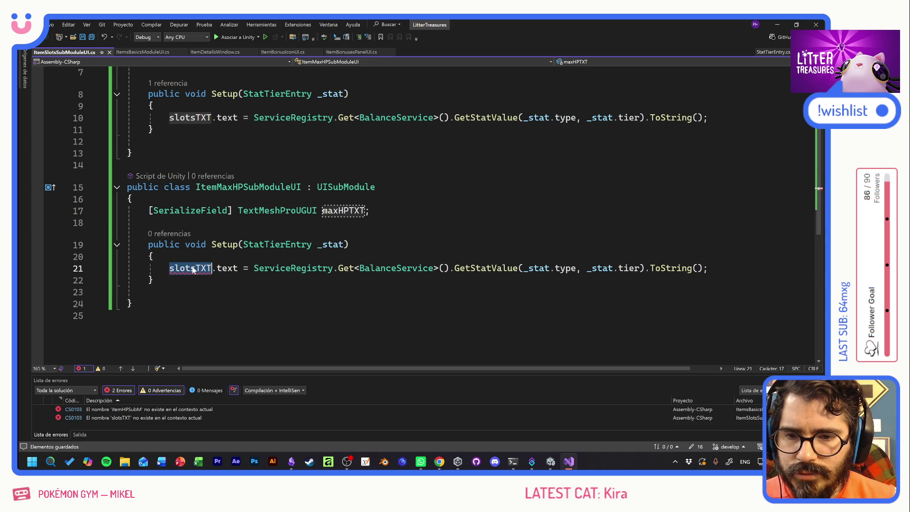
text(maxHPTXT)
click(351, 245)
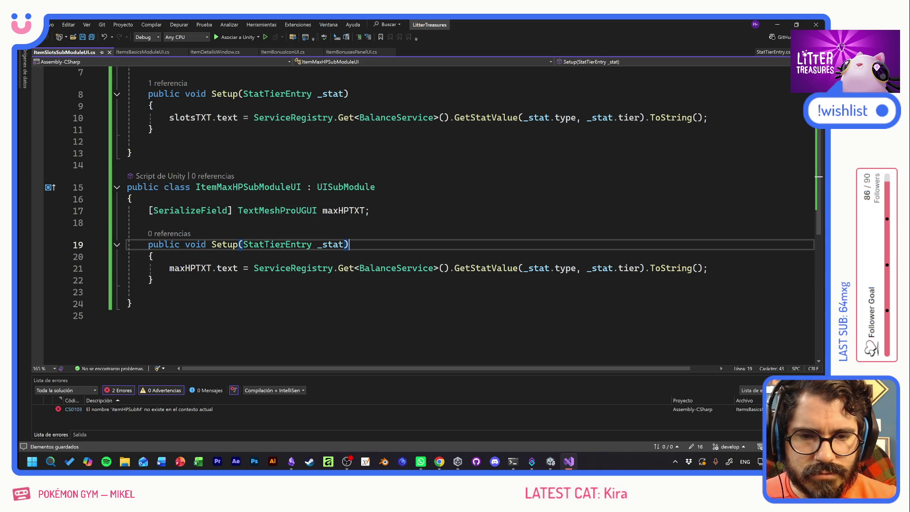
drag(138, 199, 149, 292)
click(149, 291)
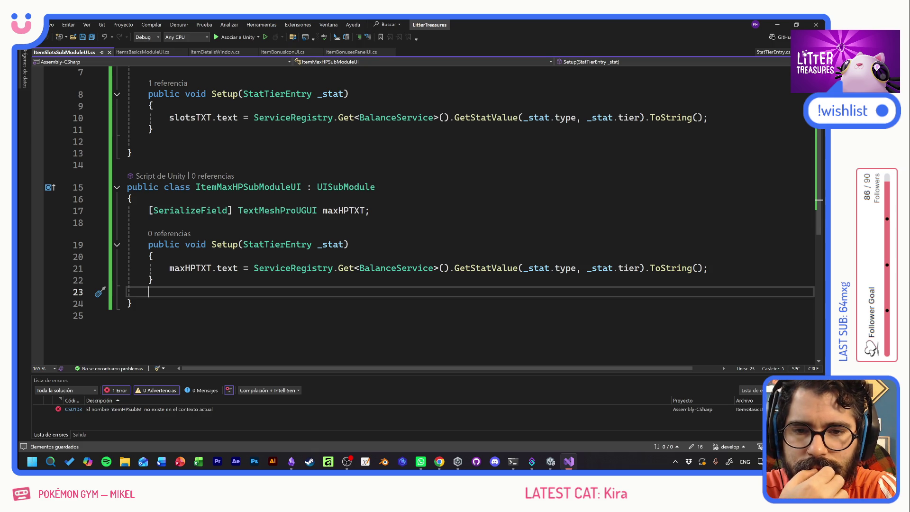
key(shift+Up)
key(shift+Up)
key(shift+Up)
key(Delete)
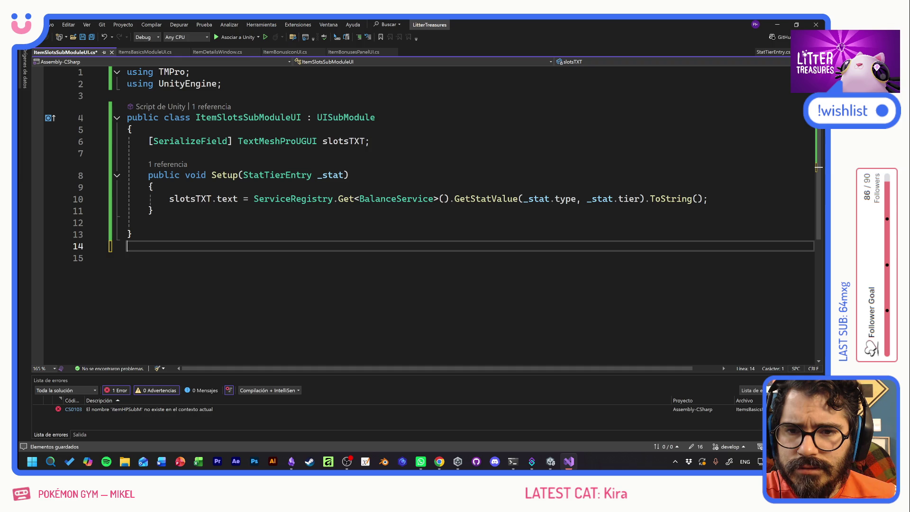
Rename the slotsTXT field to valueTXT and update its reference on line 10
mouse_move(342, 141)
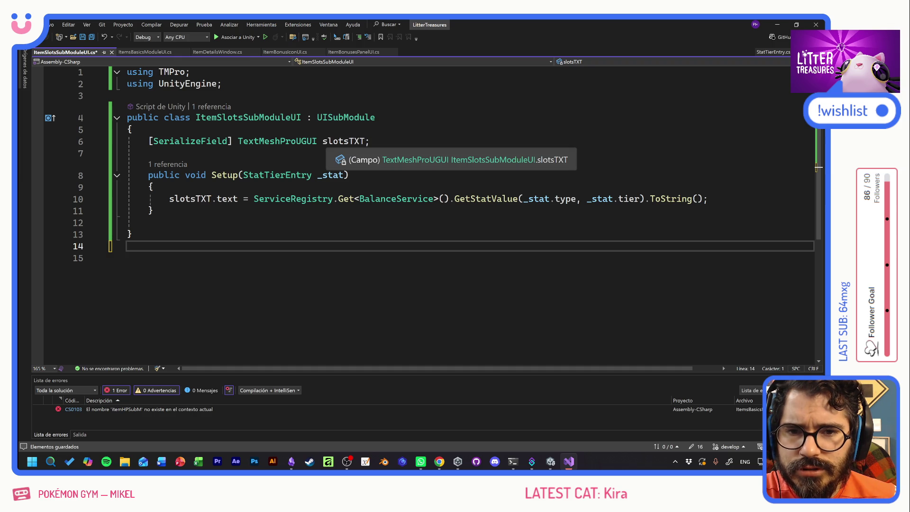
click(349, 141)
key(ctrl+r)
key(ctrl+r)
key(BackSpace)
key(BackSpace)
key(BackSpace)
text(value)
key(ctrl+s)
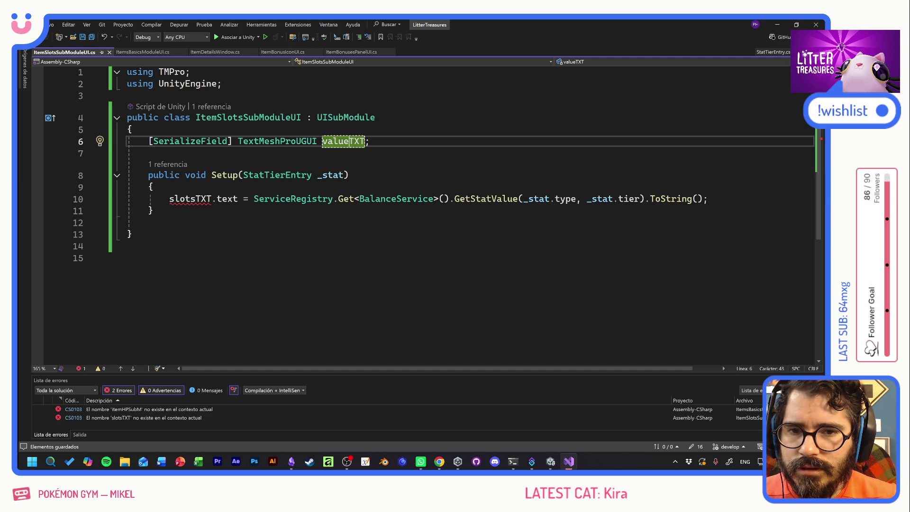
click(191, 198)
double_click(191, 199)
text(valueTXT)
click(277, 175)
key(End)
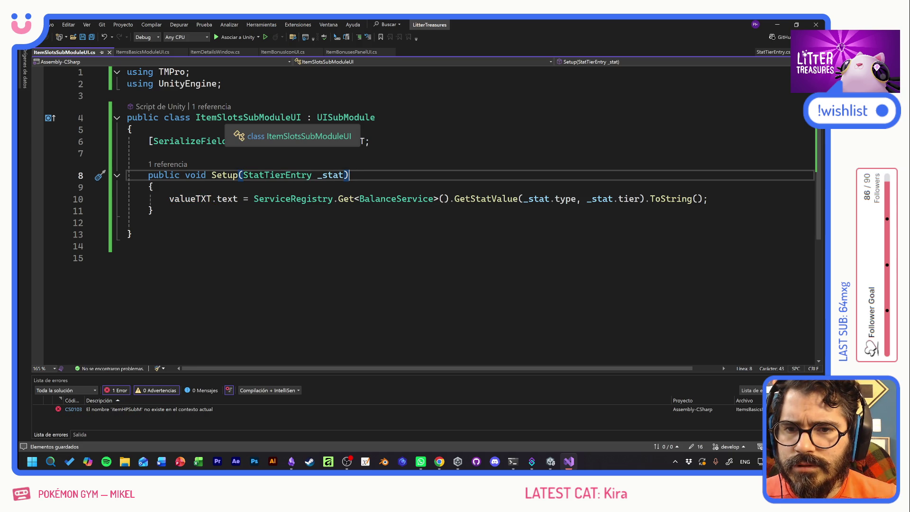
Rename the class ItemSlotsSubModuleUI to ItemStatSubModuleUI through the Rename command
double_click(209, 117)
right_click(195, 113)
click(251, 137)
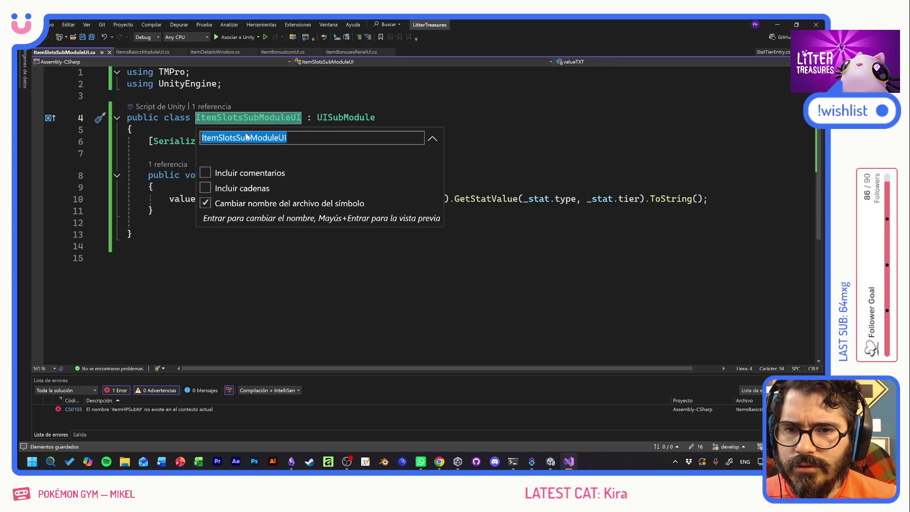
drag(225, 137, 236, 138)
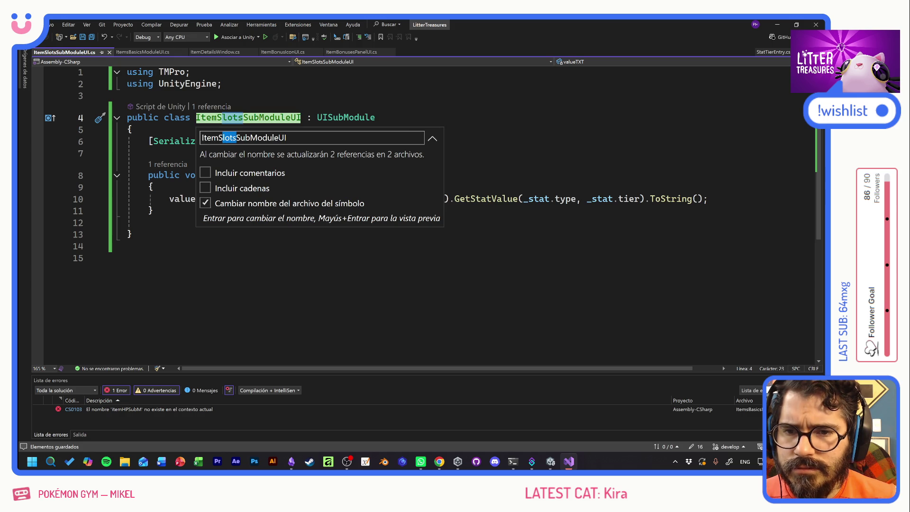
text(tat)
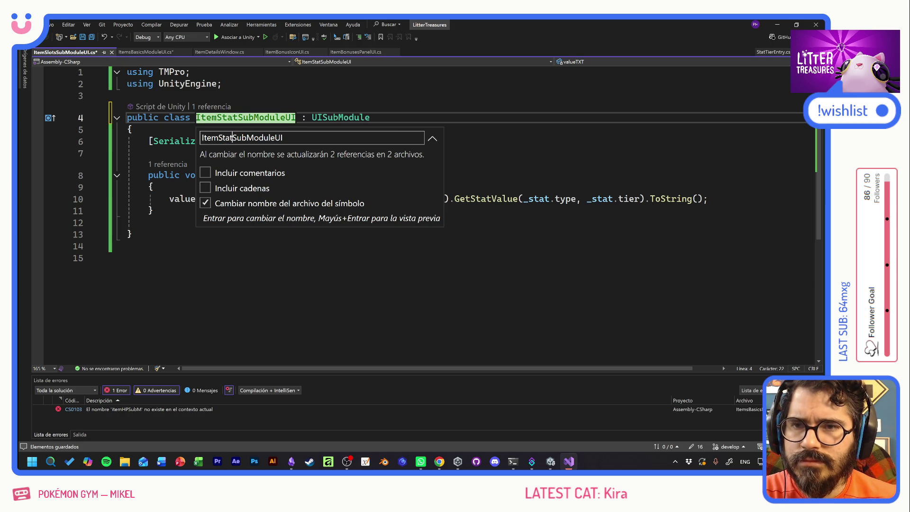
key(Return)
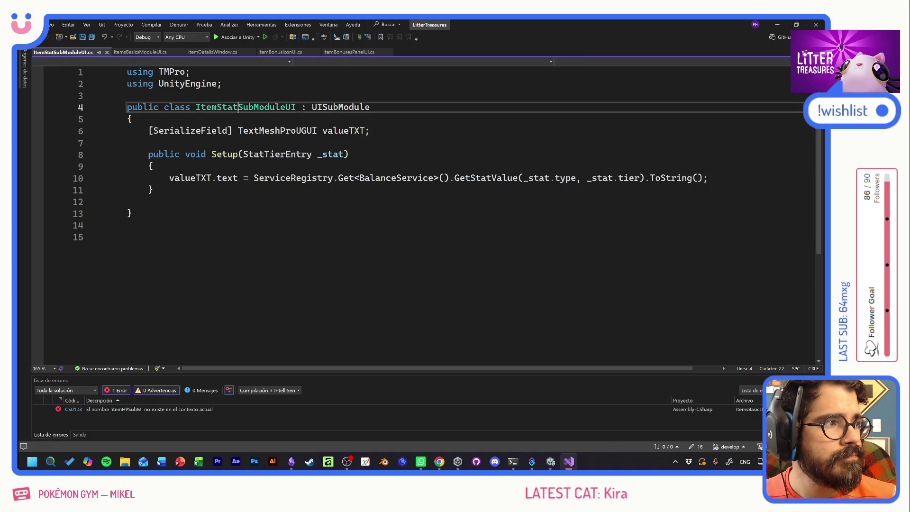
click(142, 54)
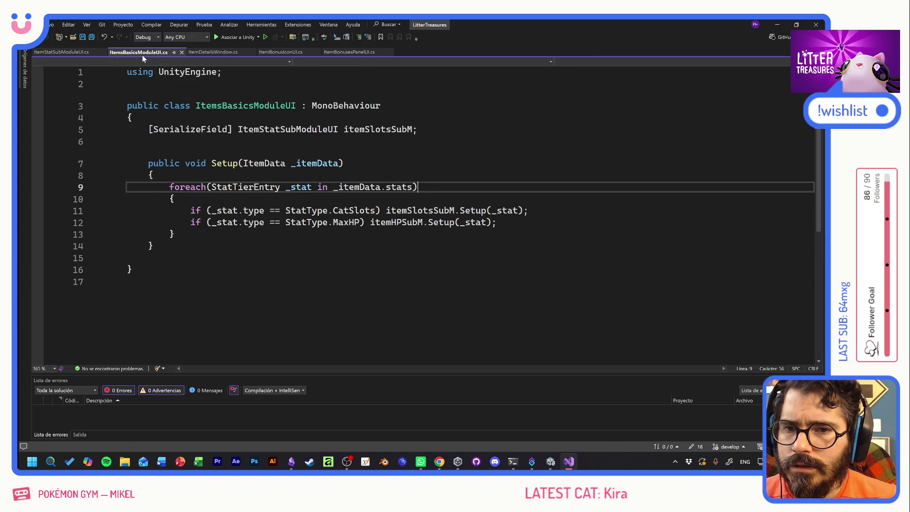
Duplicate the itemSlotsSubM field declaration as itemMaxHPSubM and save
key(Up)
key(Up)
key(Up)
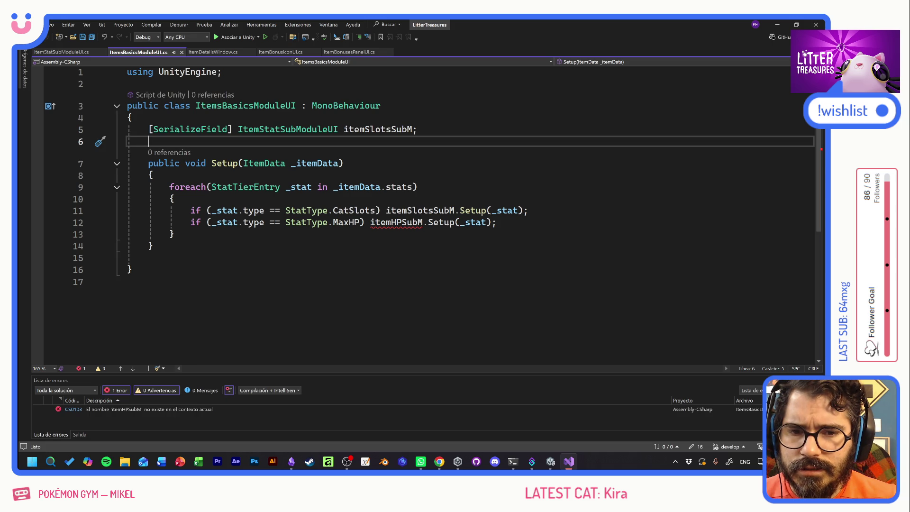
key(Up)
key(shift+End)
key(Down)
key(Up)
key(ctrl+d)
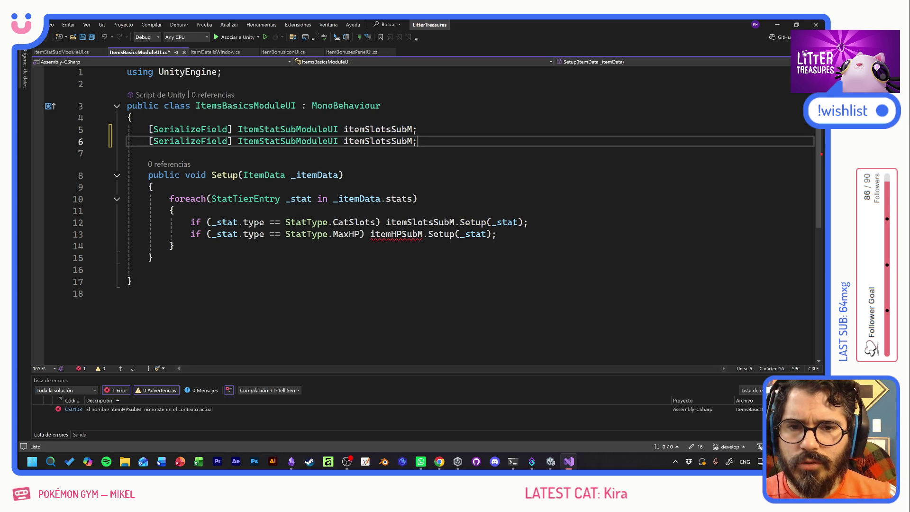
key(Left)
key(Left)
key(Left)
key(shift+Left)
key(shift+Left)
key(shift+Left)
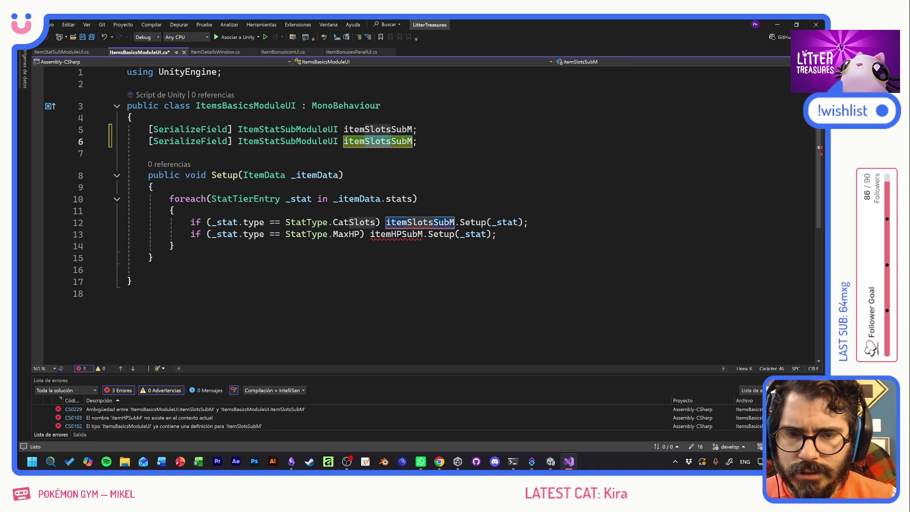
text(MaxHP)
key(ctrl+s)
Replace itemHPSubM on the MaxHP line with itemMaxHPSubM, then switch to Unity
double_click(361, 142)
key(ctrl+c)
double_click(396, 234)
key(ctrl+v)
click(153, 188)
click(173, 245)
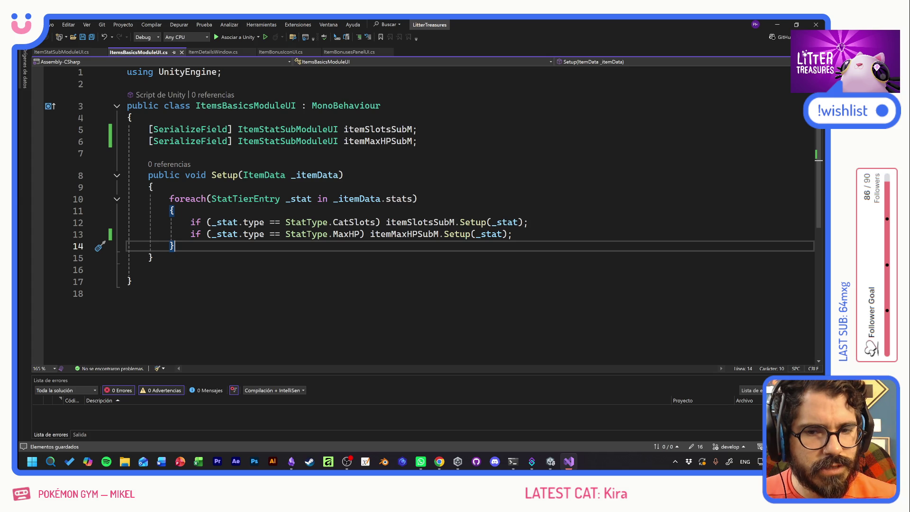
click(513, 234)
click(153, 188)
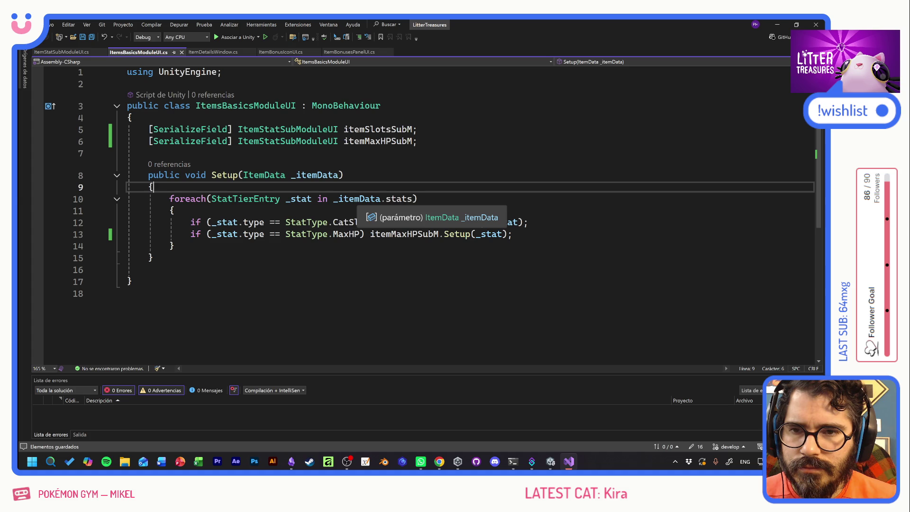
key(alt+Tab)
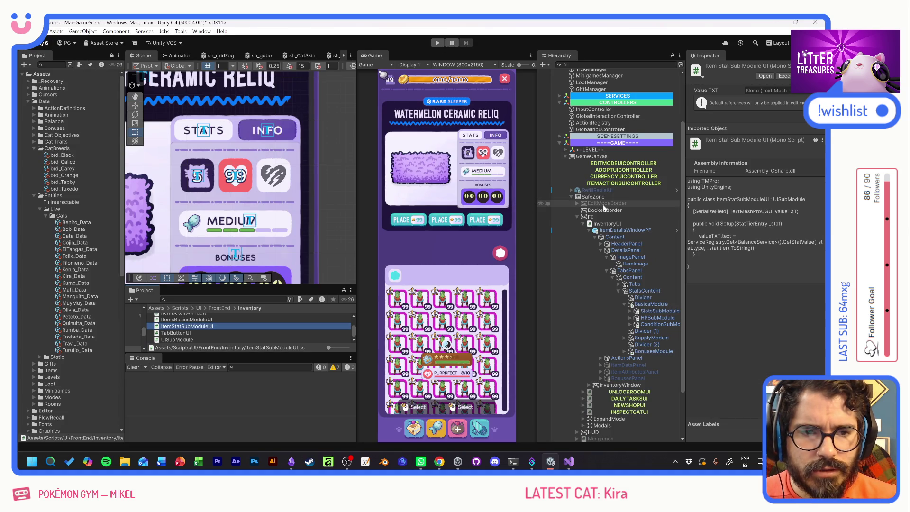
Collapse FE in the Hierarchy and deactivate the ITEMACTIONSUICONTROLLER object
click(578, 217)
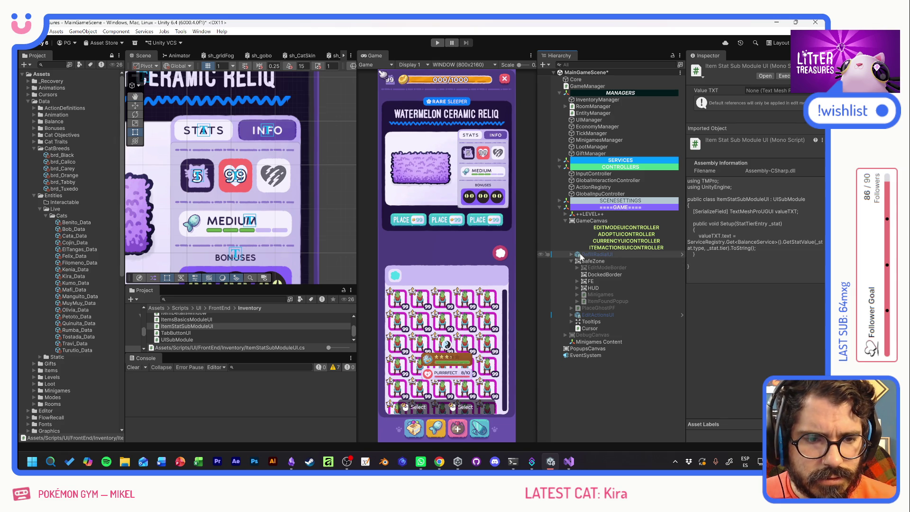
click(618, 249)
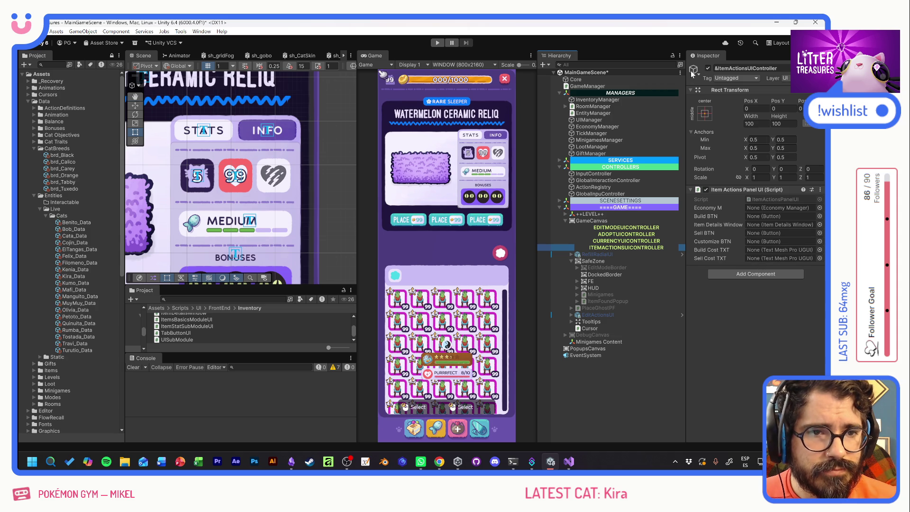
click(708, 68)
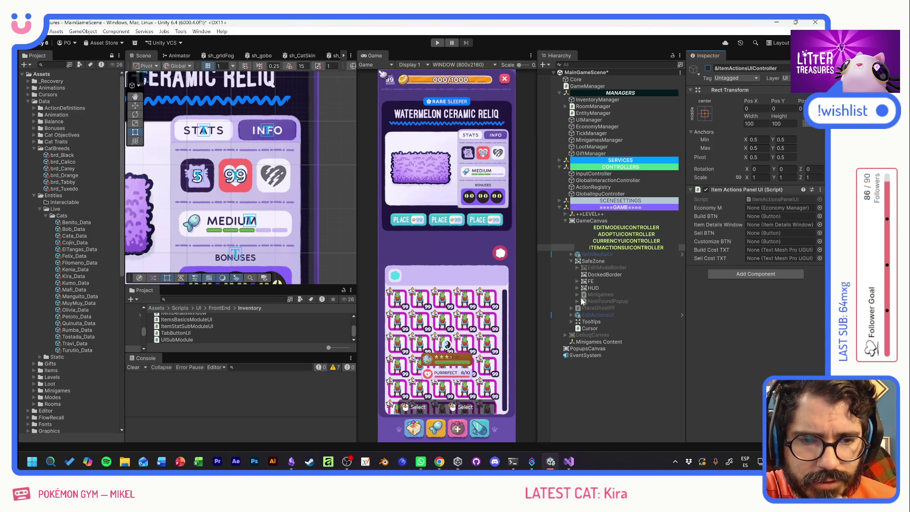
Select the ItemDetailsWindowPF prefab instance and review its overrides
click(192, 174)
click(191, 175)
click(651, 318)
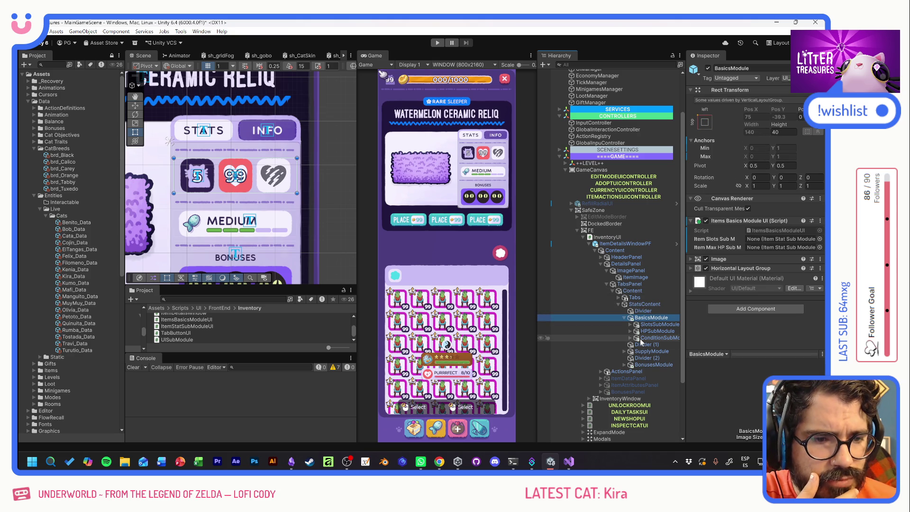
click(609, 245)
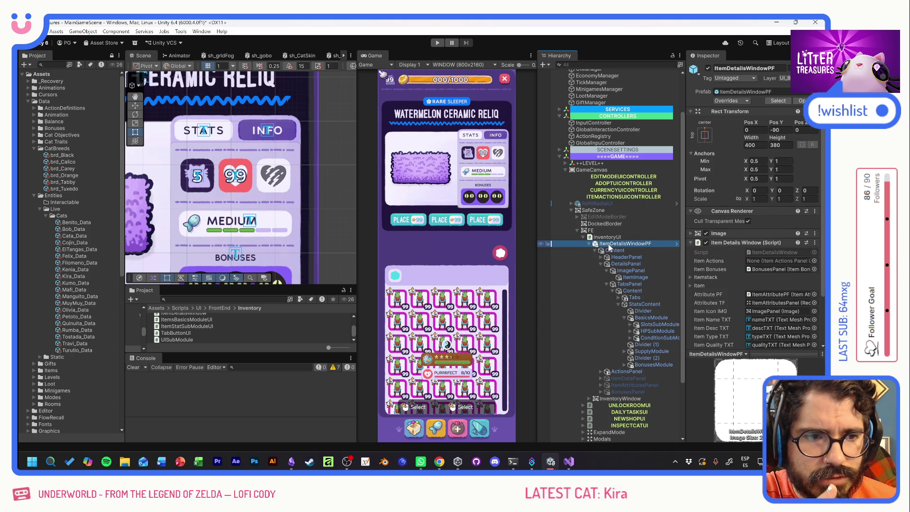
click(732, 101)
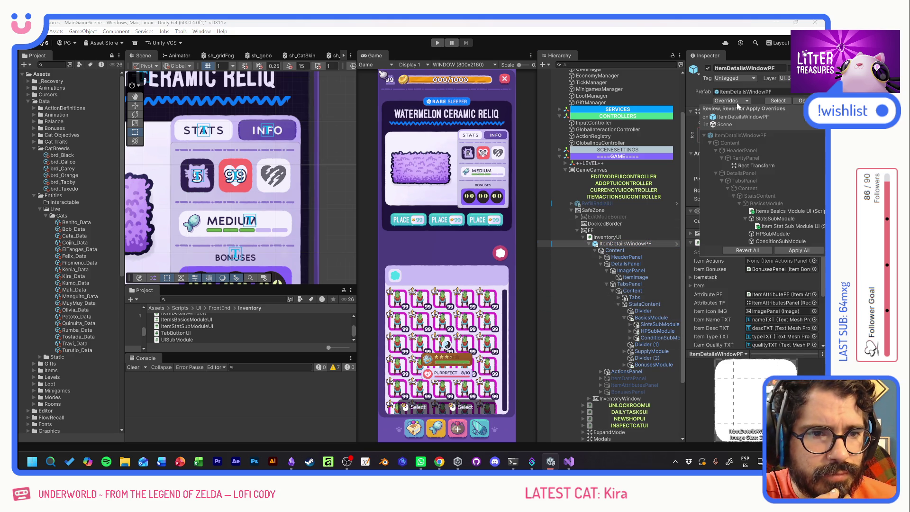
Apply all overrides, open the ItemDetailsWindowPF prefab, and expand BasicsModule's sub-modules
click(799, 251)
click(678, 243)
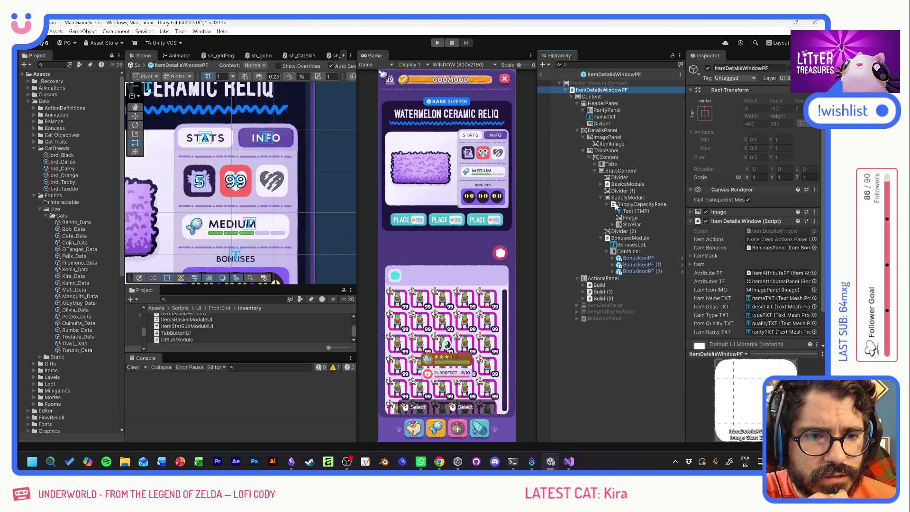
click(607, 205)
click(600, 218)
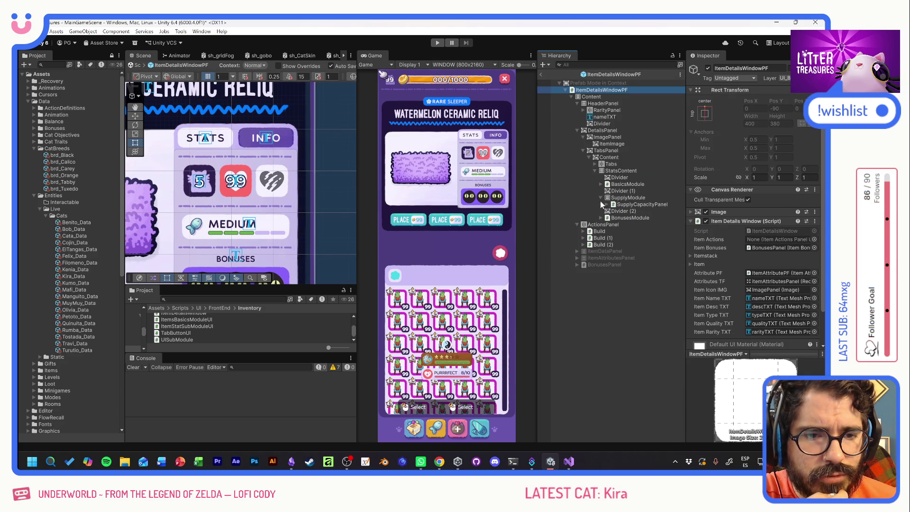
click(621, 184)
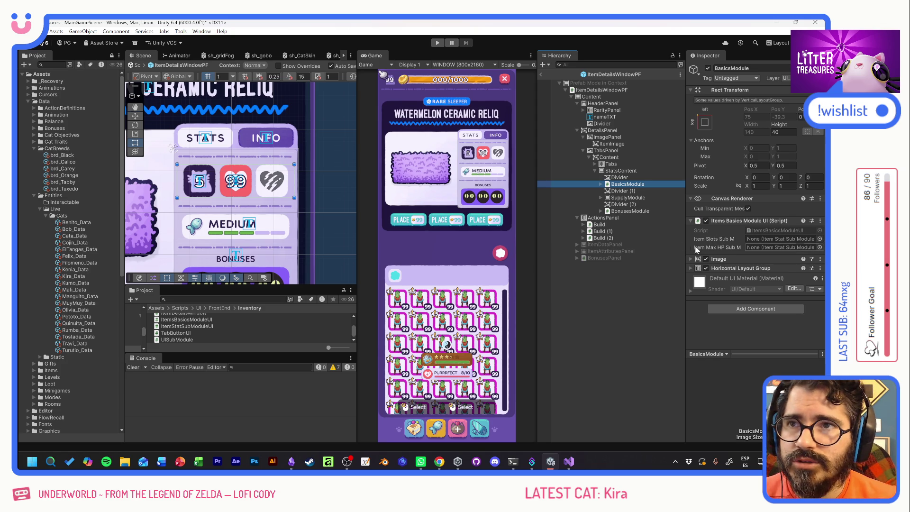
click(601, 184)
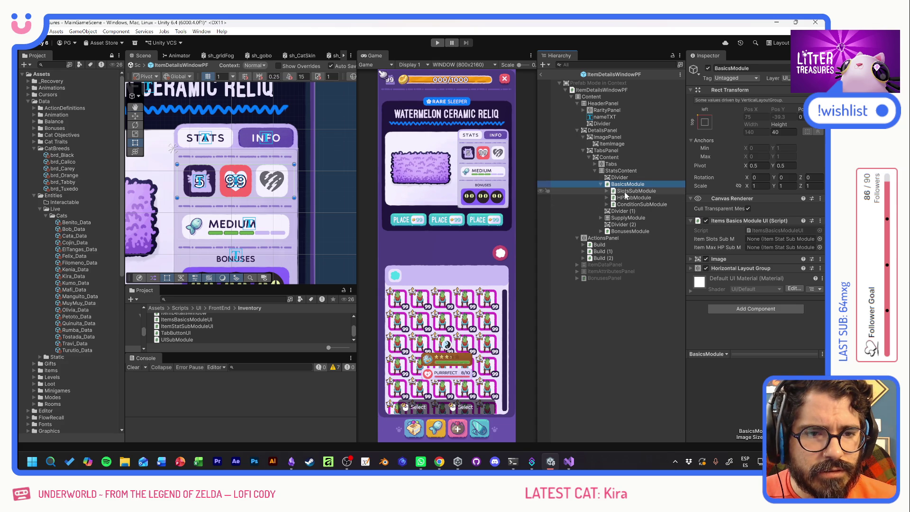
On SlotsSubModule, move Item Stat Sub Module UI to the top and link Text (TMP) to Value TXT
click(626, 191)
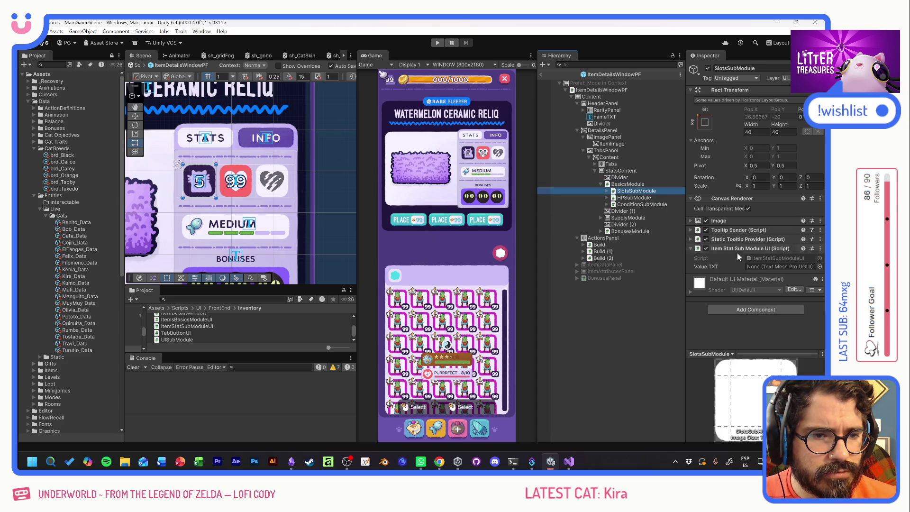
drag(732, 253, 725, 223)
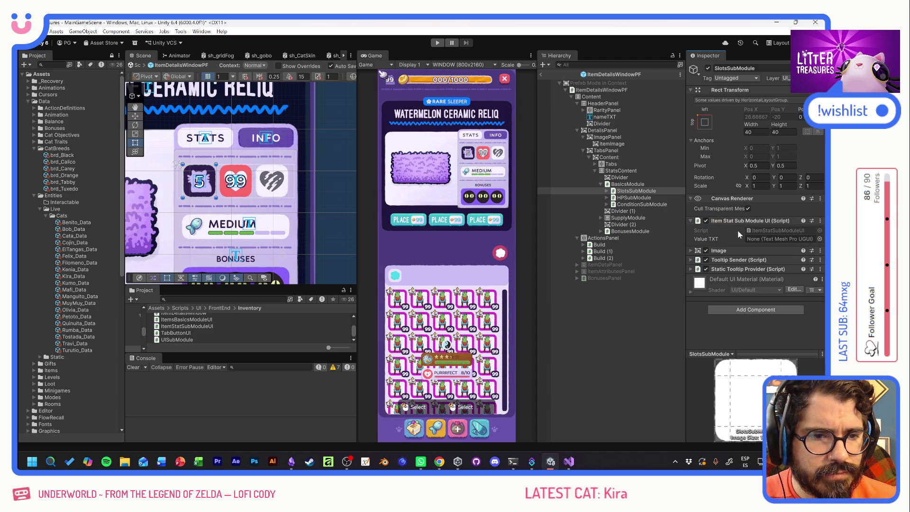
click(607, 191)
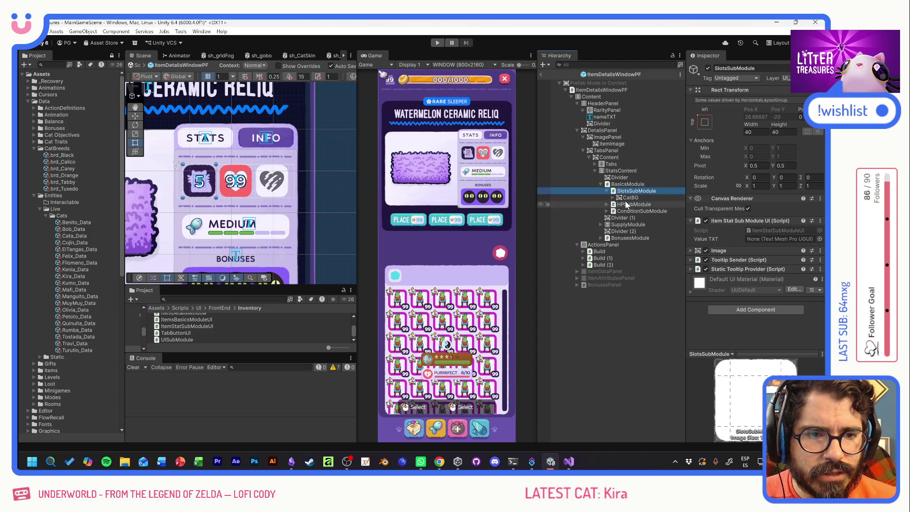
click(613, 197)
drag(640, 204, 763, 239)
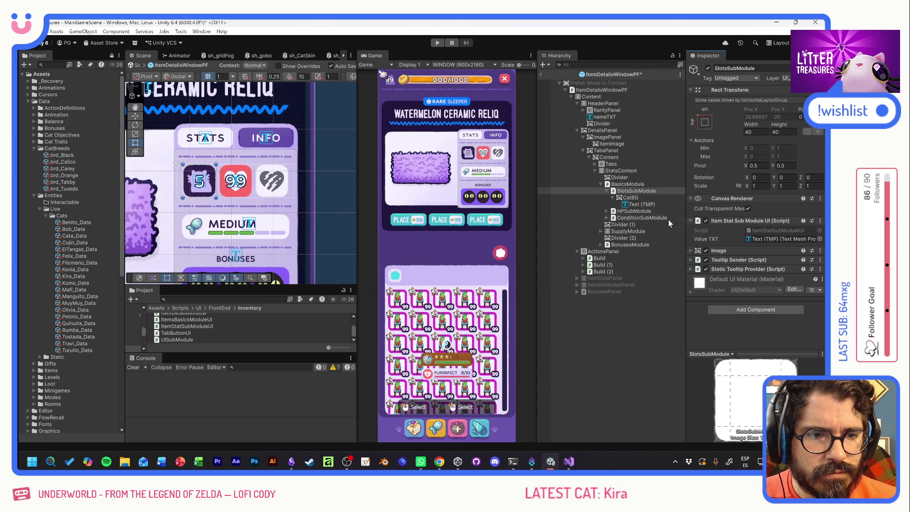
click(607, 191)
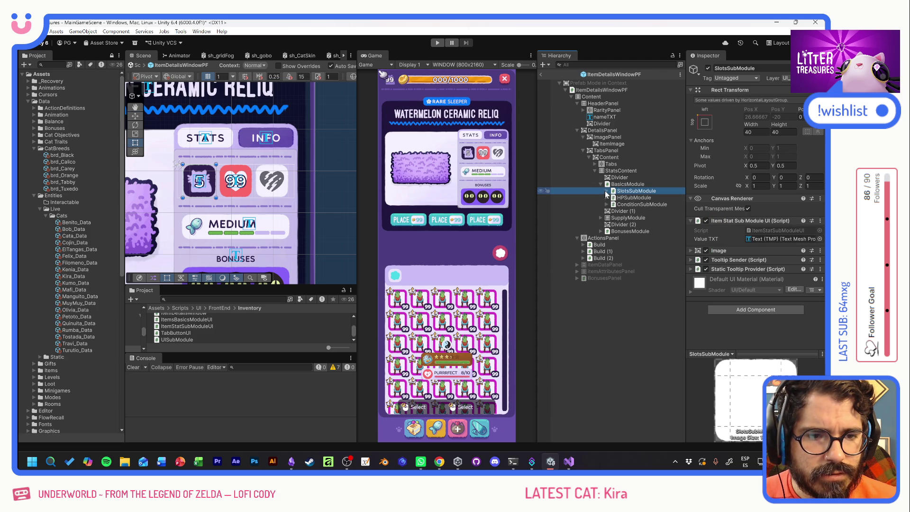
Add Item Stat Sub Module UI to HPSubModule above Image and link its Text (TMP) to Value TXT
click(607, 198)
click(631, 198)
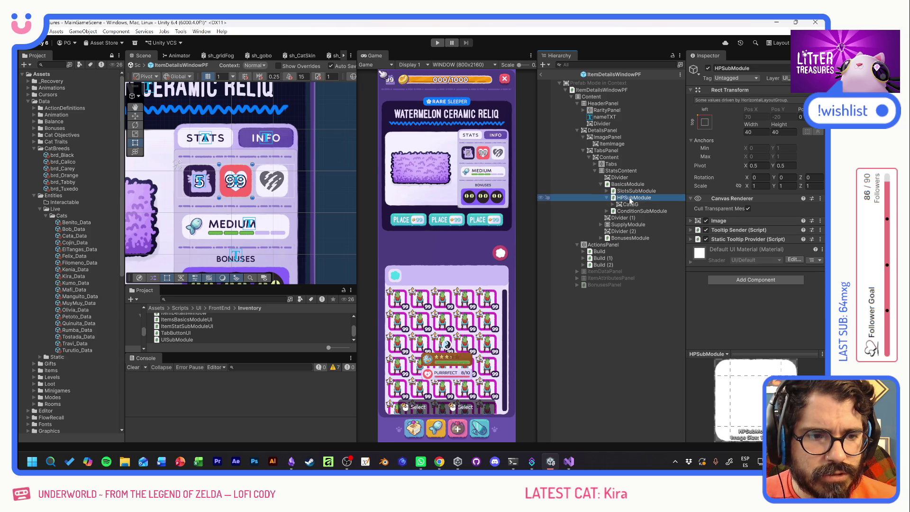
click(751, 280)
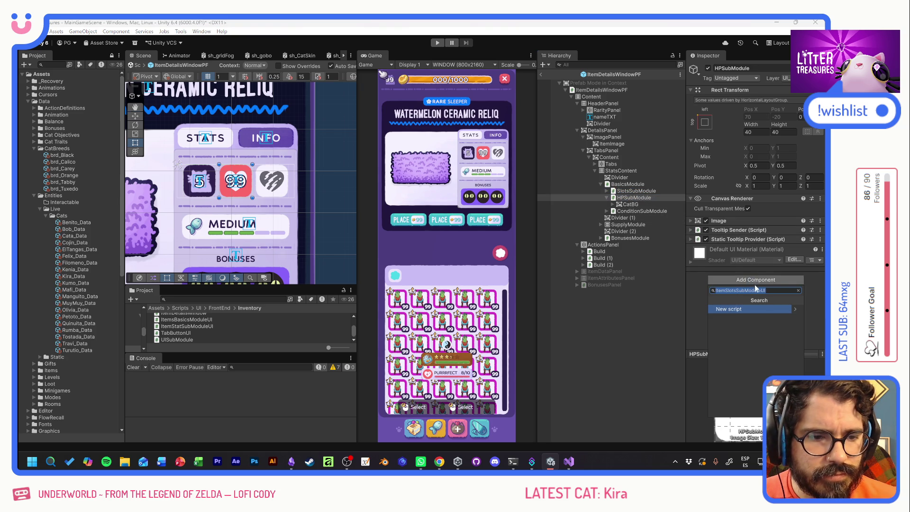
text(items)
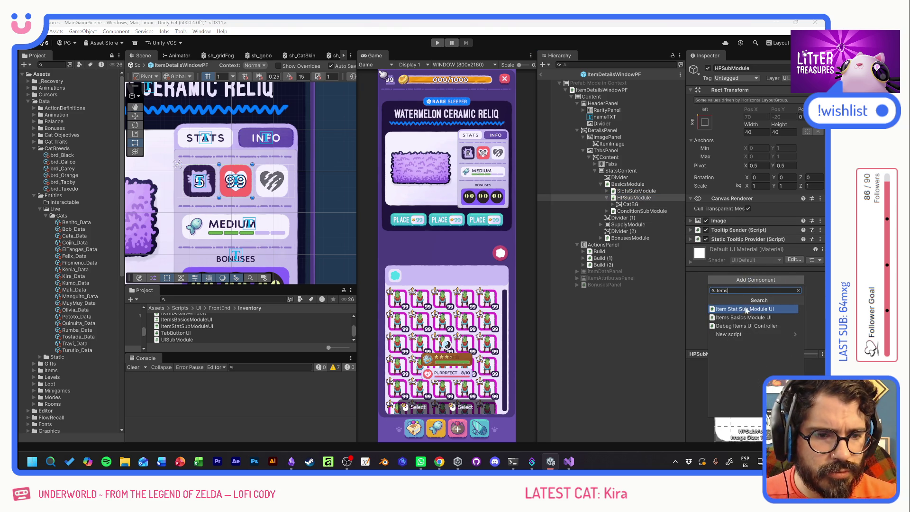
click(746, 308)
drag(730, 249, 727, 212)
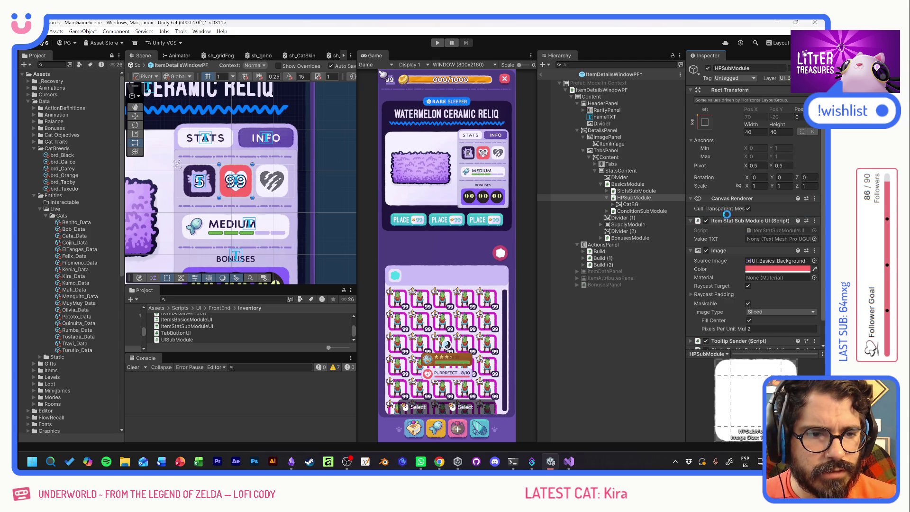
click(612, 205)
drag(630, 211, 778, 239)
click(622, 185)
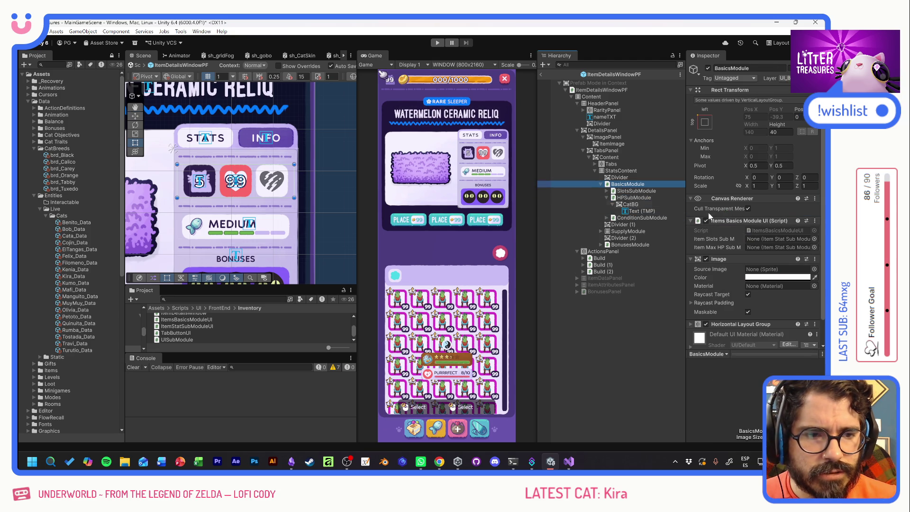
Link SlotsSubModule to Item Slots Sub M and HPSubModule to Item Max HP Sub M
drag(633, 191, 777, 240)
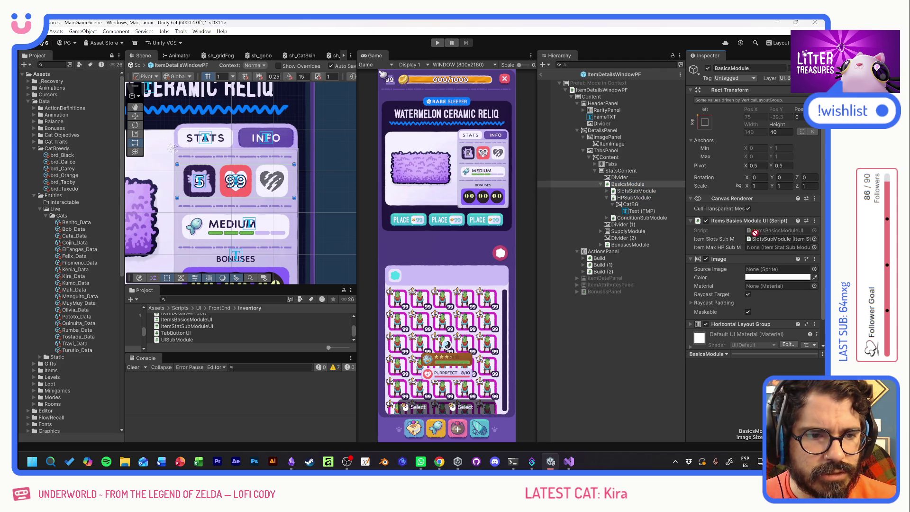
drag(633, 200, 777, 247)
click(607, 197)
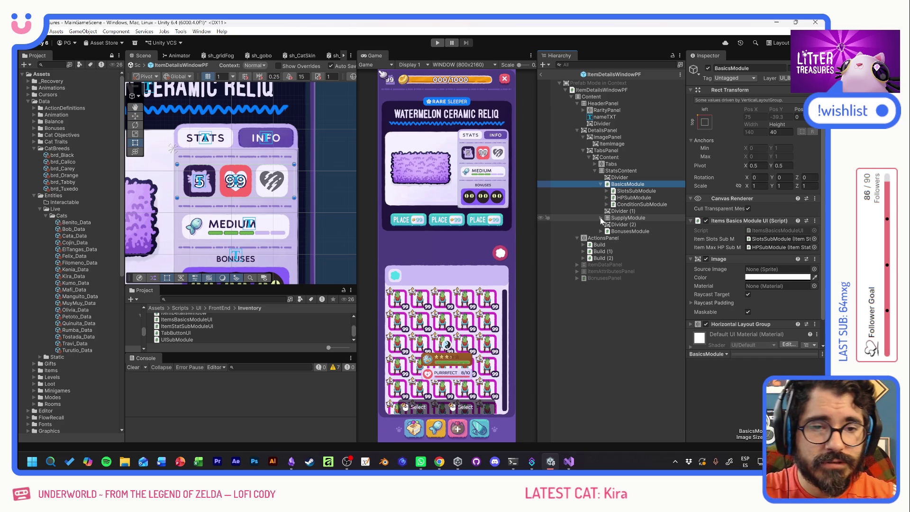
Add a new script component named ItemStatsContentUI to StatsContent, stored in the Inventory folder
click(619, 171)
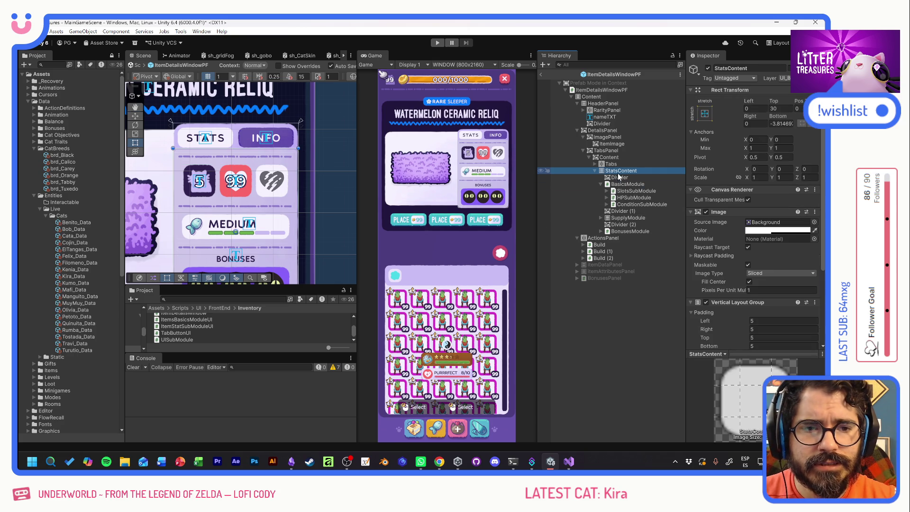
click(596, 172)
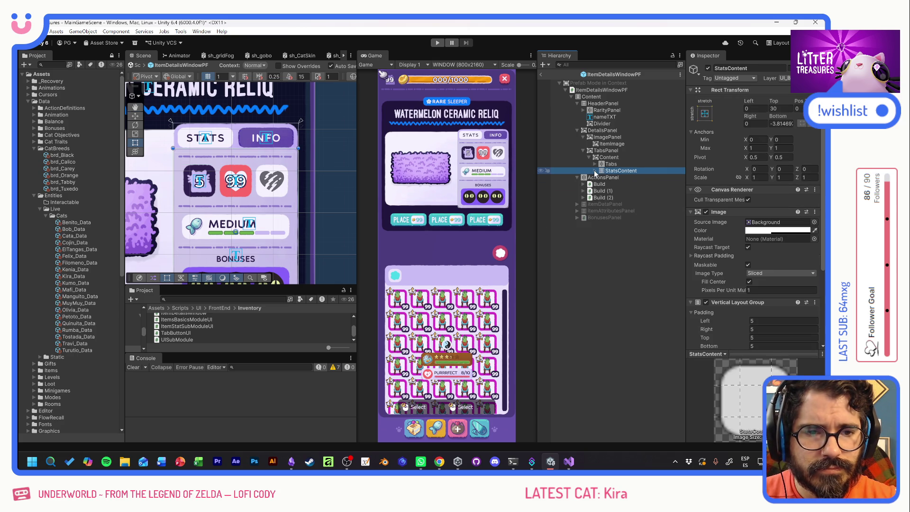
click(595, 171)
scroll(718, 286, down, 3)
click(756, 334)
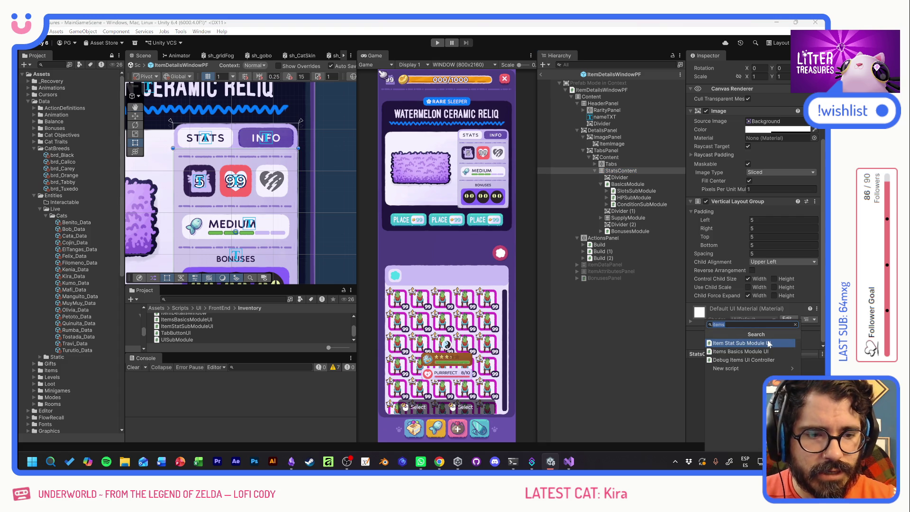
text(Item)
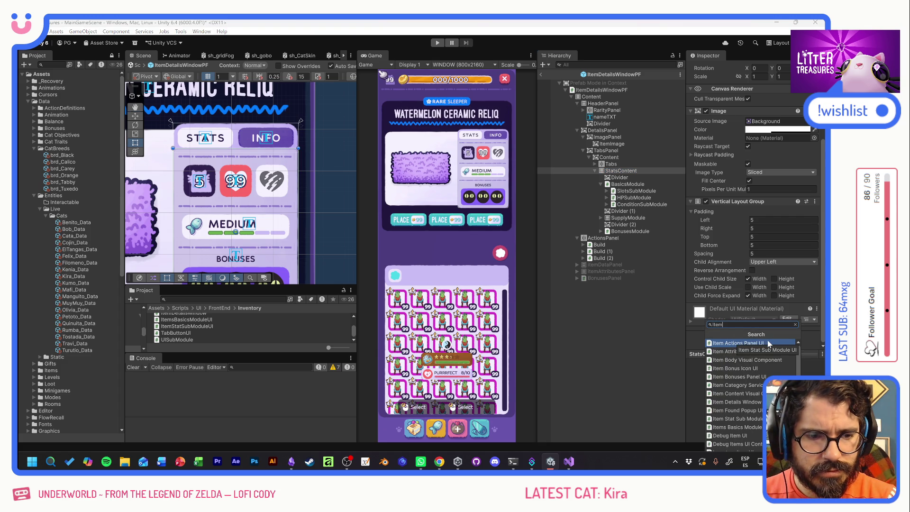
text(StatsConte)
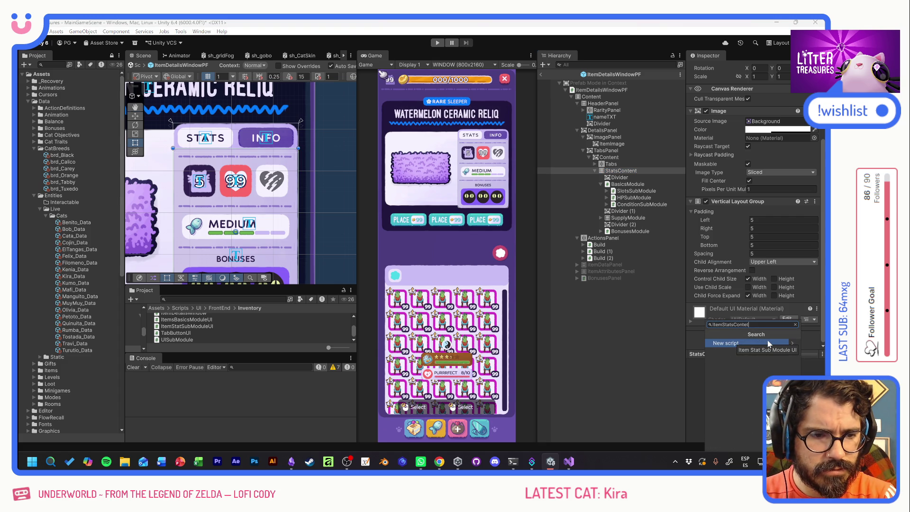
text(ntUI)
key(Return)
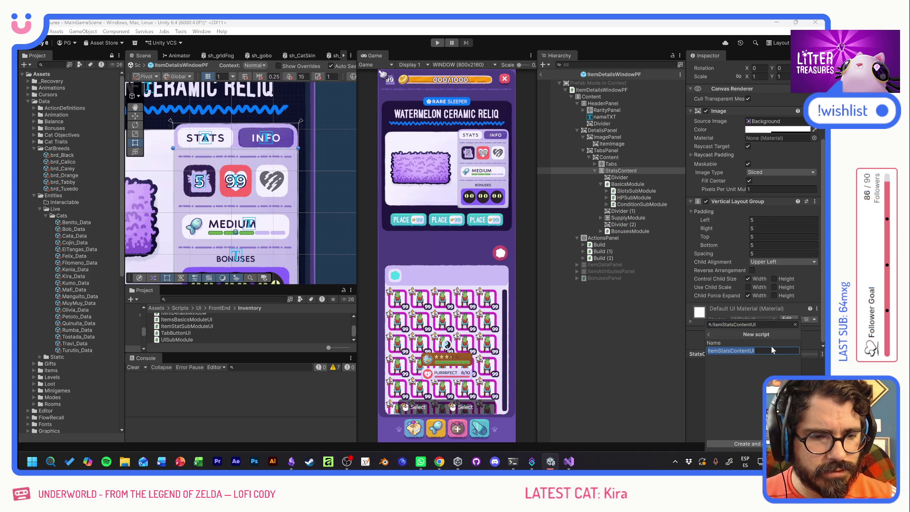
key(Return)
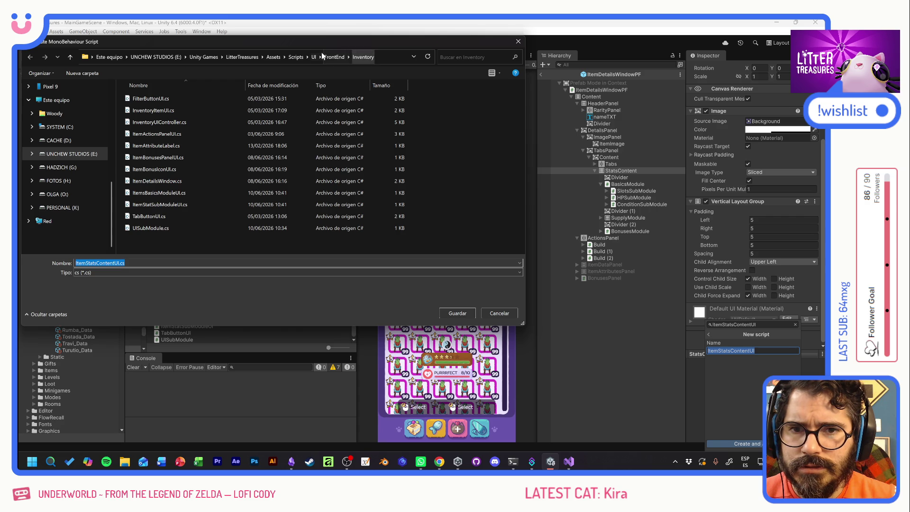
click(443, 313)
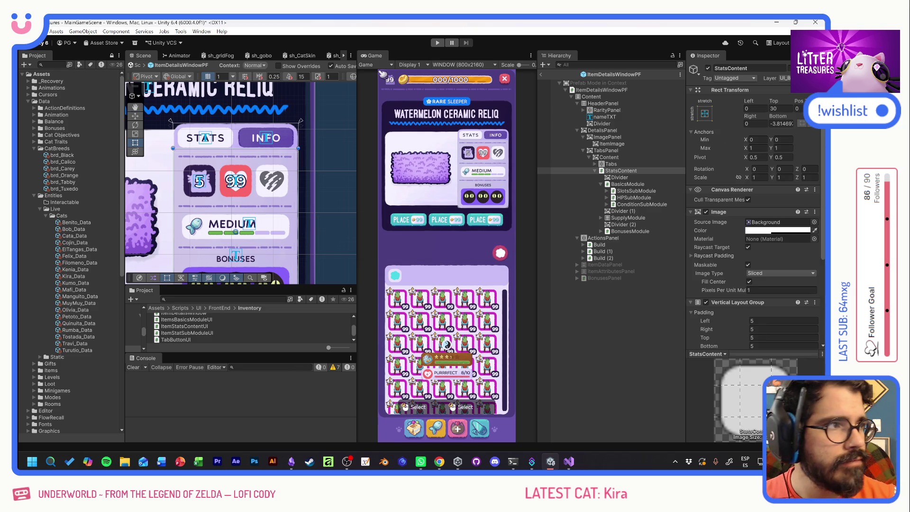
scroll(736, 276, down, 5)
Open ItemStatsContentUI in Visual Studio and select the boilerplate Start and Update methods
click(768, 293)
double_click(768, 294)
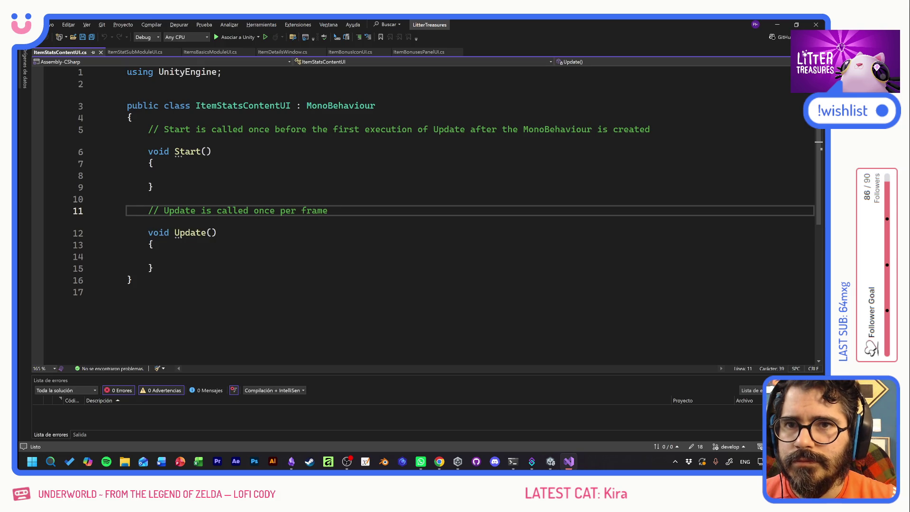
click(150, 175)
click(211, 129)
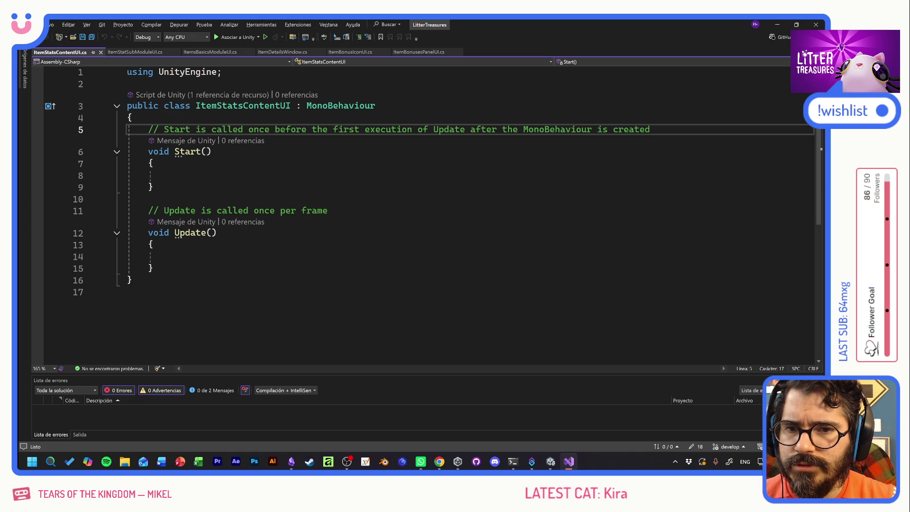
key(shift+Down)
key(shift+Down)
key(shift+Down)
key(shift+End)
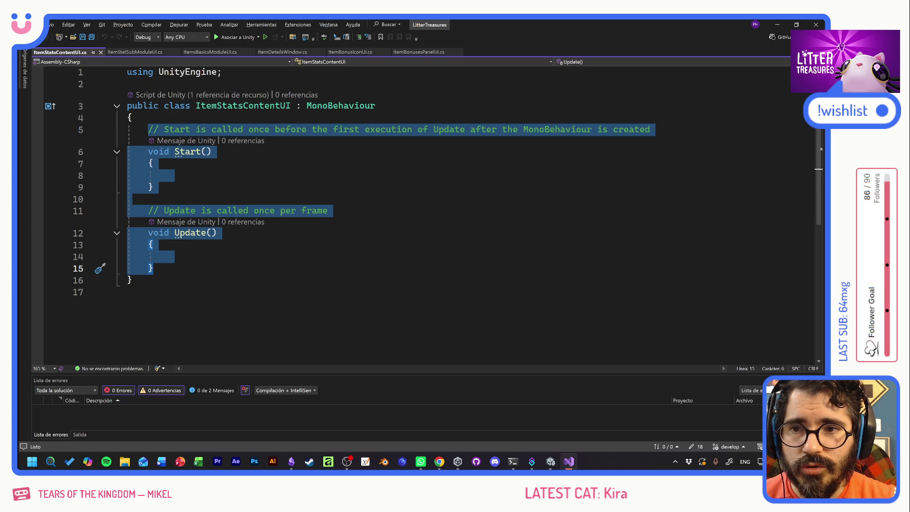
Replace them with an ItemsBasicsModuleUI field named itemsBasicsMod, save, and return to Unity
text(ItemsBas)
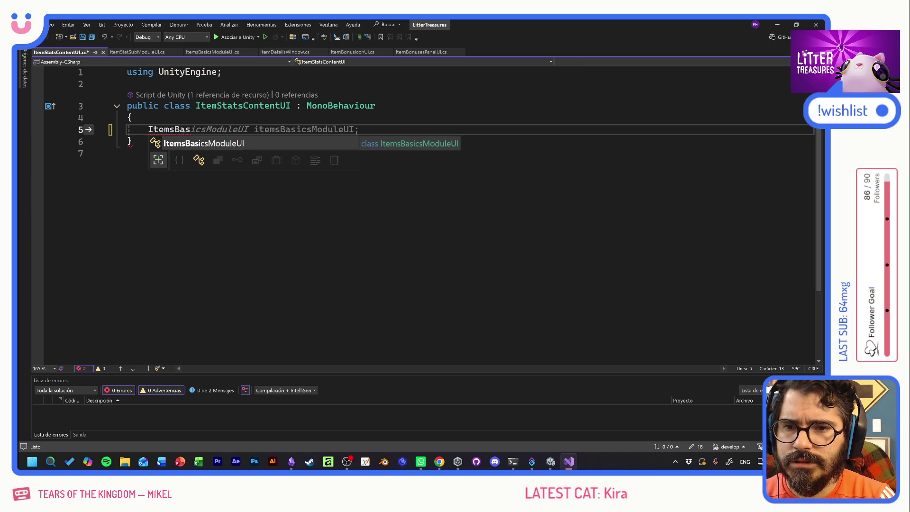
key(Tab)
key(Tab)
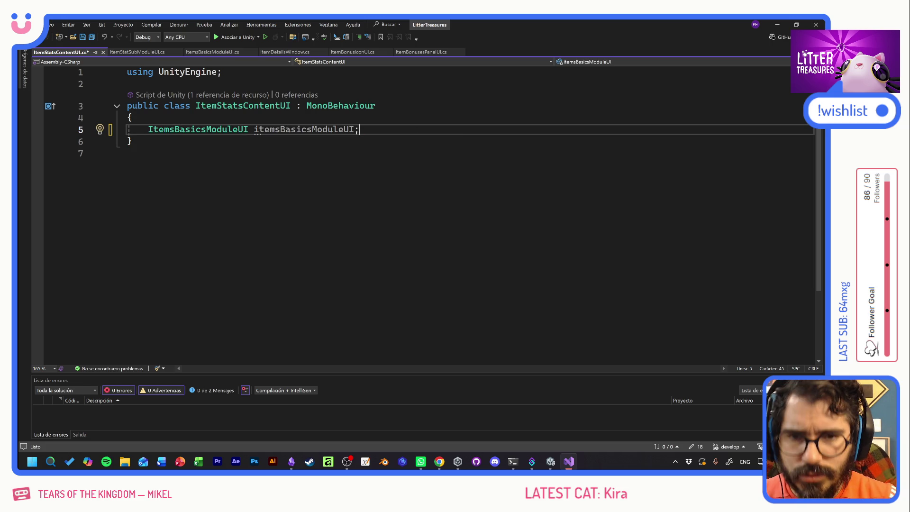
drag(354, 129, 311, 129)
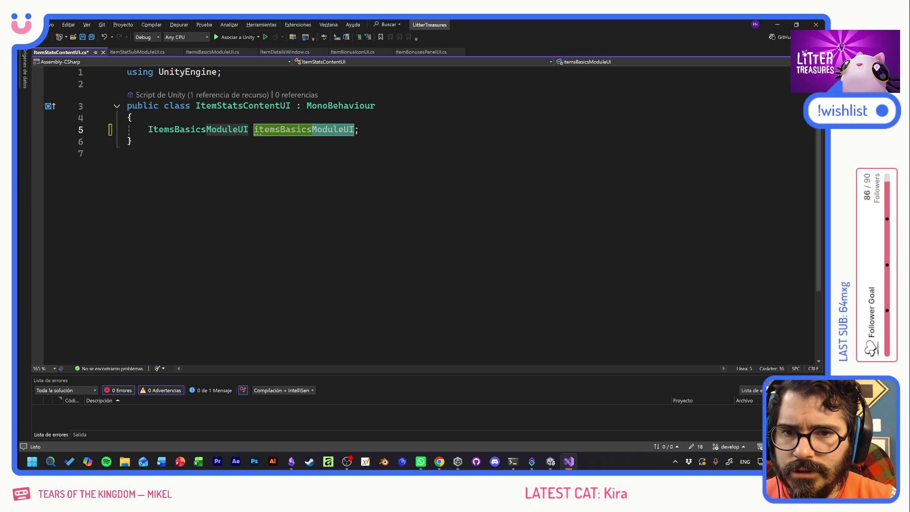
text(M)
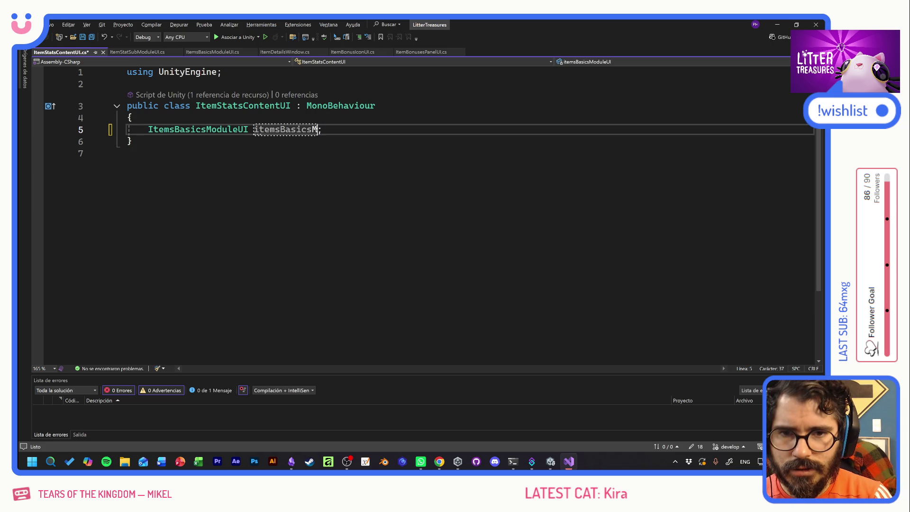
key(ctrl+s)
key(End)
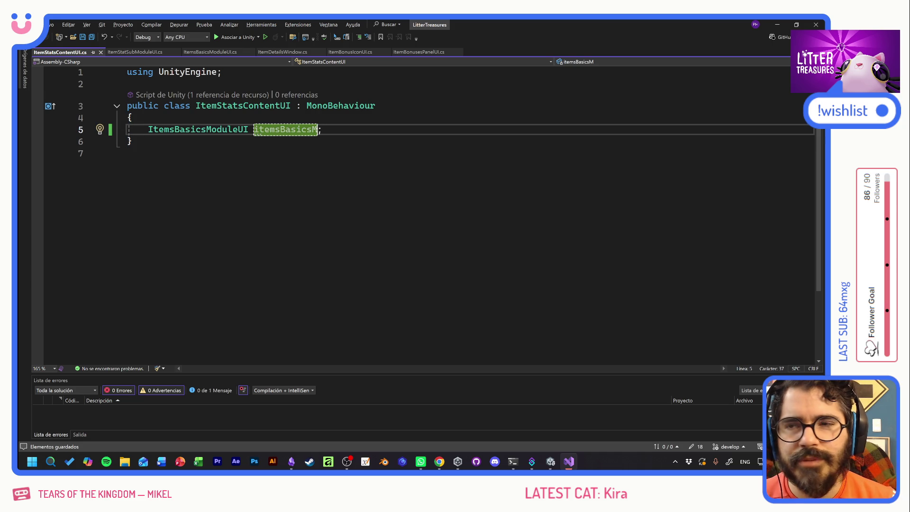
text(od)
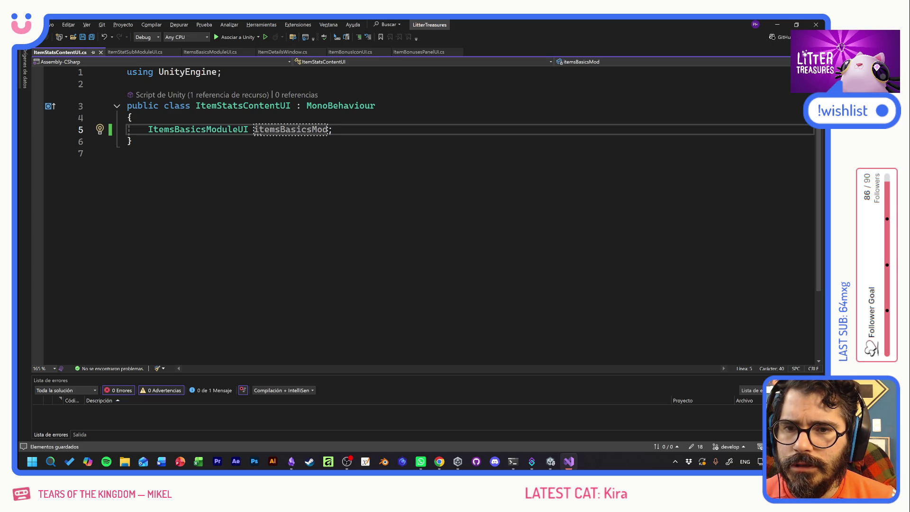
key(alt+Tab)
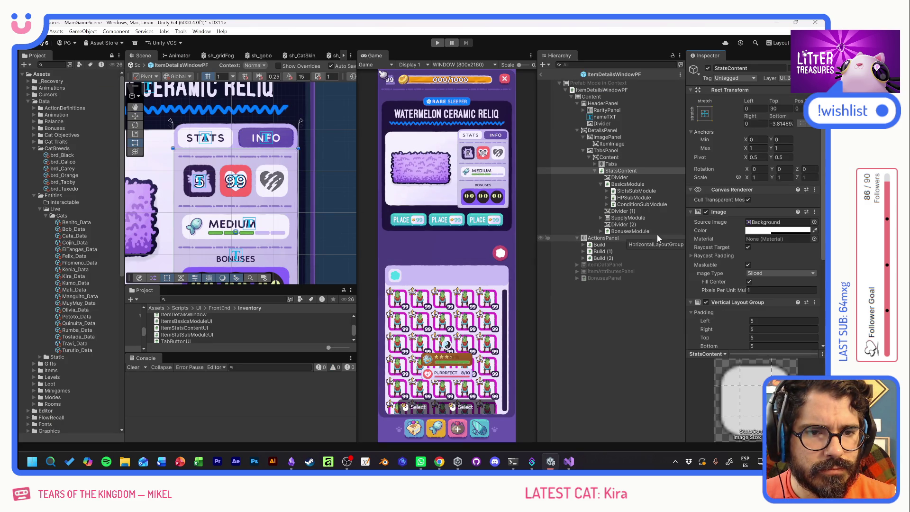
Move Item Stats Content UI above Image and start typing [SerializeField] in its script
scroll(712, 228, down, 5)
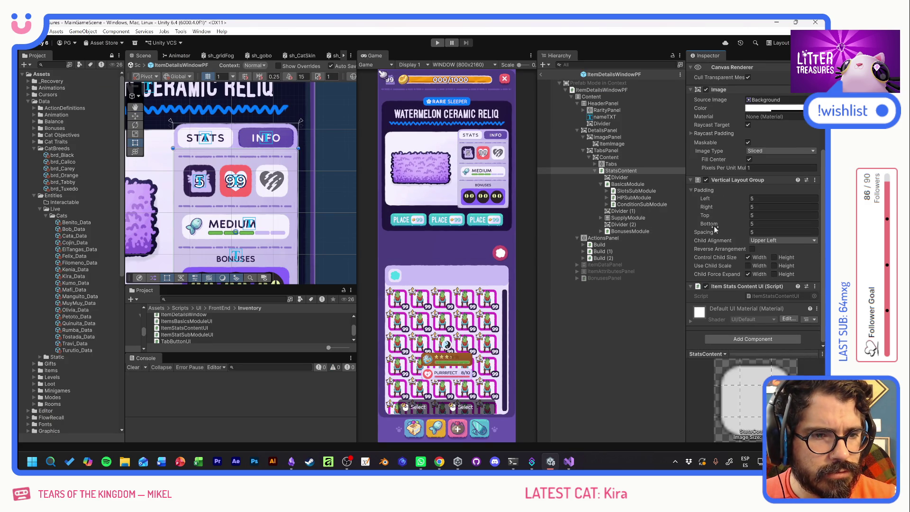
drag(734, 287, 724, 83)
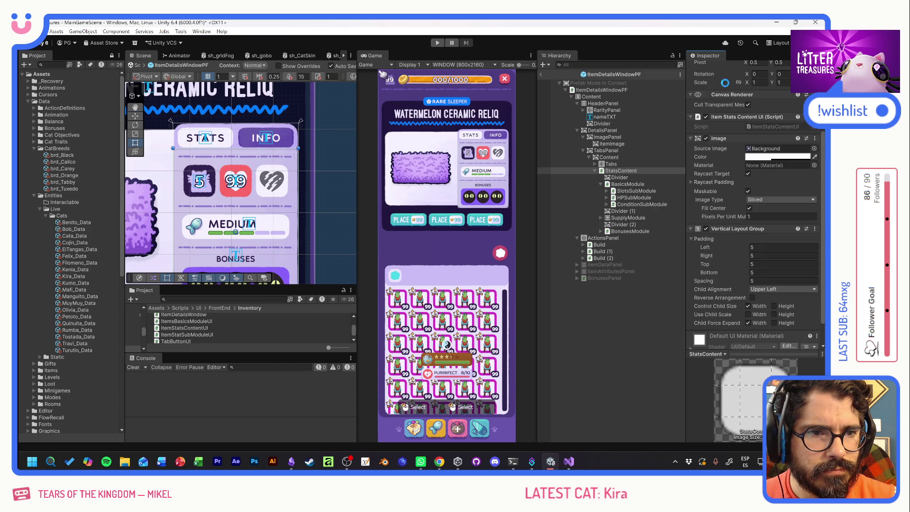
double_click(768, 195)
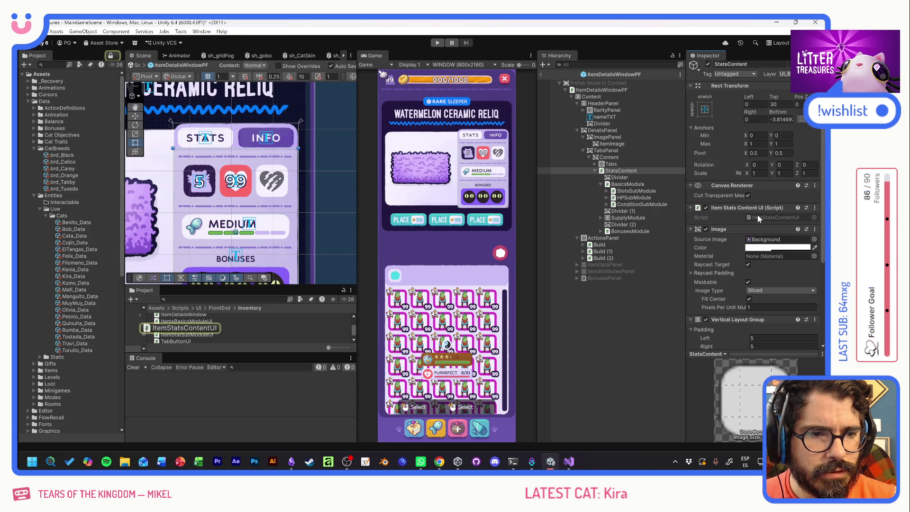
text([Seria)
text(lizeField)
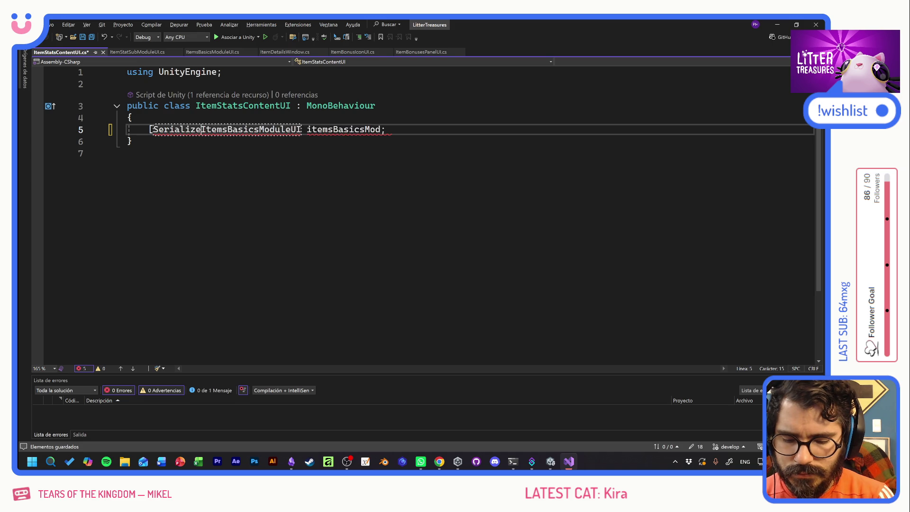
text(])
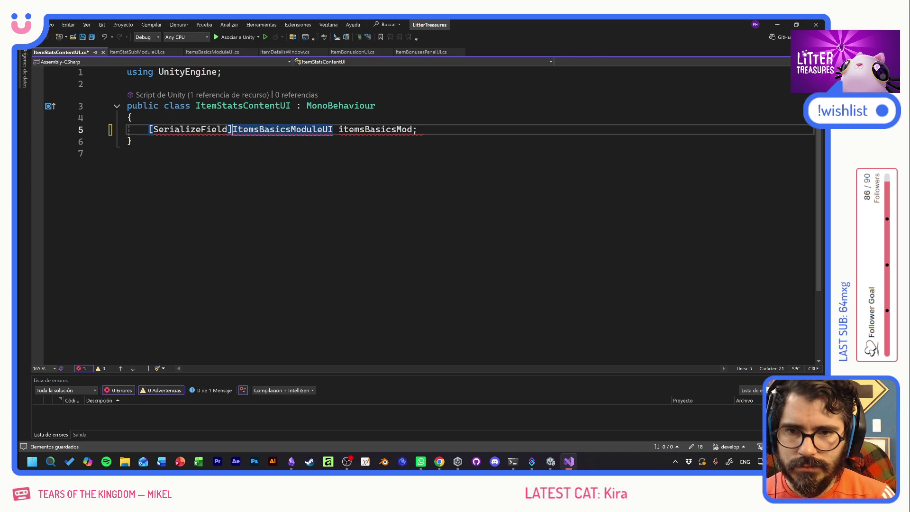
Save the [SerializeField] attribute on itemsBasicsMod and return to Unity
key(ctrl+s)
key(alt+Tab)
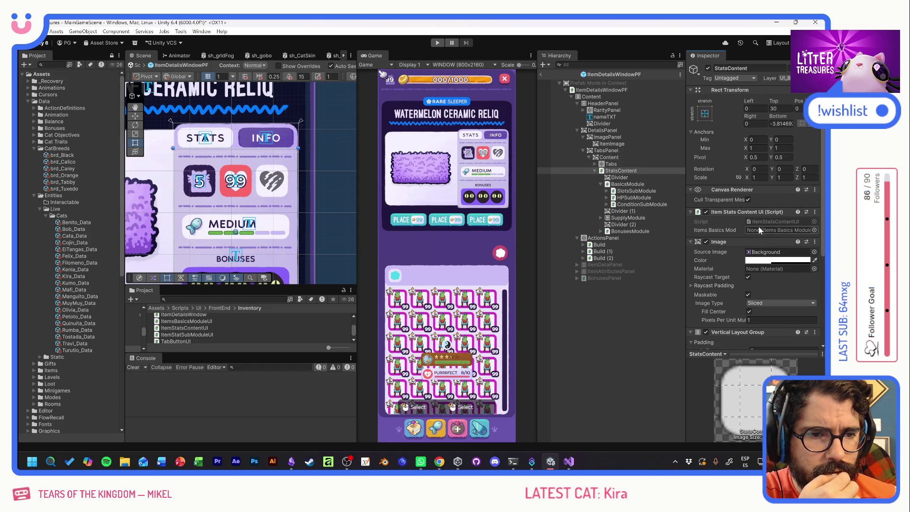
Link BasicsModule to Items Basics Mod, then add a blank line after the field in ItemStatsContentUI
drag(630, 184, 779, 230)
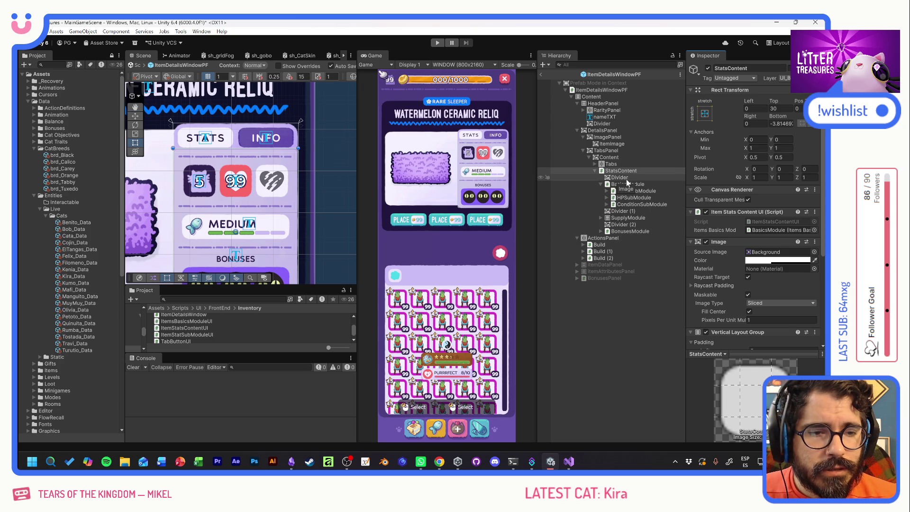
key(alt+Tab)
key(End)
key(Return)
key(Return)
key(Up)
key(Up)
key(Up)
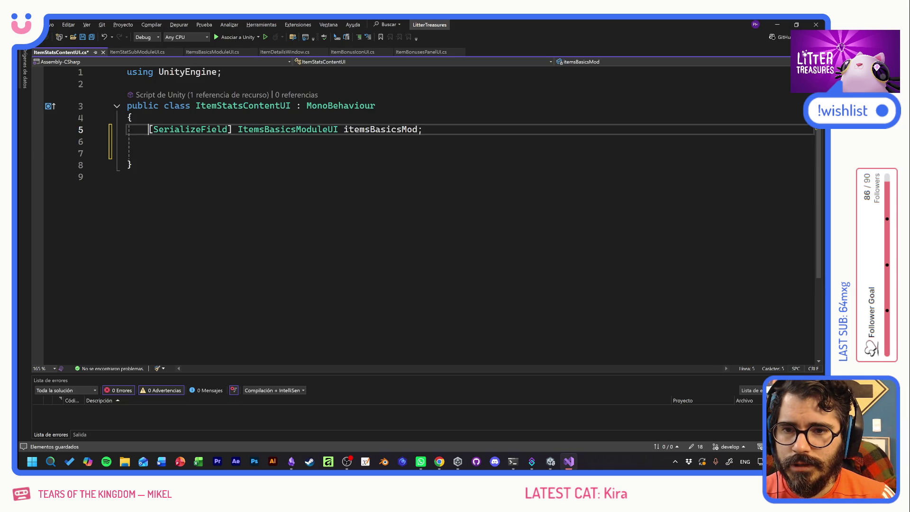
Add an 'ItemData data;' field above the serialized field and save
key(Down)
key(ctrl+Return)
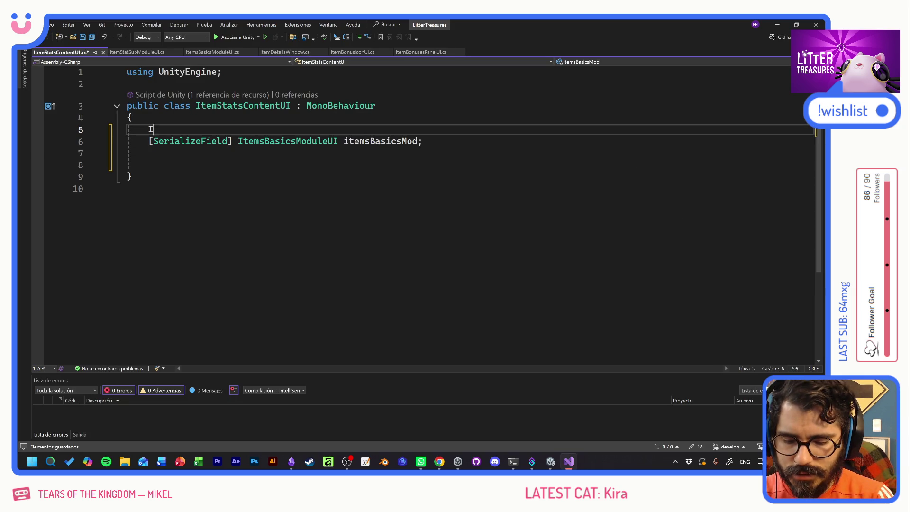
text(ItemData)
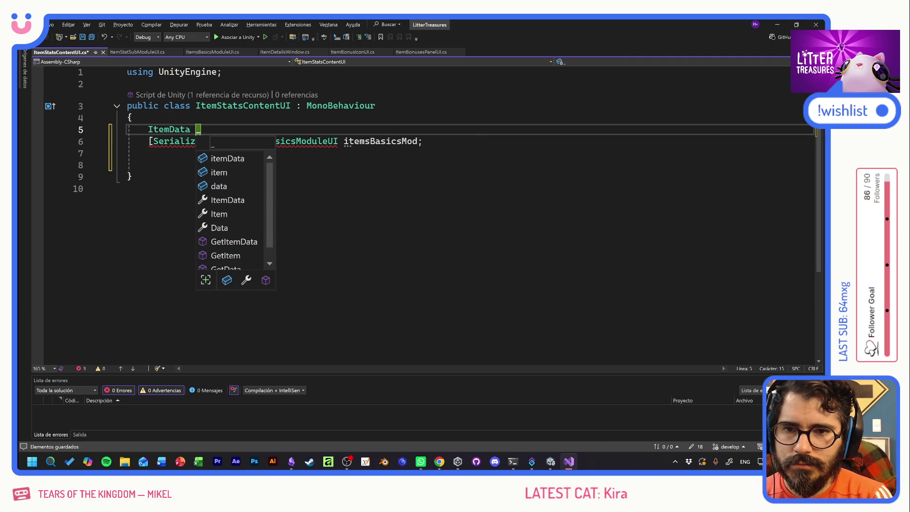
text( data;)
key(ctrl+s)
Start a public void Setup(ItemData _data) method below the fields
click(148, 153)
key(Return)
text(public void Setup()
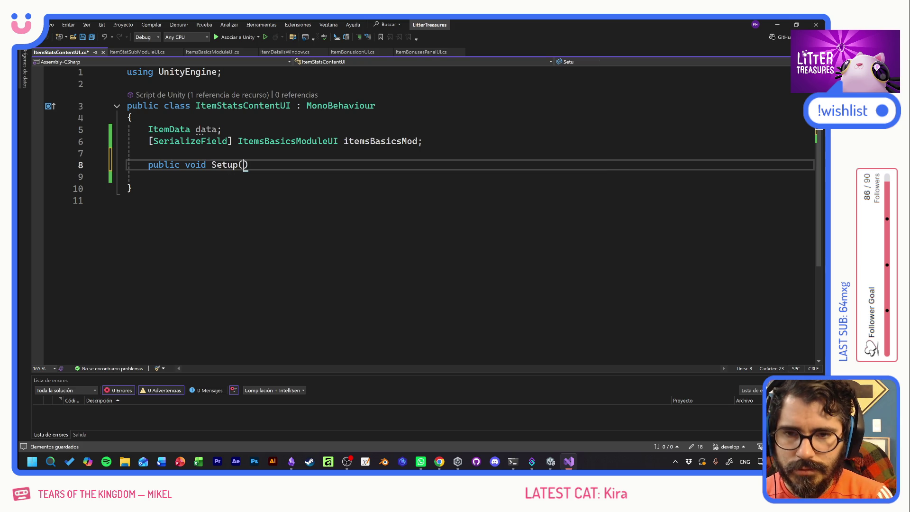
text(ItemD)
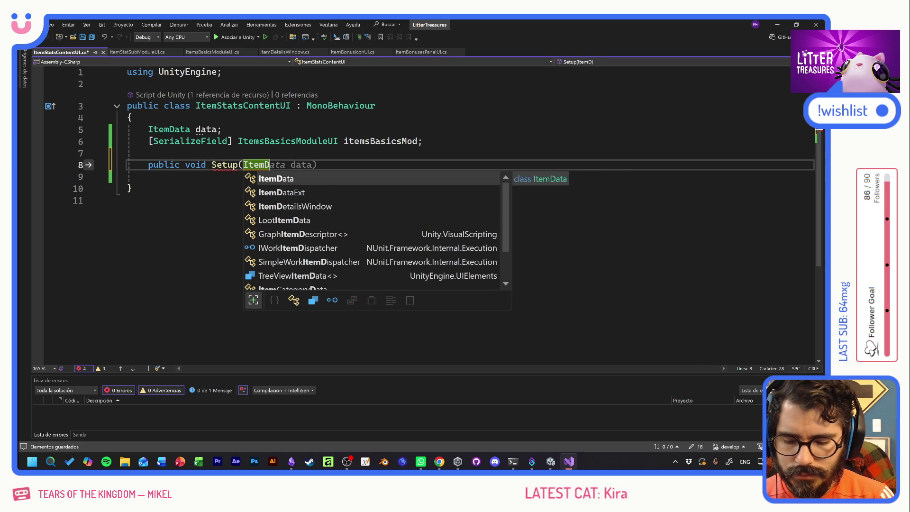
key(Tab)
text(_data)
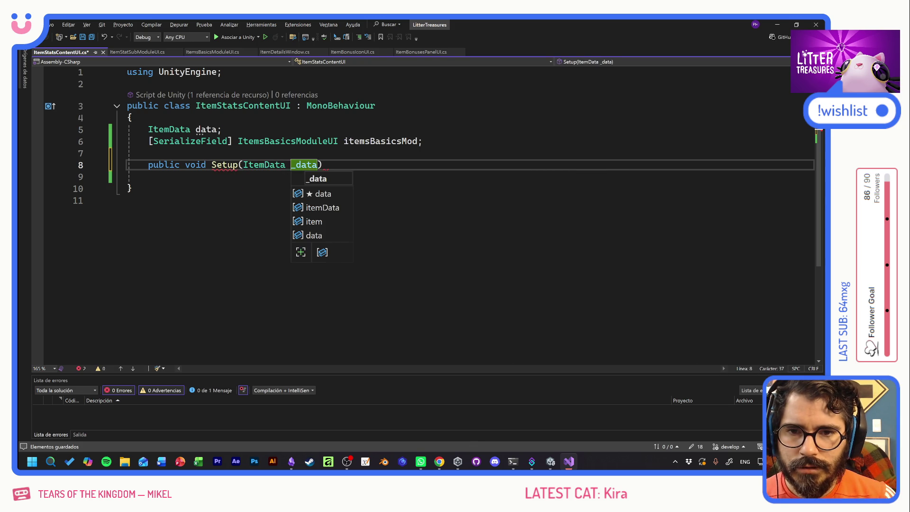
text())
key(Return)
text({)
key(Return)
text(if (data == null) {)
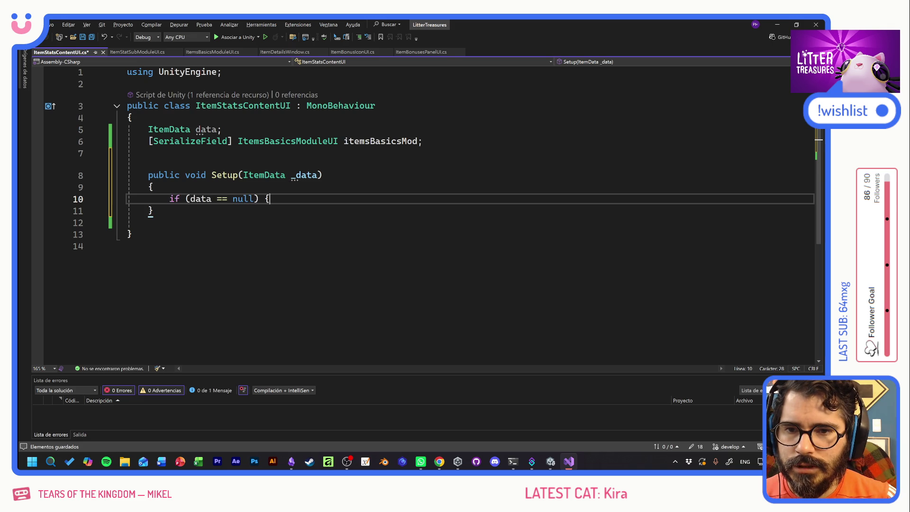
Make Setup assign data = _data and call itemsBasicsMod.Setup(data), then save
key(shift+Home)
text(data =)
key(Tab)
key(Return)
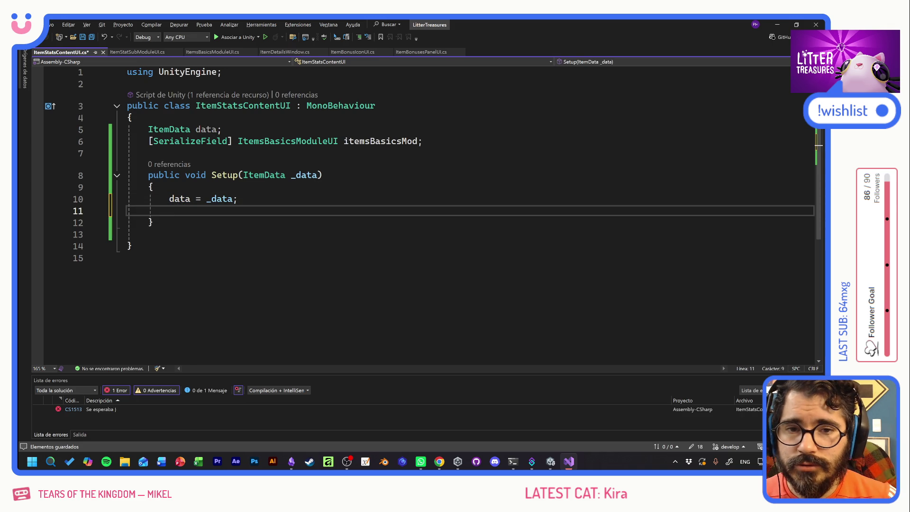
text(itemsBasicsMod)
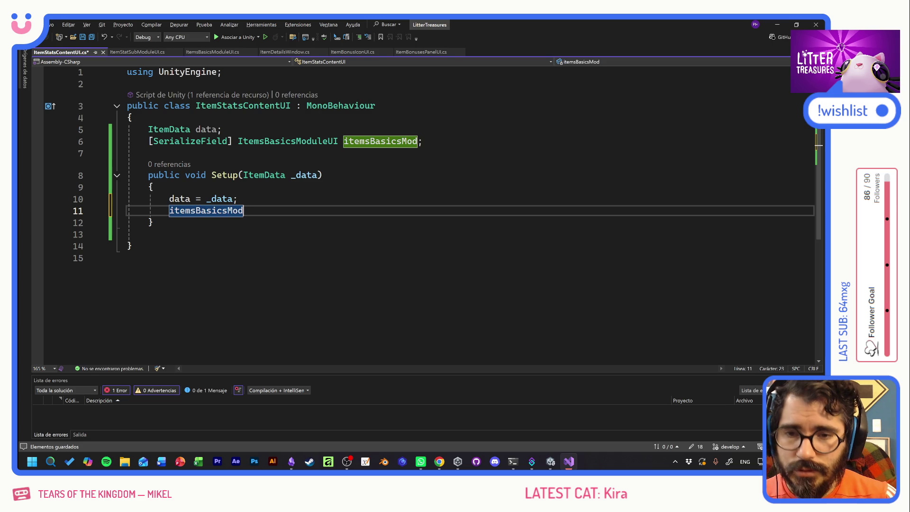
text(.Set)
key(Tab)
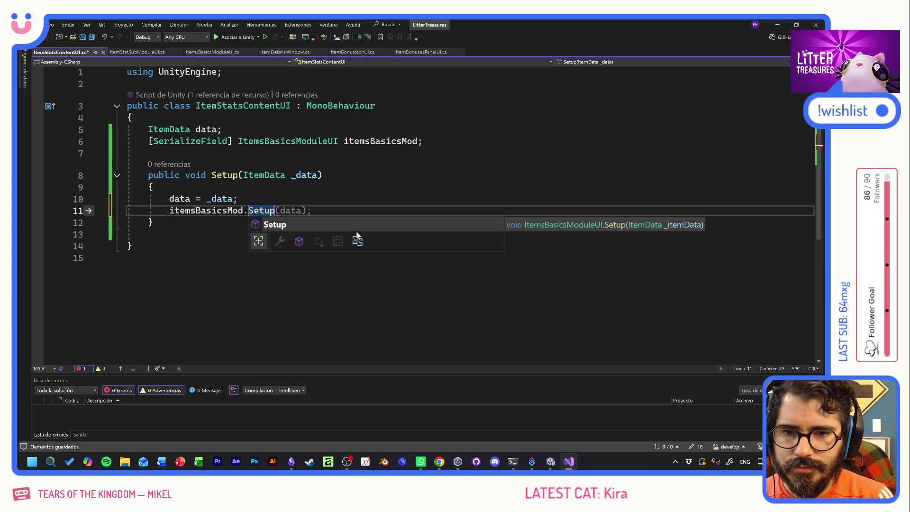
key(Tab)
key(ctrl+s)
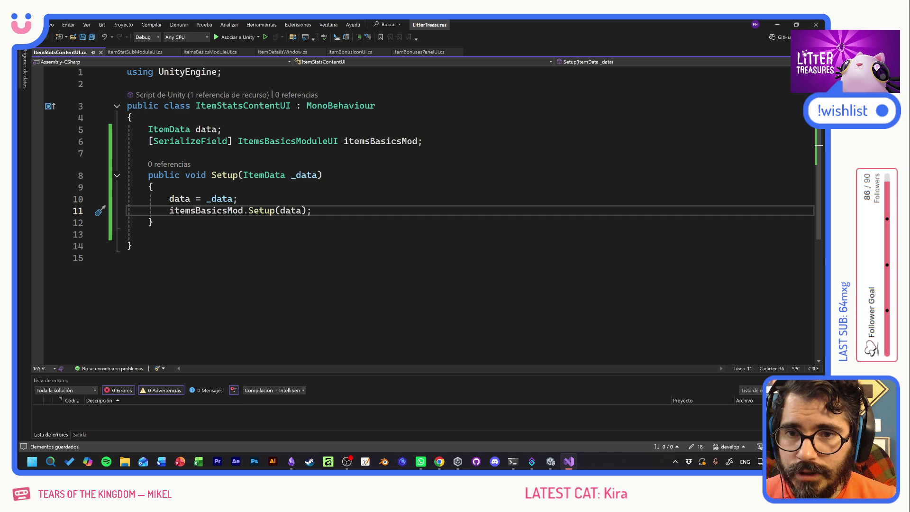
Insert blank lines above Setup to make room for another method
double_click(242, 106)
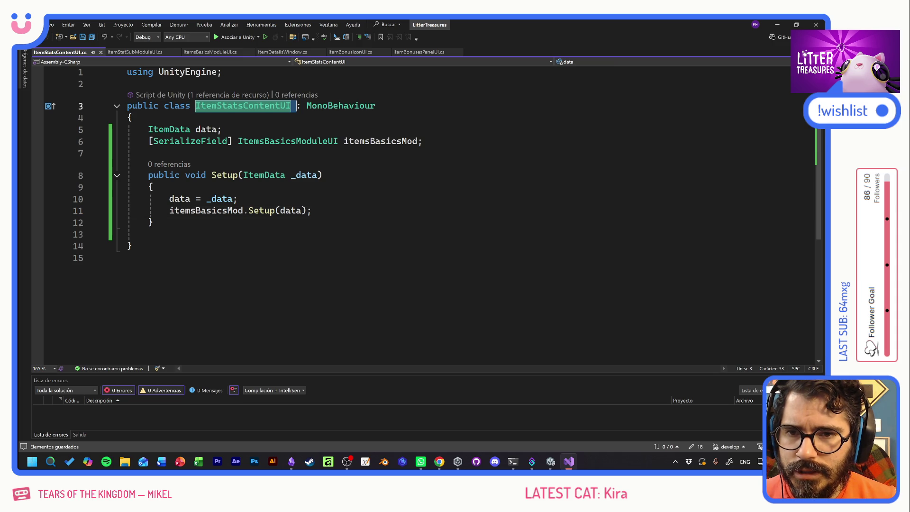
click(322, 175)
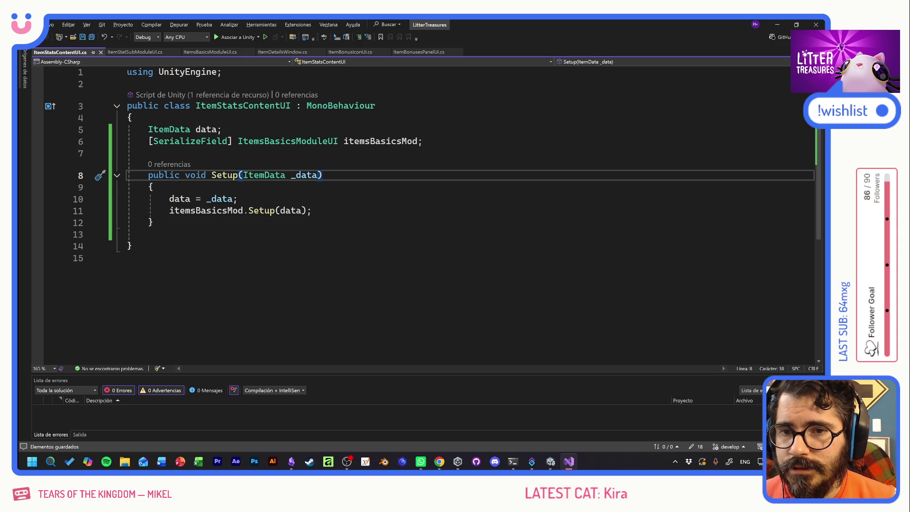
click(148, 153)
key(Return)
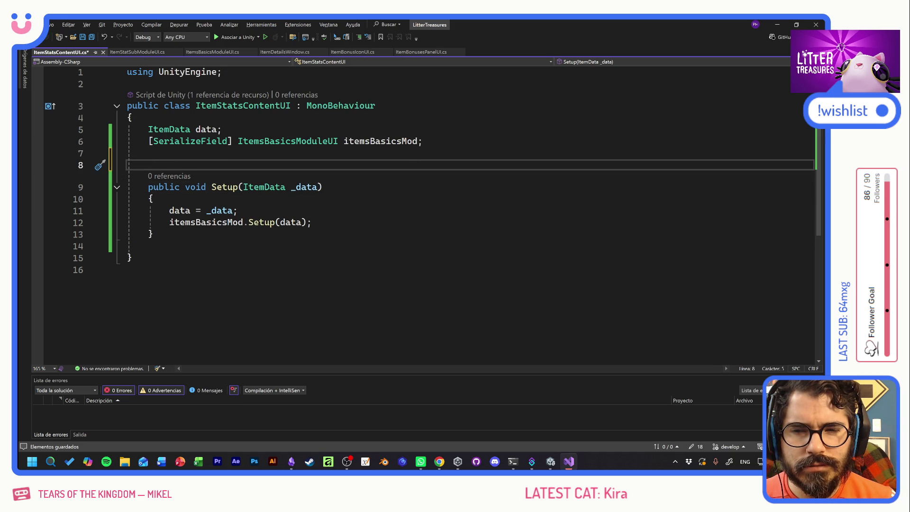
key(Return)
key(Up)
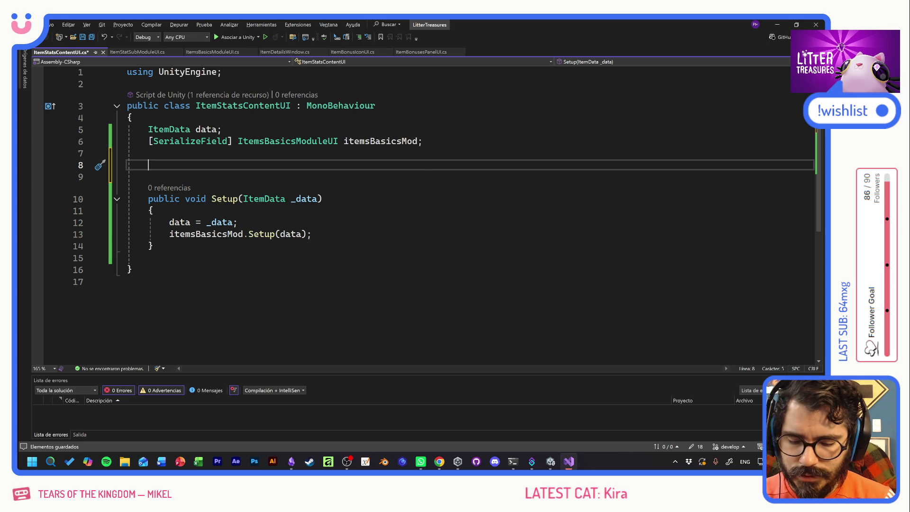
Declare a private void ToggleTab(bool _value) method above Setup
text(private void To)
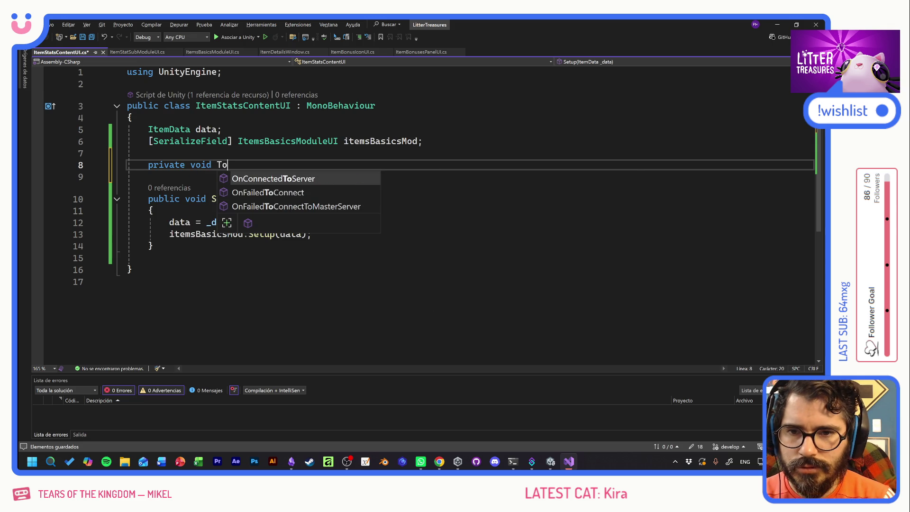
text(ggle)
key(BackSpace)
text(Panel)
key(BackSpace)
key(BackSpace)
key(BackSpace)
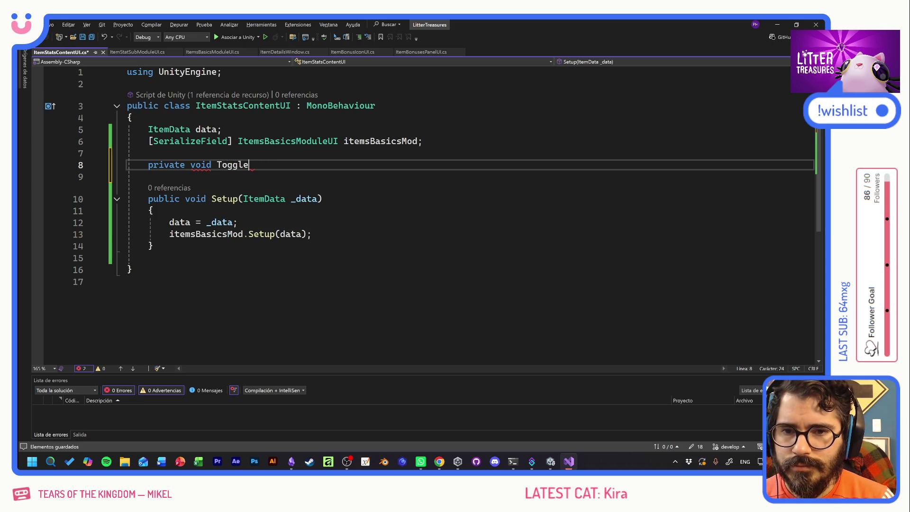
text(Tab)
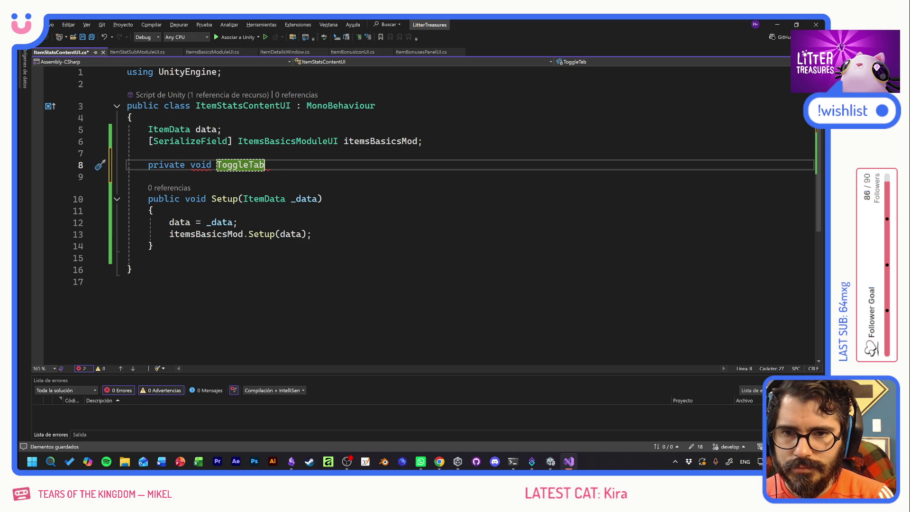
text(()
text(bool _val)
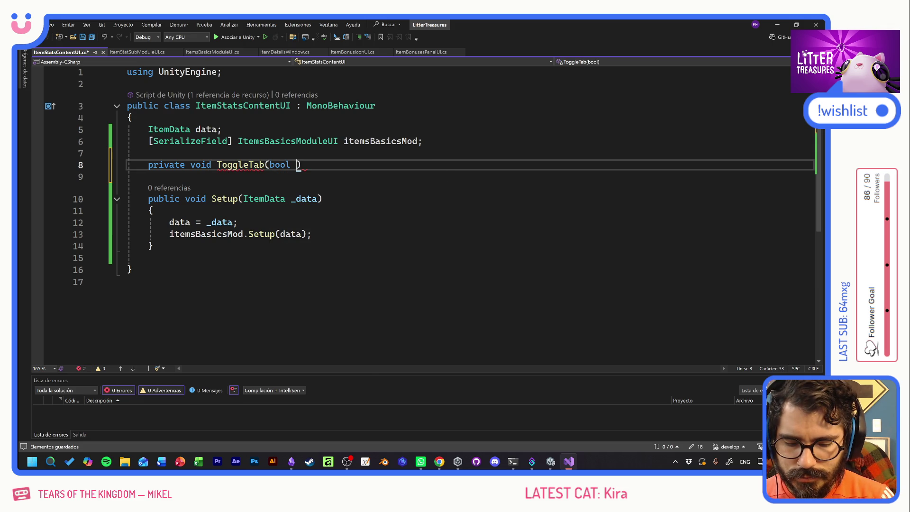
text(ue) {)
key(Return)
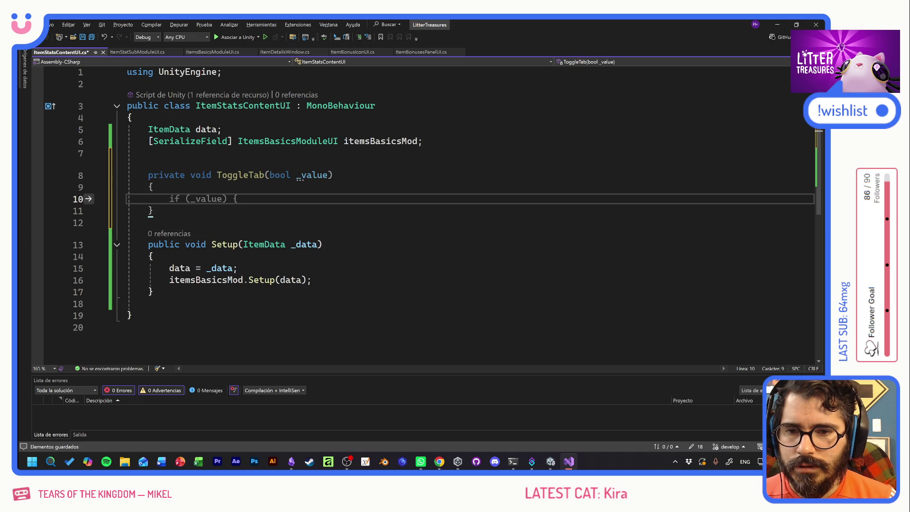
Make ToggleTab's body call this.gameObject.SetActive(_value)
text(this.se)
key(BackSpace)
key(BackSpace)
text(g)
key(Tab)
text(.set)
key(Tab)
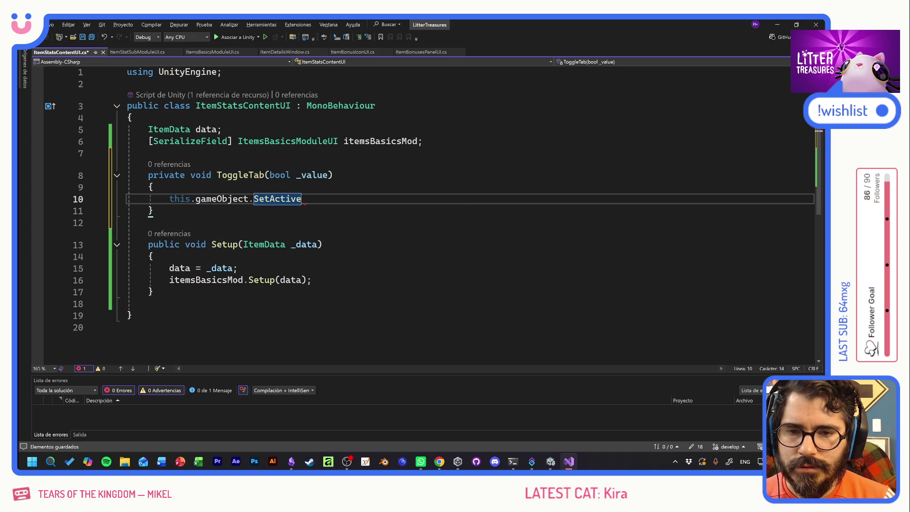
text((_val)
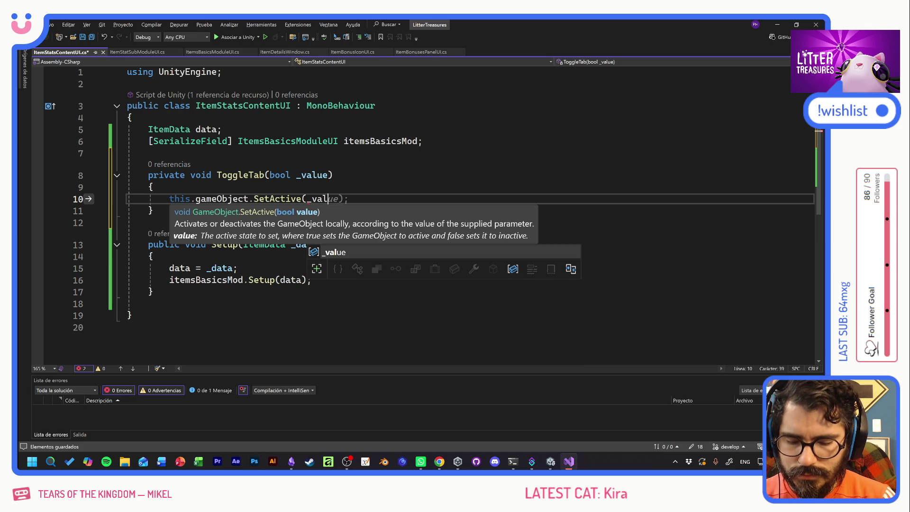
key(Escape)
Begin a public void OpenTab() method above ToggleTab
key(Up)
key(Up)
key(Up)
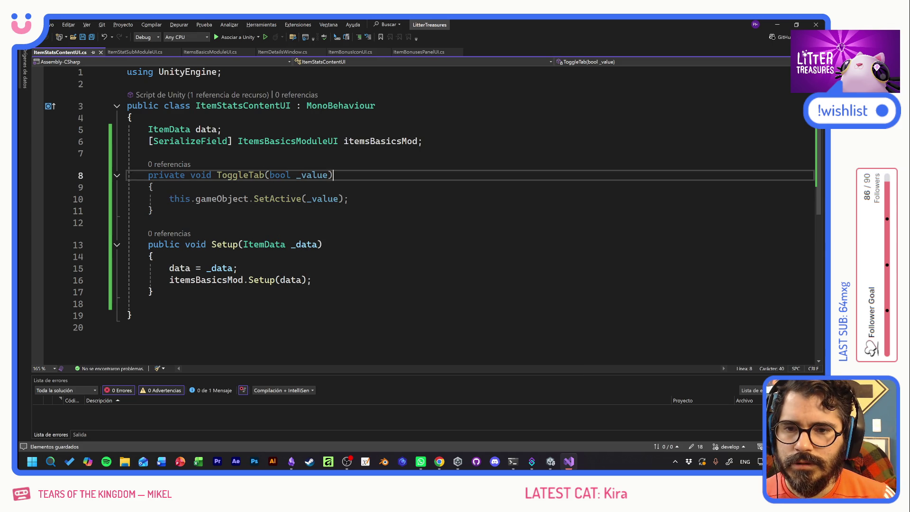
key(Return)
key(Return)
text(pu)
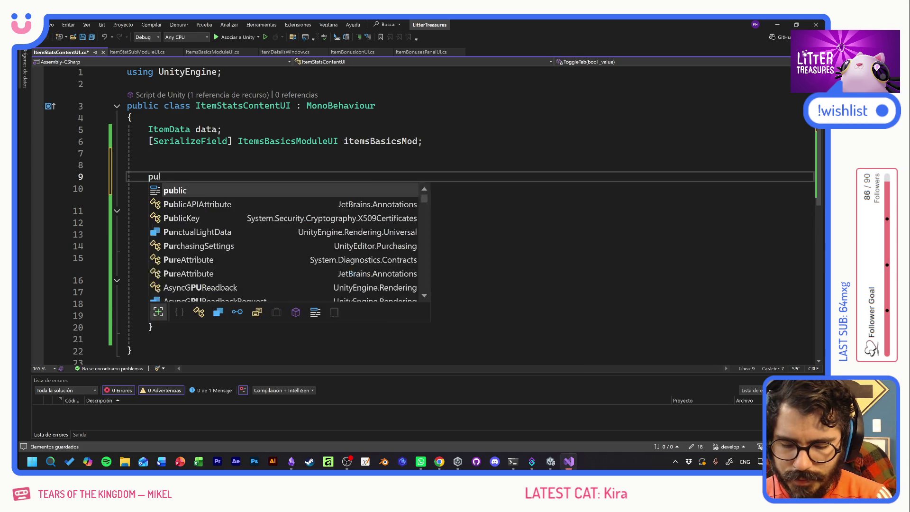
text(blic void Open)
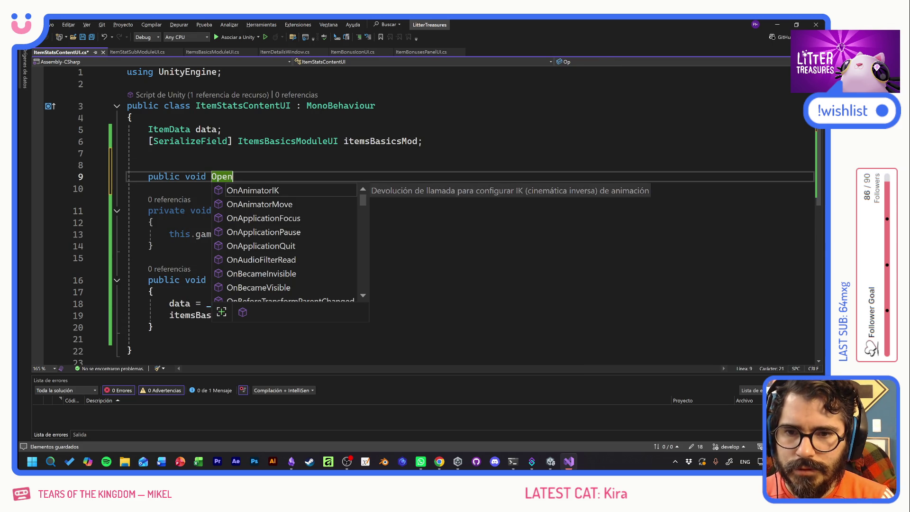
text(Tab() {)
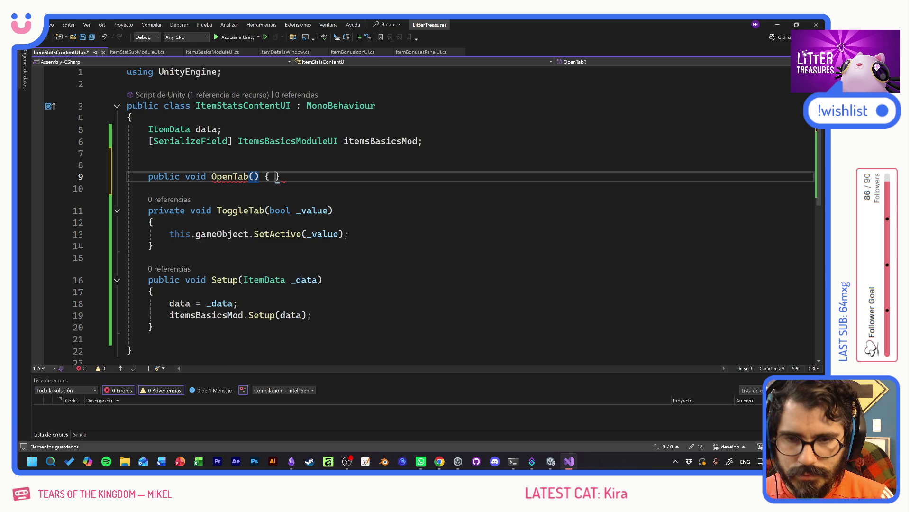
Make OpenTab call ToggleTab(true) and save the script
key(Return)
text(Tog)
key(Tab)
text(()
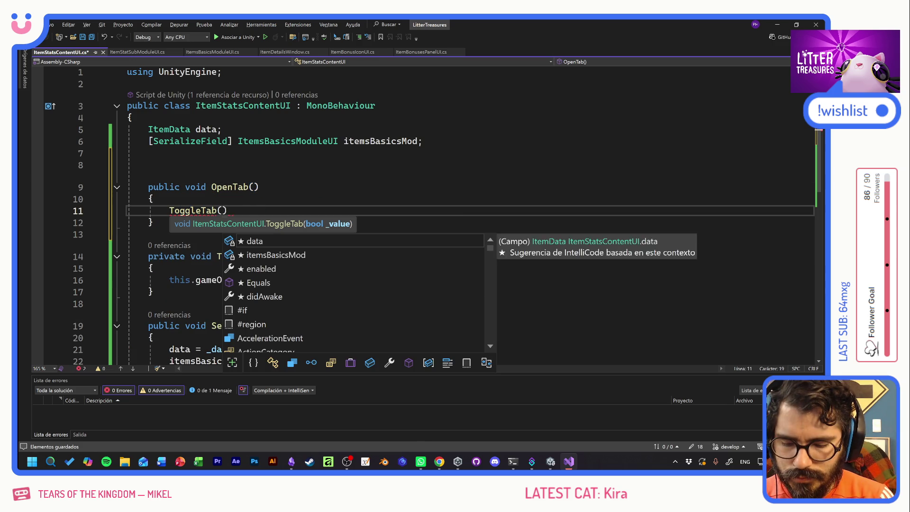
text(true);)
key(ctrl+s)
Add a public CloseTab() method calling ToggleTab(false), save, and return to Unity
key(Down)
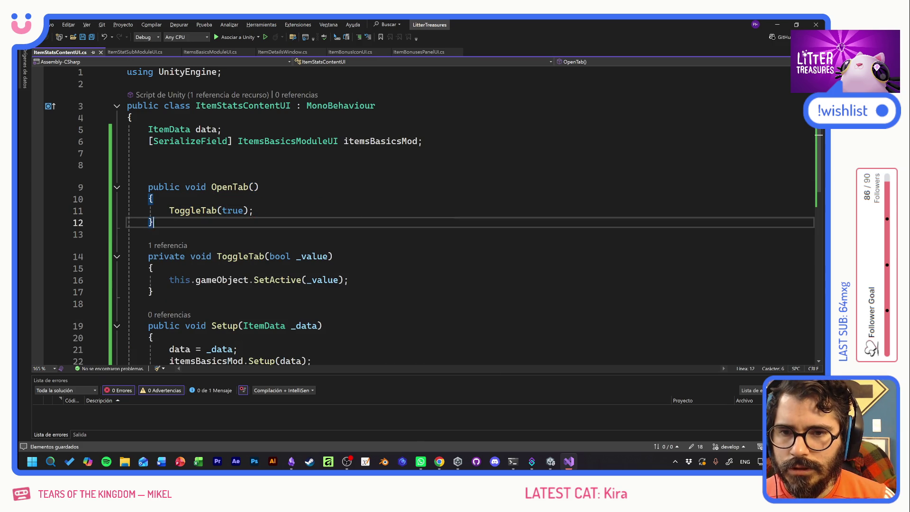
key(Return)
key(Return)
text(public void CloseTabe()
key(Tab)
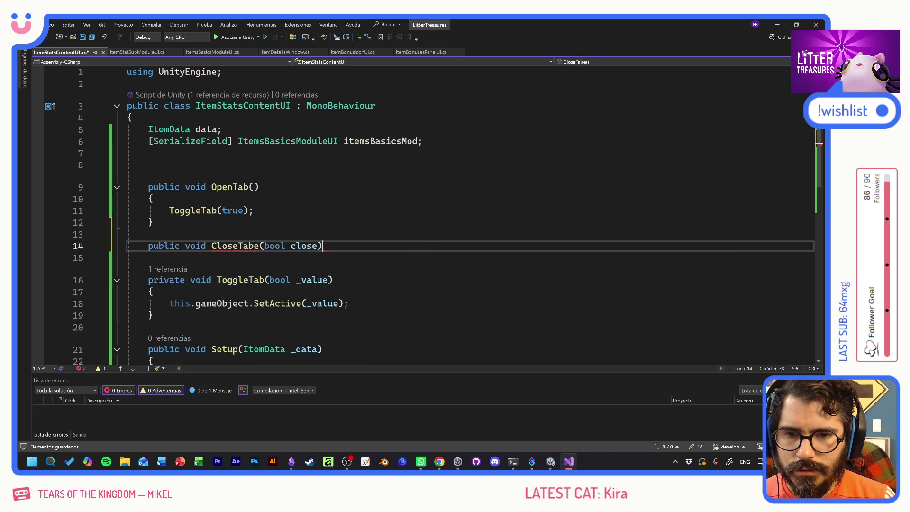
key(BackSpace)
key(BackSpace)
key(BackSpace)
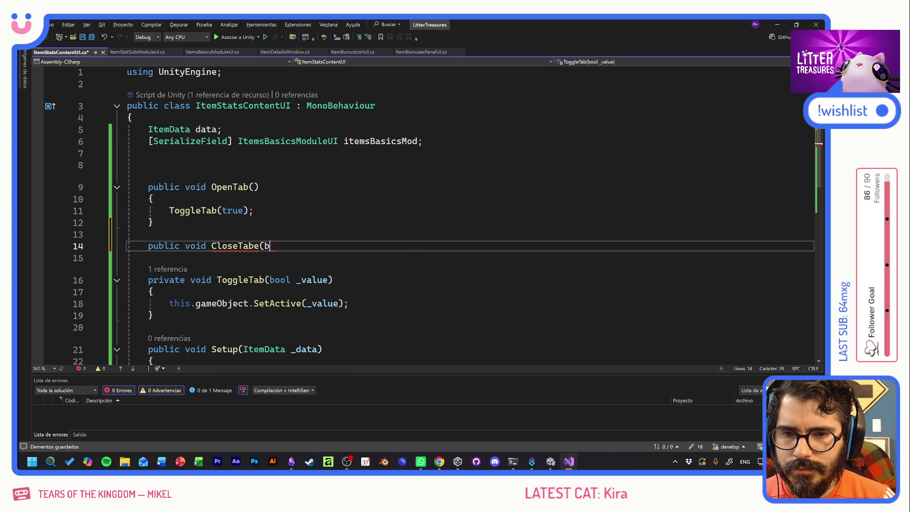
key(BackSpace)
text(() {)
key(Return)
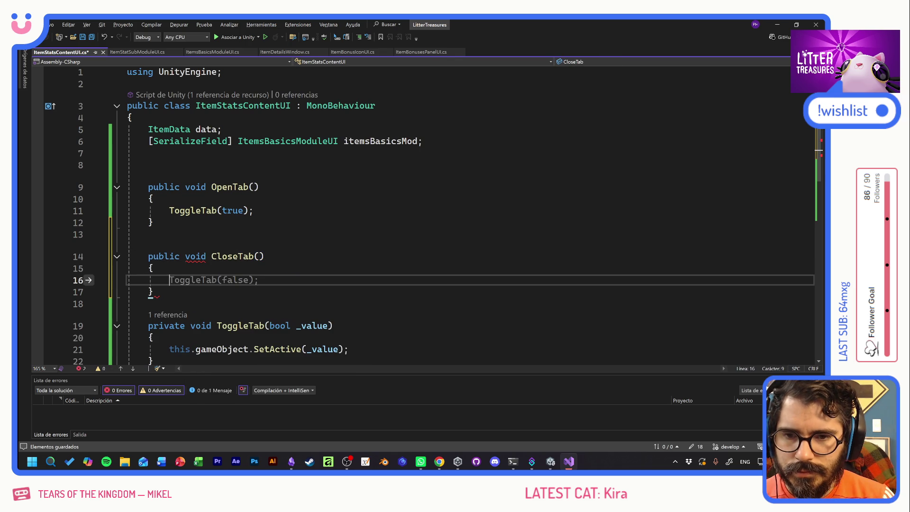
key(Tab)
key(ctrl+s)
click(148, 165)
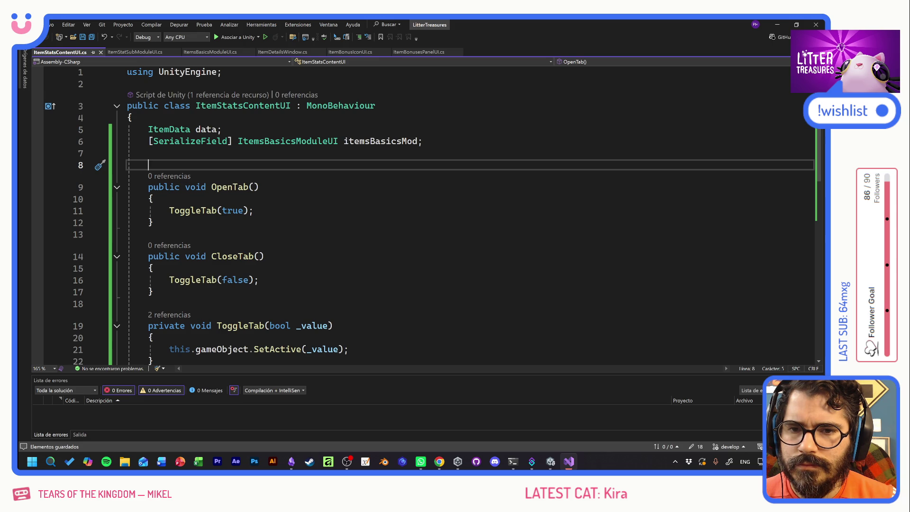
key(alt+Tab)
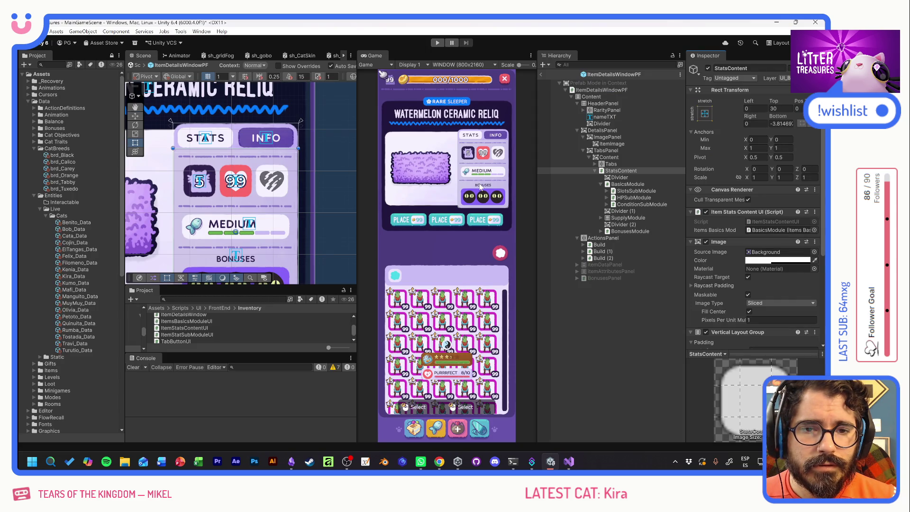
Toggle StatsContent inactive and active several times to confirm it hides the stats, leaving it active
click(621, 170)
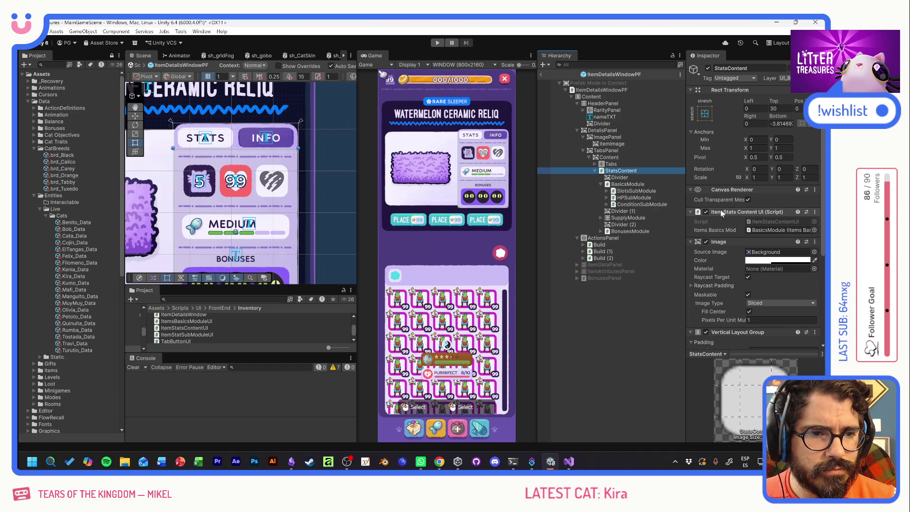
click(708, 69)
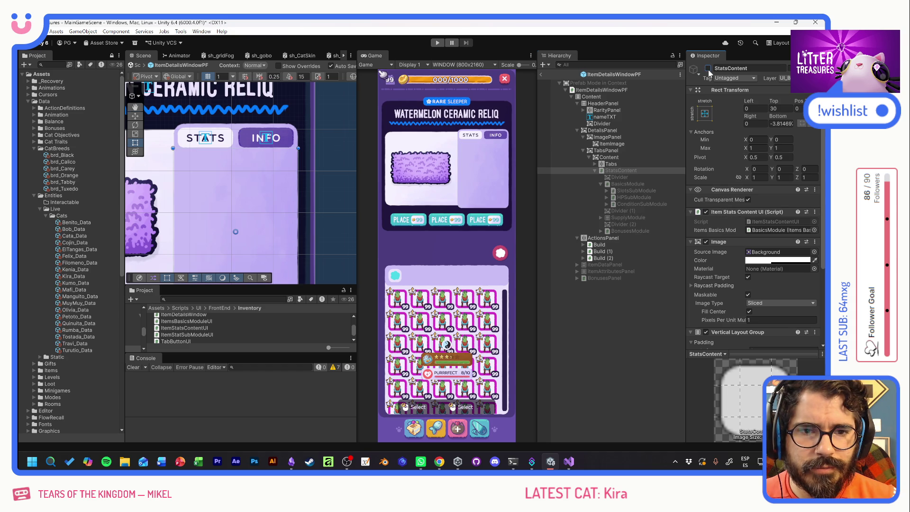
click(708, 68)
click(708, 69)
click(708, 68)
click(708, 69)
click(708, 68)
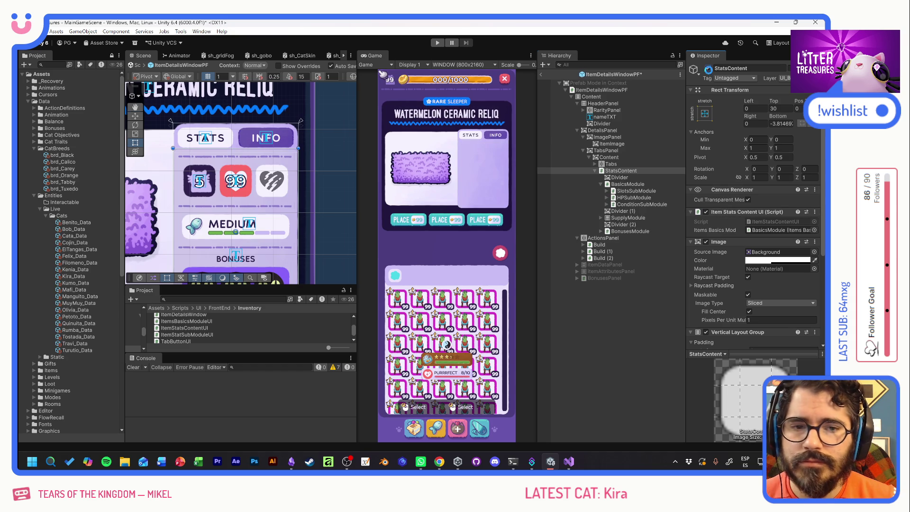
Expand Tabs in the Hierarchy and select StatsTab to view its components
click(595, 164)
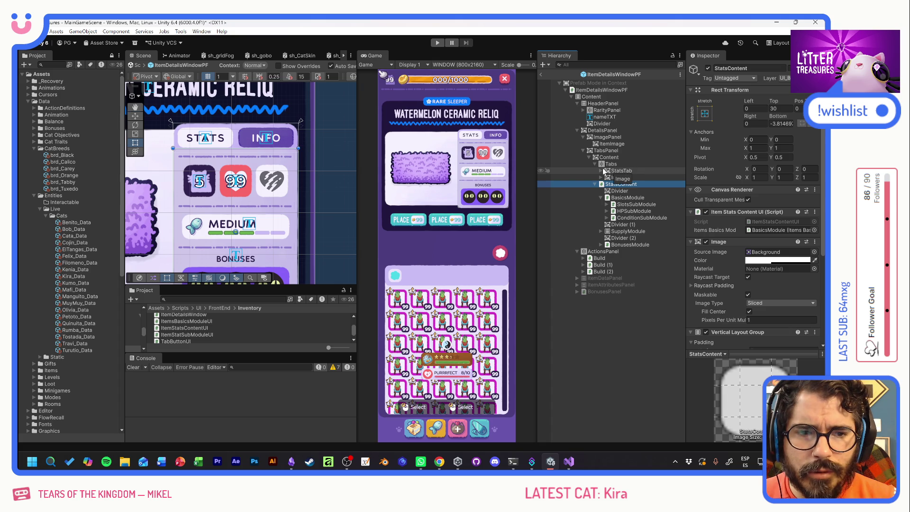
click(600, 171)
click(600, 171)
click(621, 170)
scroll(705, 249, down, 1)
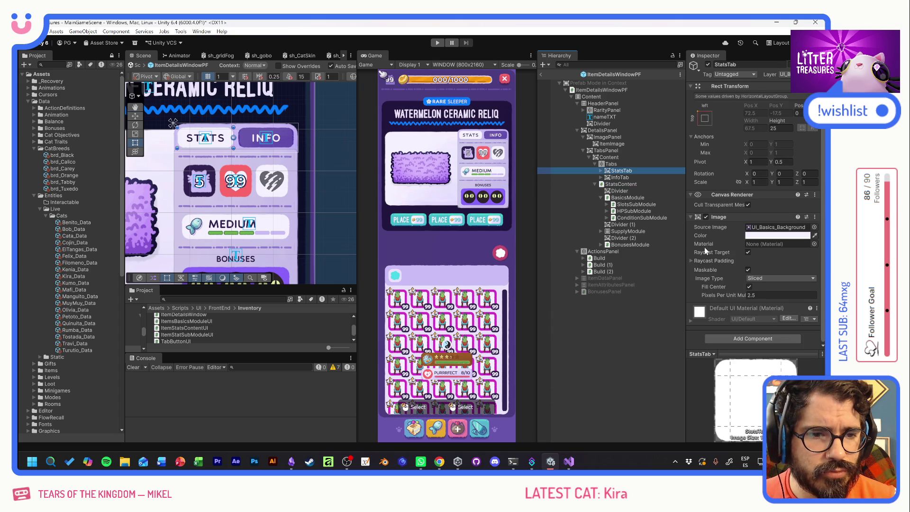
Add a Button to StatsTab whose On Click calls ItemStatsContentUI.OpenTab on StatsContent
click(728, 339)
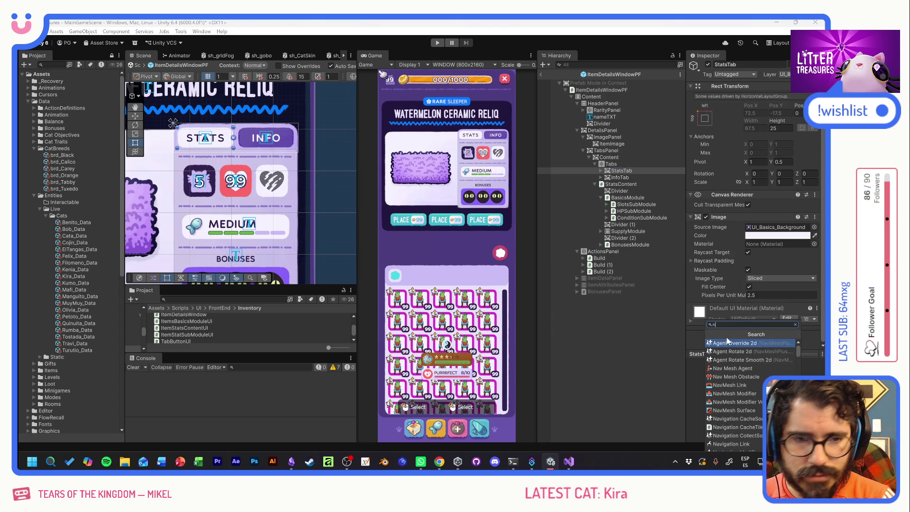
text(butt)
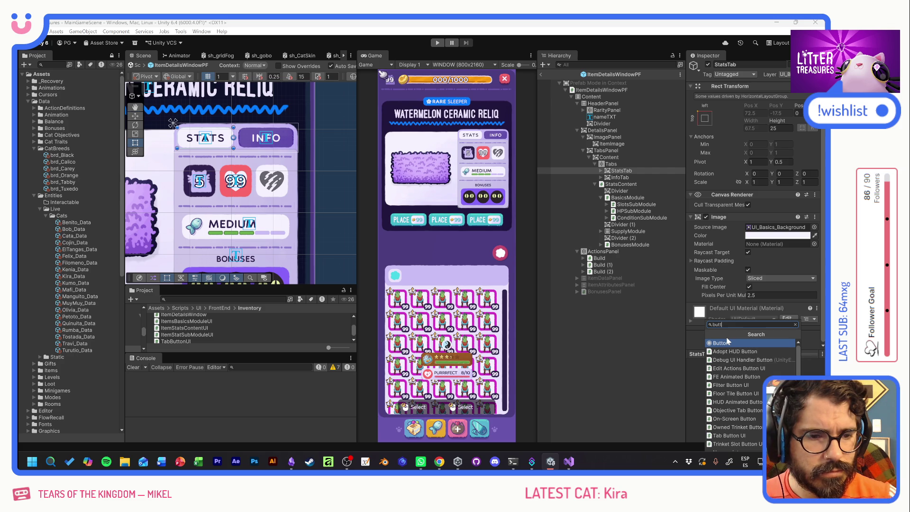
click(726, 343)
scroll(741, 291, down, 5)
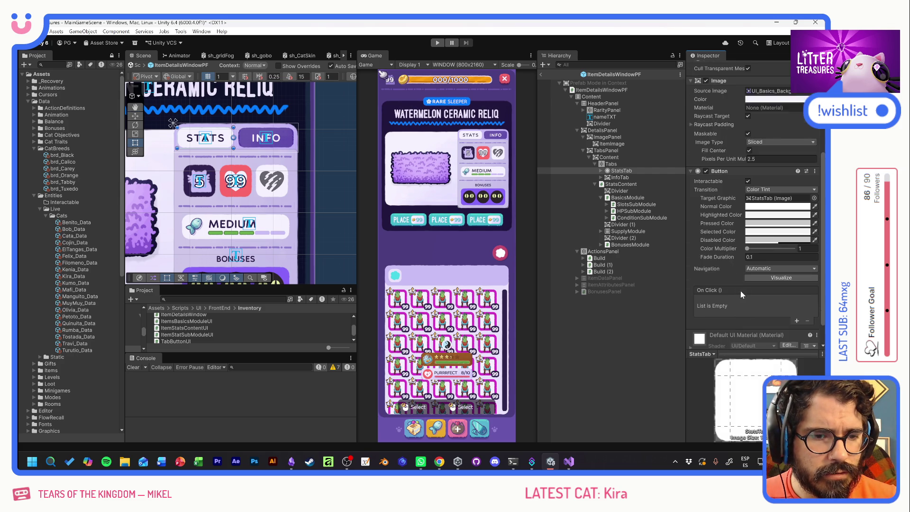
click(796, 299)
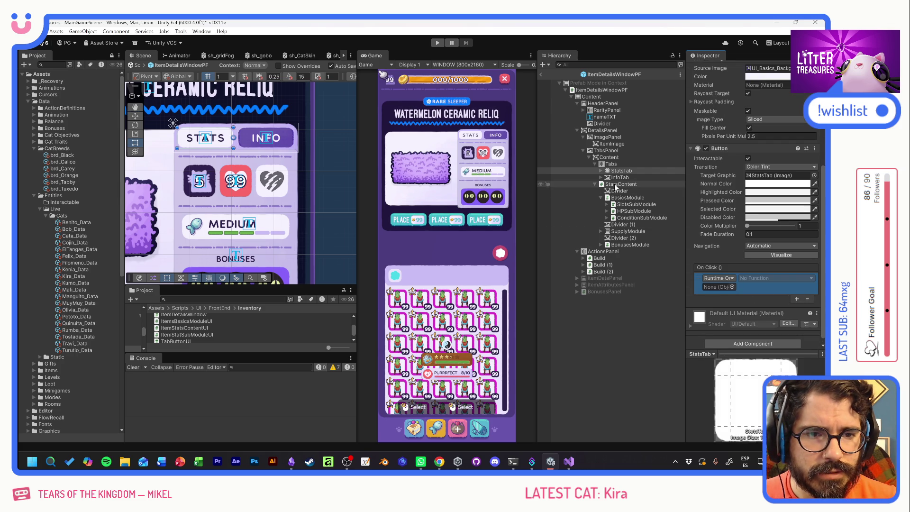
click(615, 185)
drag(614, 187, 718, 287)
click(778, 279)
mouse_move(771, 327)
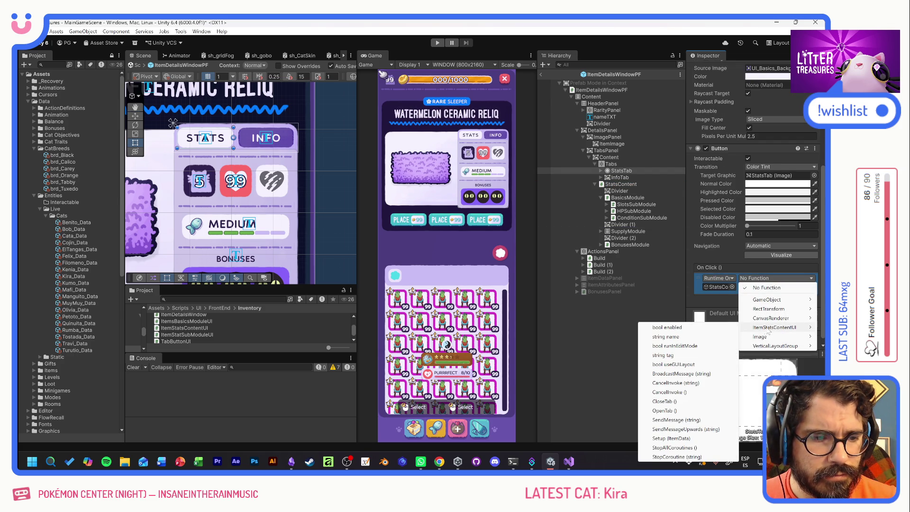
click(671, 411)
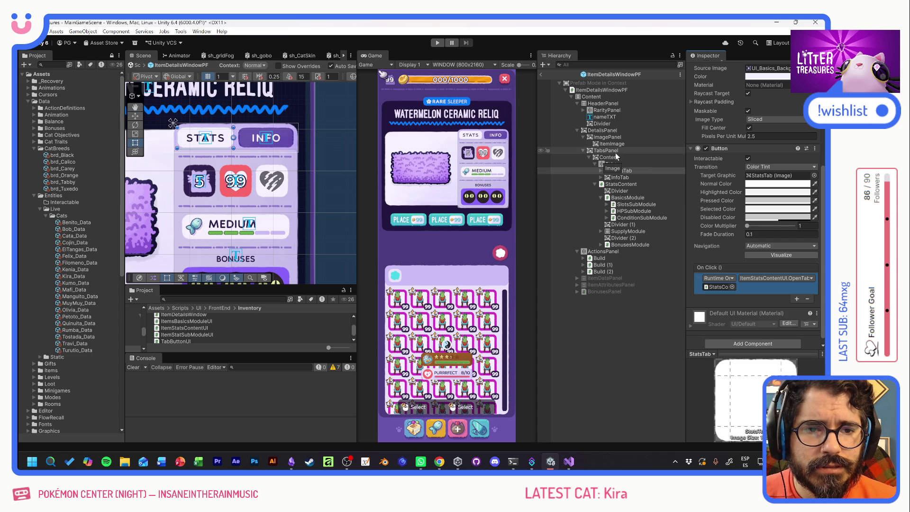
Open ItemDetailsWindowPF's ItemDetailsWindow script in Visual Studio at UpdateItemData
click(598, 90)
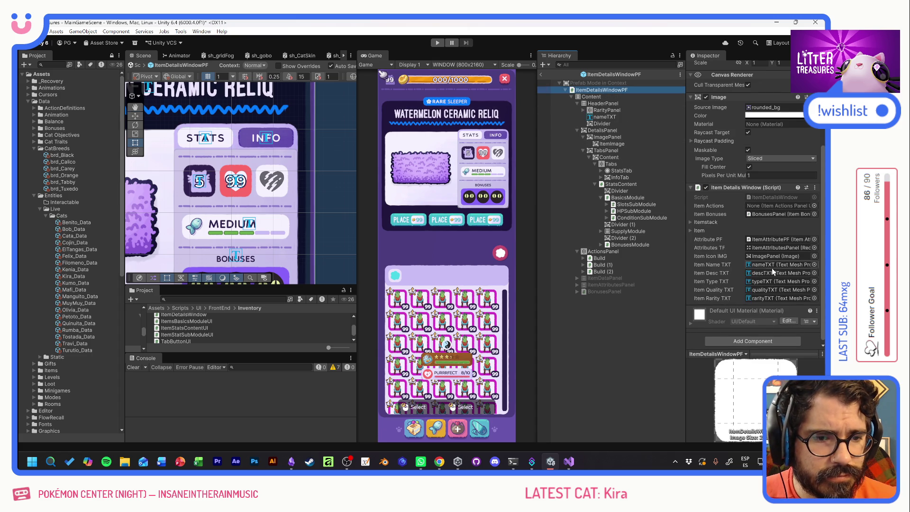
scroll(772, 263, down, 1)
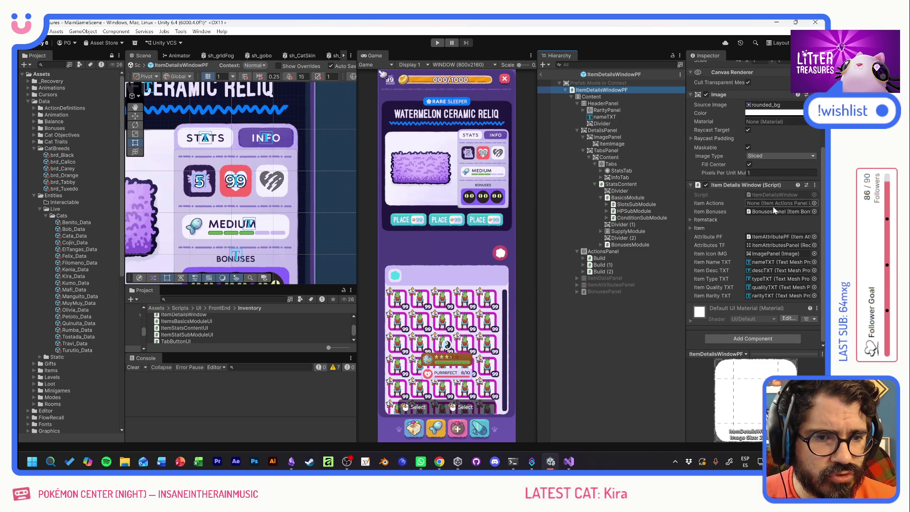
double_click(764, 195)
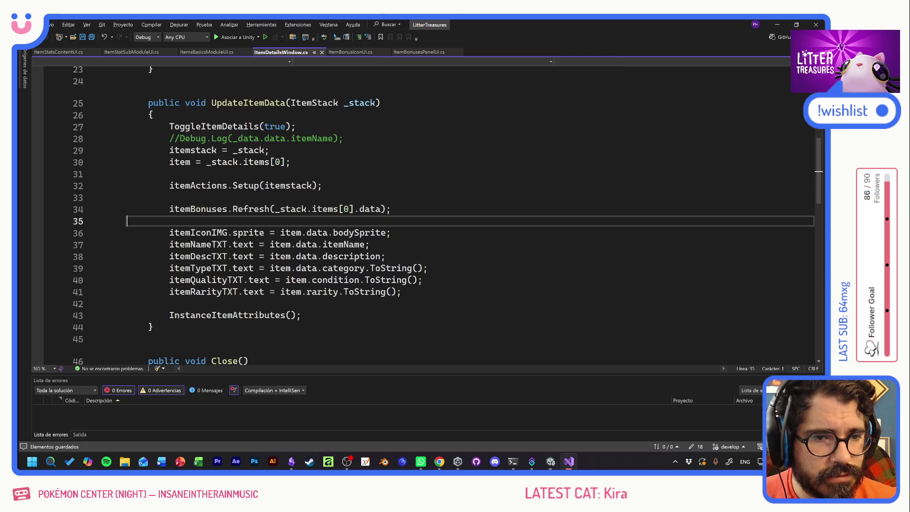
click(169, 197)
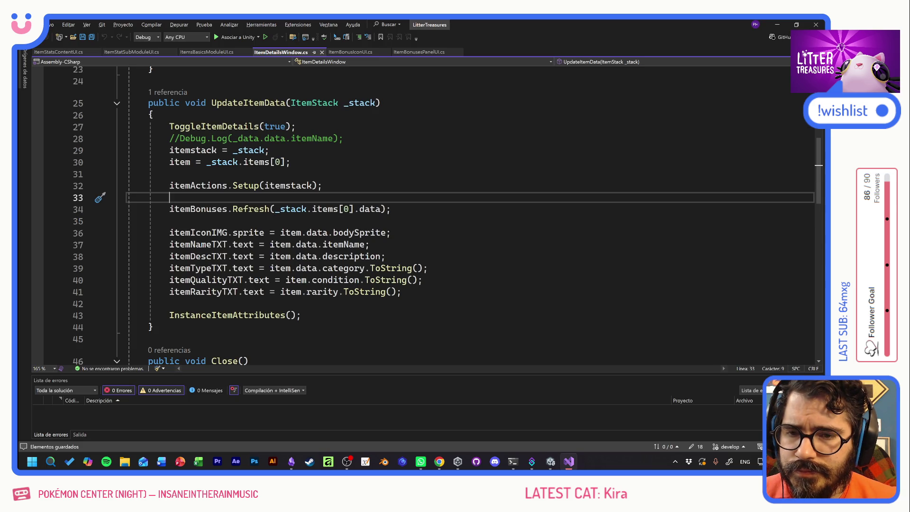
Comment out the itemActions.Setup(itemstack) line in UpdateItemData with //
click(169, 185)
text(//)
click(169, 221)
click(169, 209)
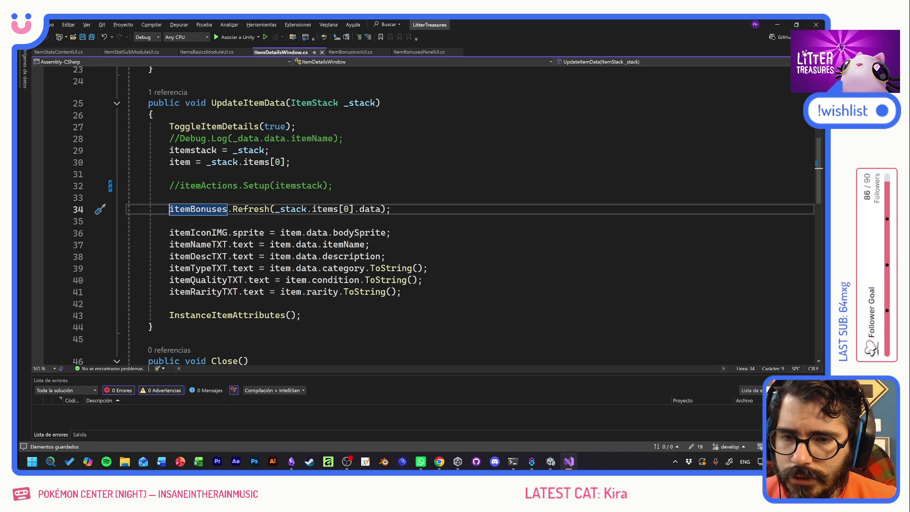
click(370, 244)
Scroll up and down through ItemDetailsWindow.cs to review the code
scroll(447, 215, down, 4)
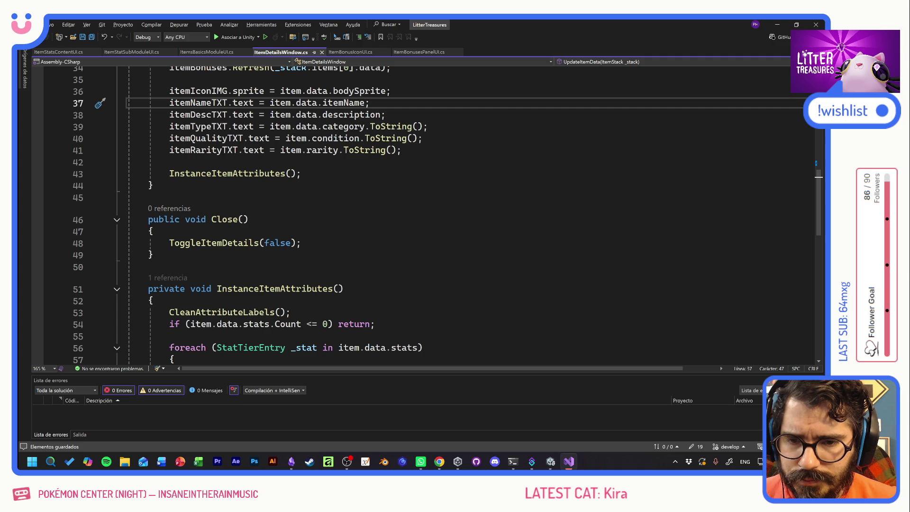
scroll(447, 215, up, 8)
scroll(446, 215, up, 1)
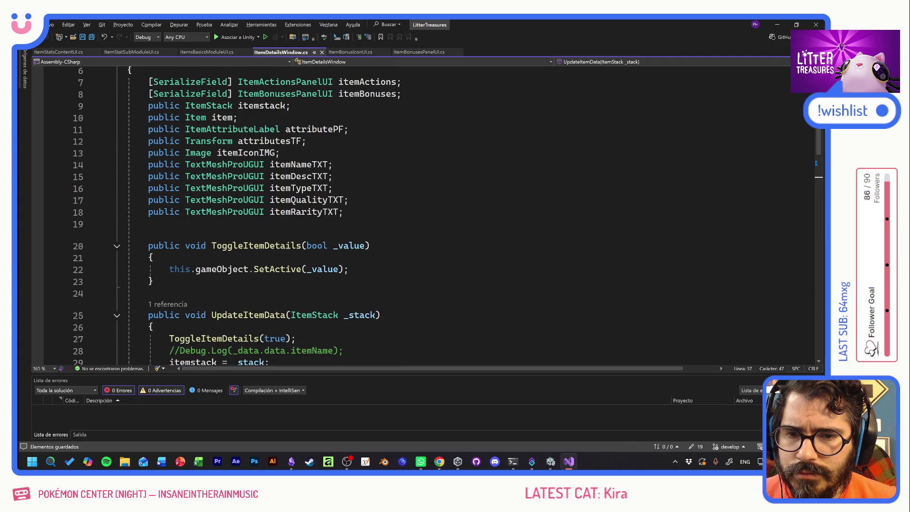
scroll(446, 215, up, 1)
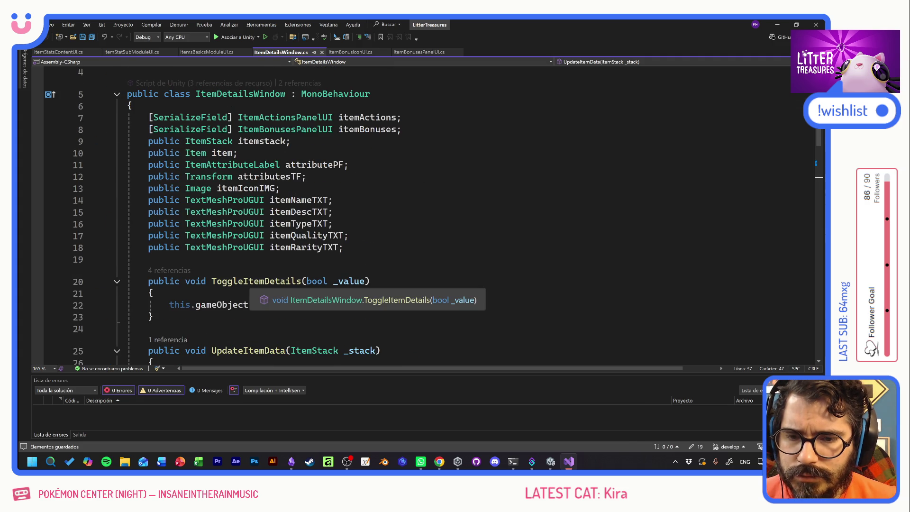
scroll(447, 215, down, 11)
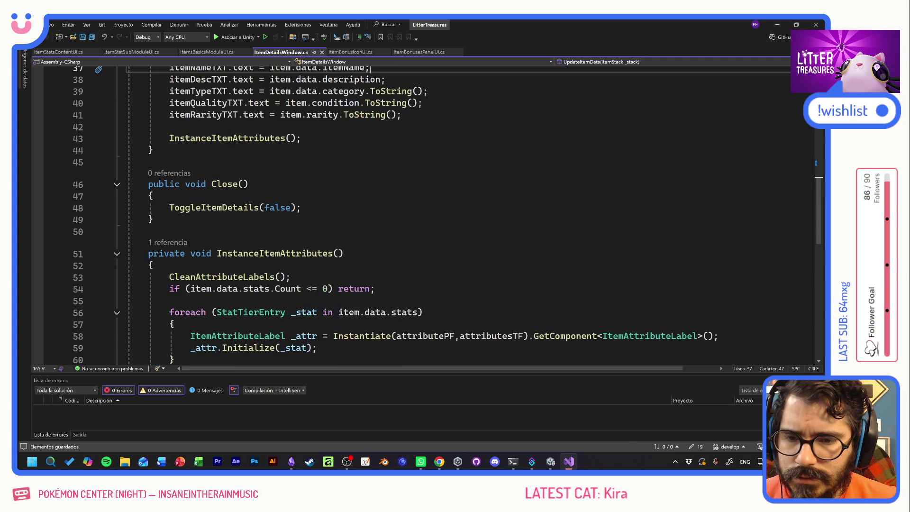
scroll(447, 215, down, 5)
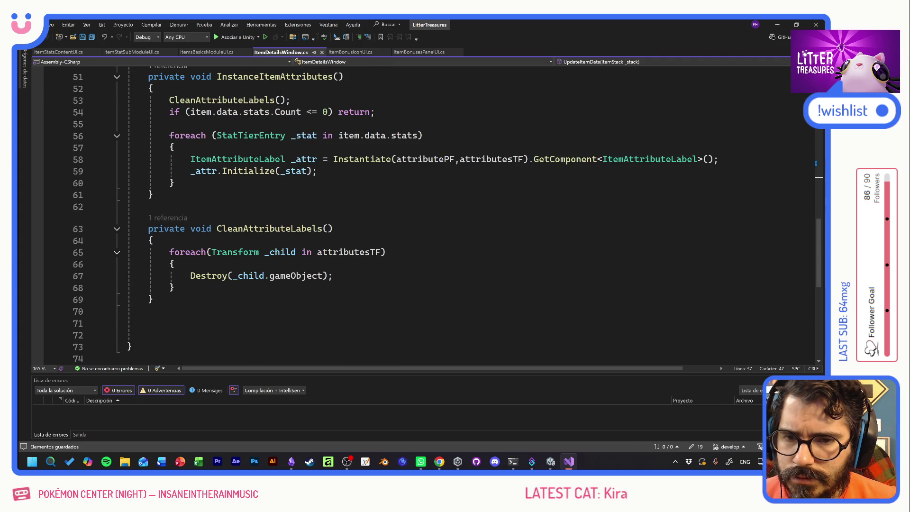
scroll(447, 215, up, 9)
Insert a new empty line at the top of the class, above the itemActions field
click(344, 138)
click(333, 186)
scroll(427, 213, up, 7)
click(133, 140)
key(Return)
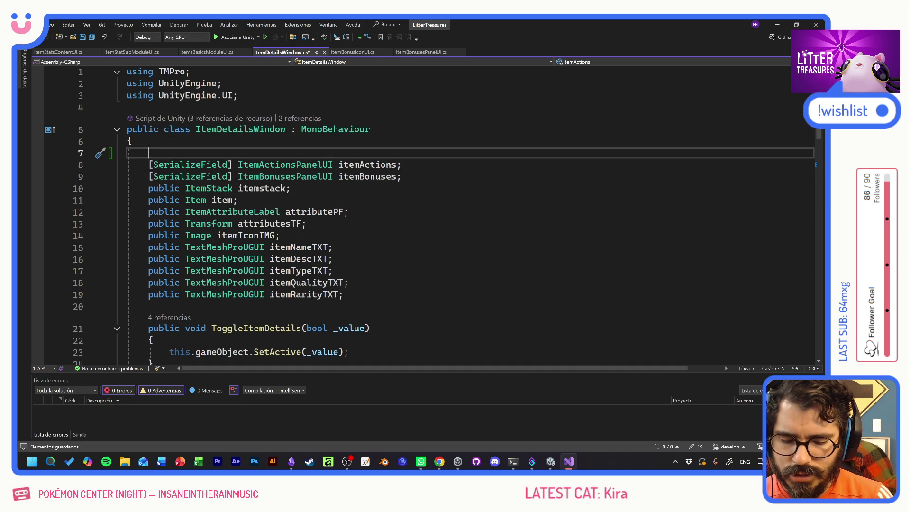
Declare a [SerializeField] ItemStatsContentUI itemStatsContent field and save the script
text(ItemStat)
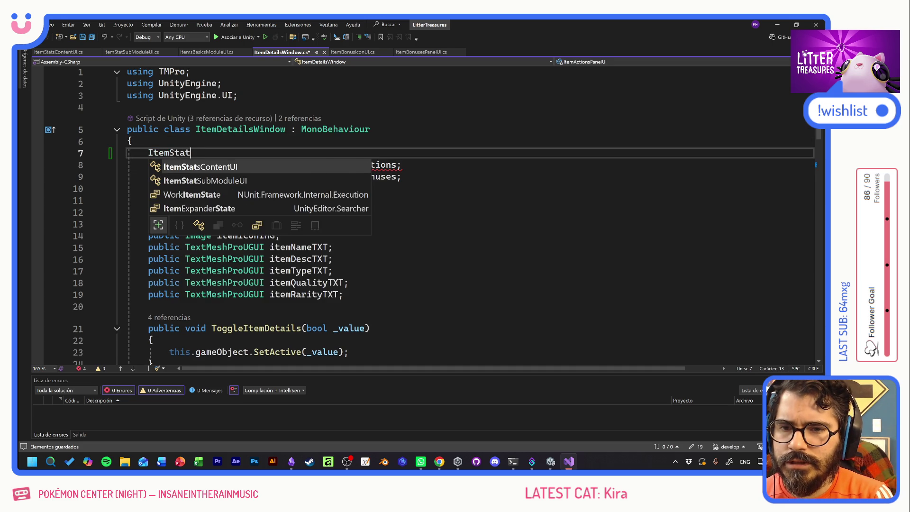
key(Tab)
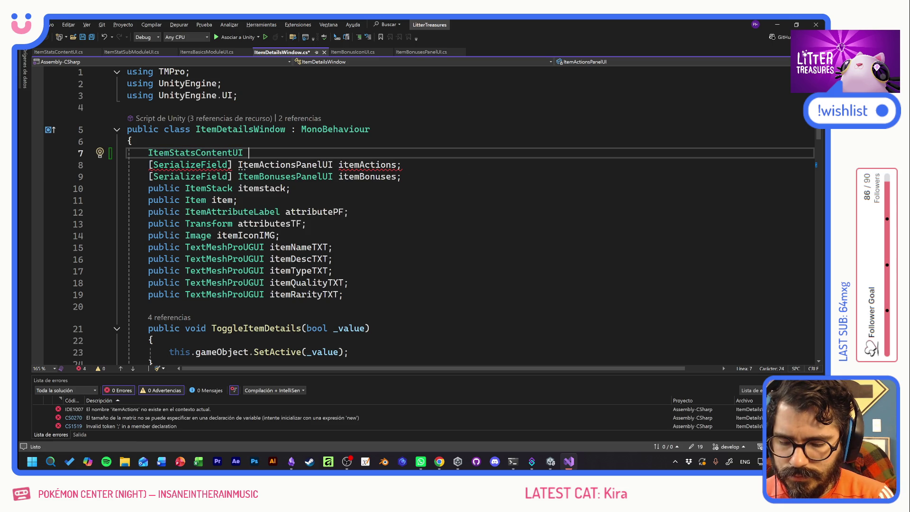
text(itemStatsContent;)
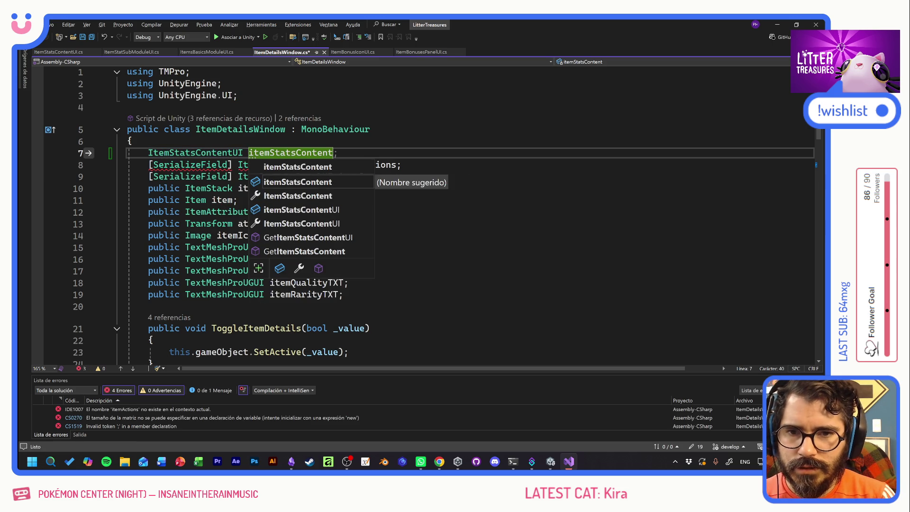
key(End)
key(ctrl+s)
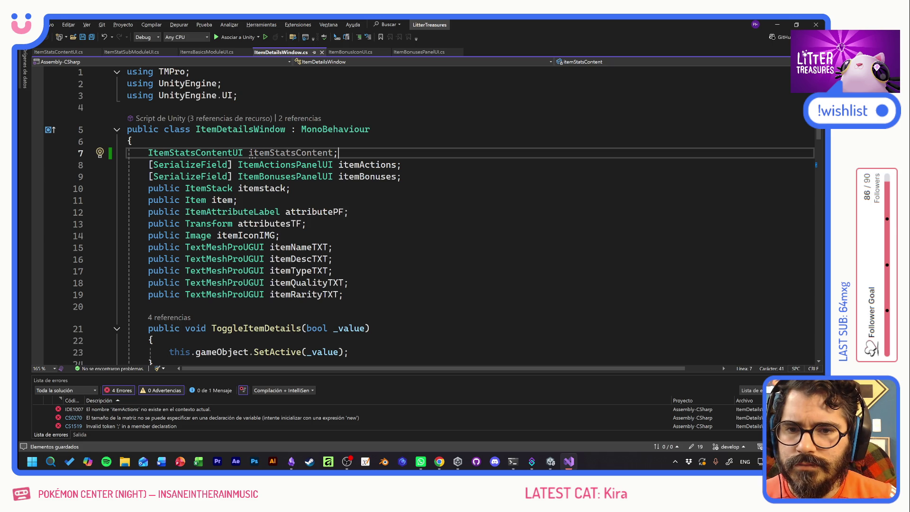
key(Down)
key(Home)
key(ctrl+shift+Right)
key(ctrl+shift+Right)
key(ctrl+shift+Right)
key(ctrl+c)
key(Up)
key(ctrl+v)
key(ctrl+s)
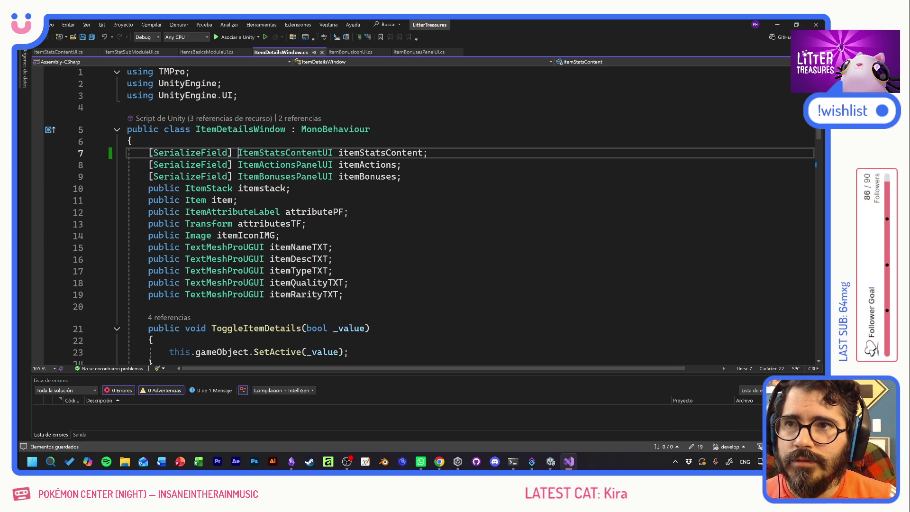
Add itemStatsContent.OpenTab(); after the itemBonuses refresh in UpdateItemData, save, and return to Unity
double_click(373, 152)
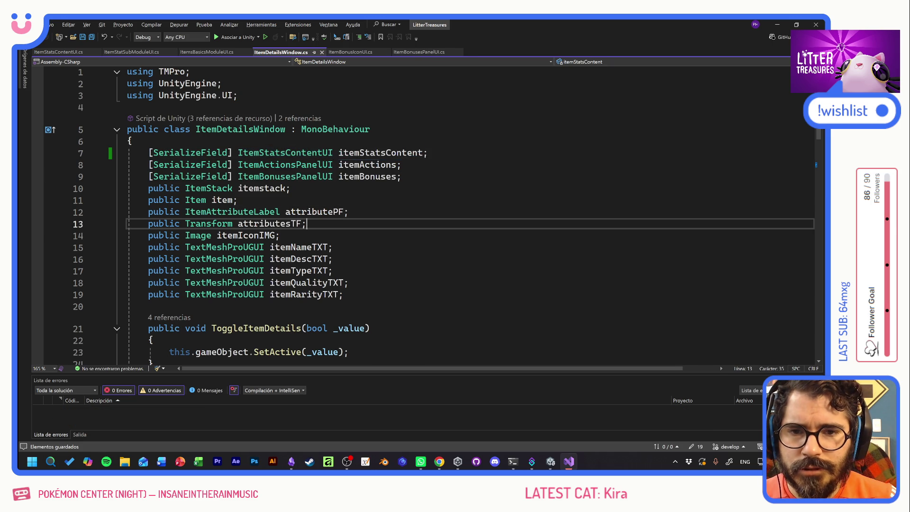
click(285, 224)
scroll(285, 223, down, 7)
click(390, 220)
key(Return)
key(ctrl+v)
text(.)
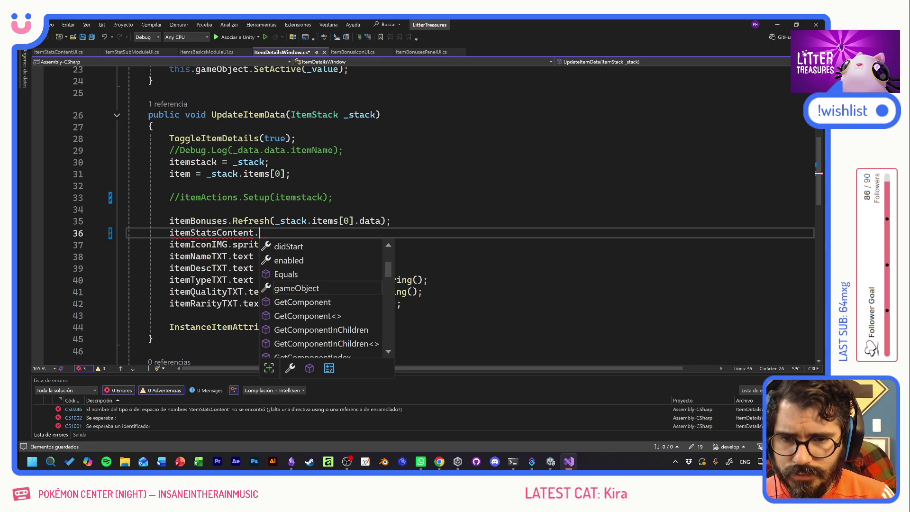
text(op)
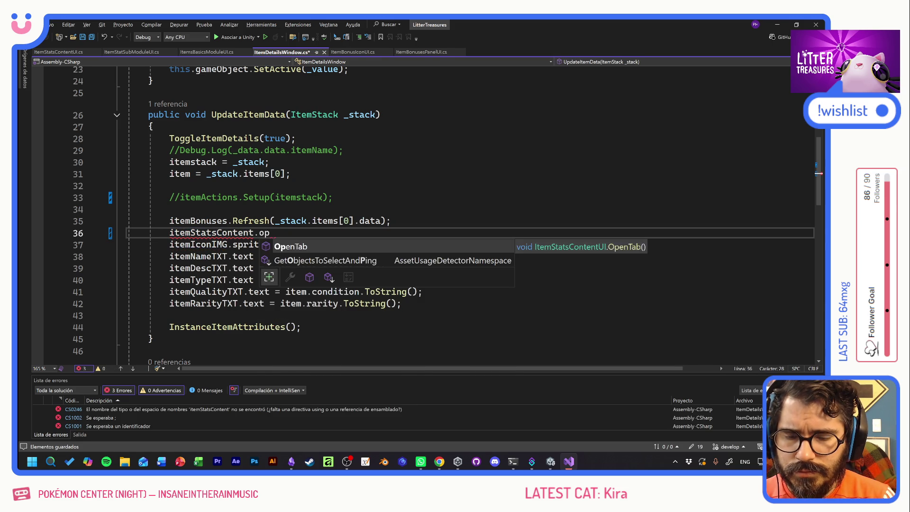
key(Tab)
text(();)
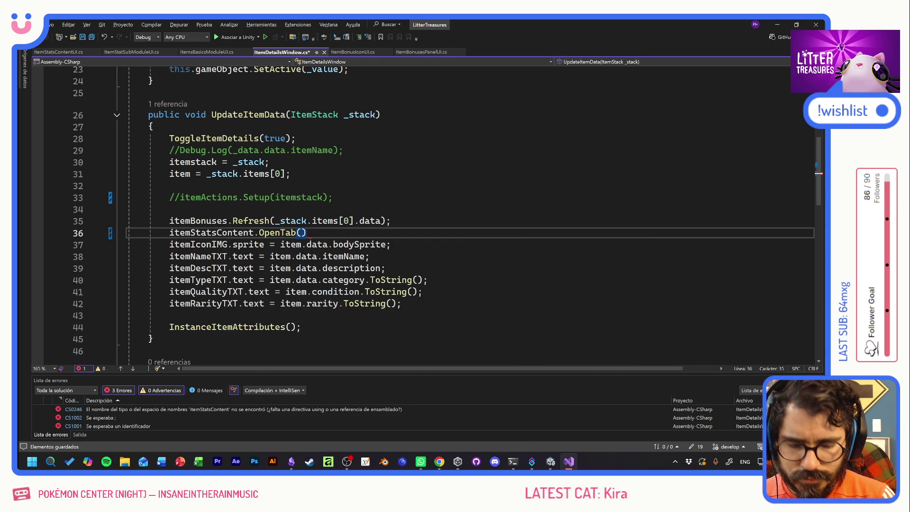
key(ctrl+s)
key(alt+Tab)
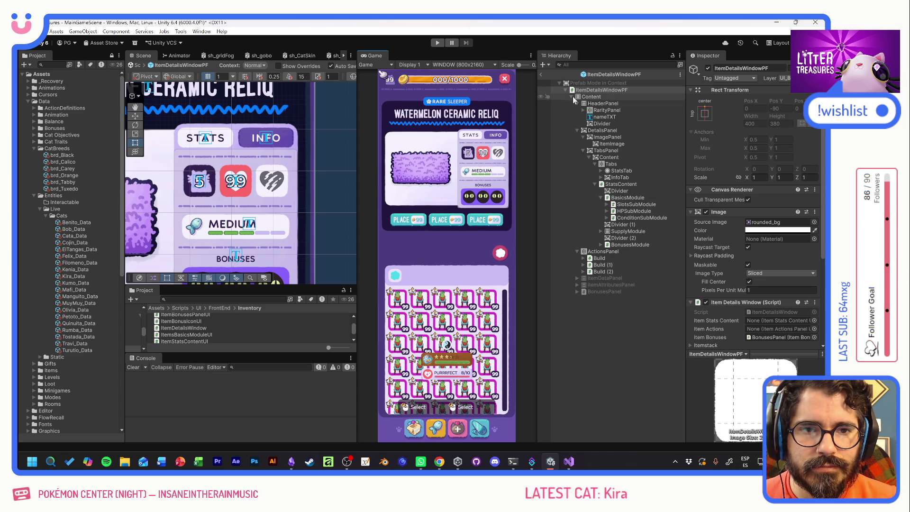
Exit Prefab Mode, deactivate the InventoryUI object, and start Play mode
click(541, 75)
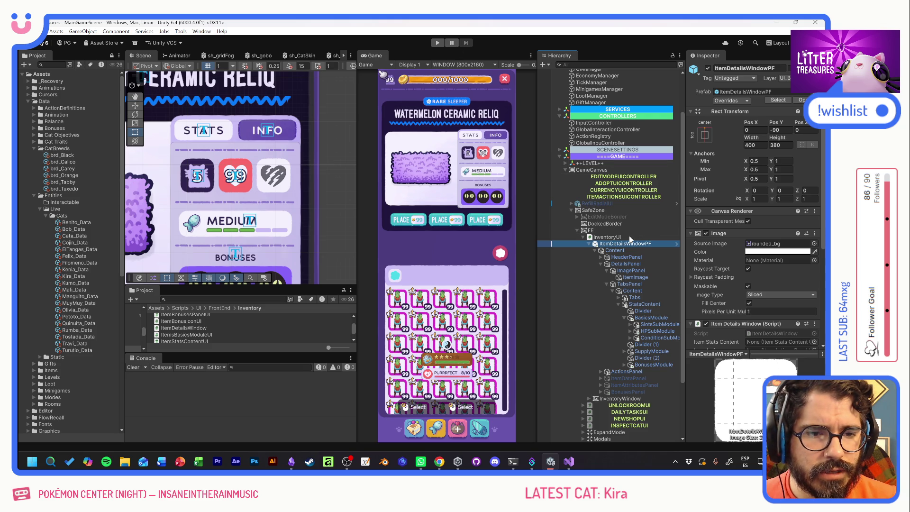
click(616, 236)
click(708, 69)
click(436, 42)
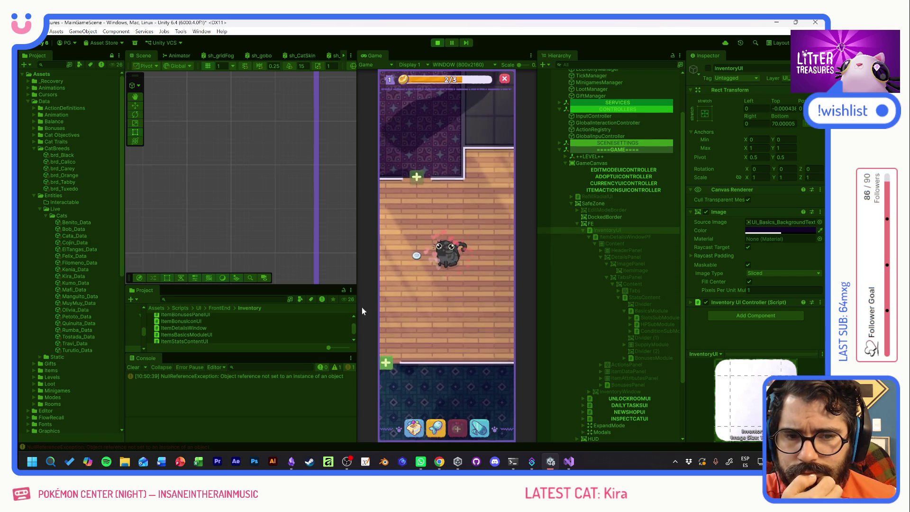
Open the NullReferenceException's stack trace and jump to ItemActionsPanelUI.cs line 33
click(268, 377)
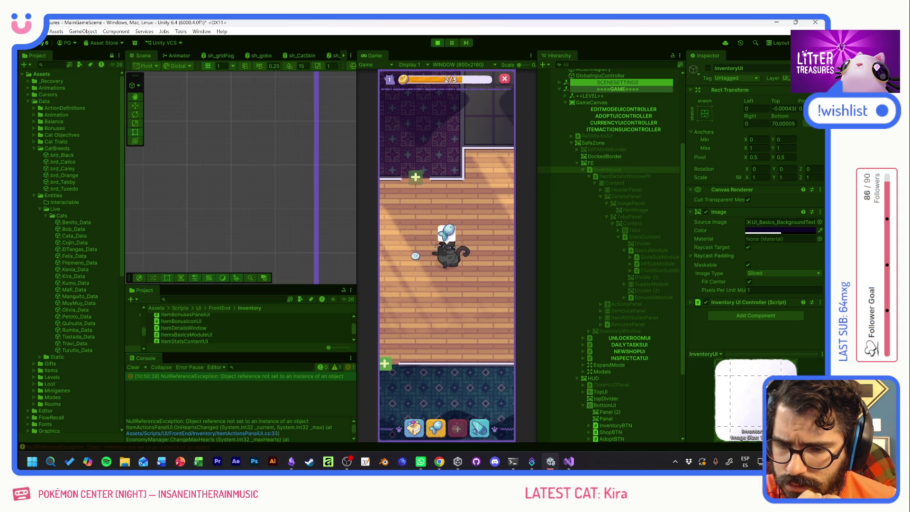
click(218, 433)
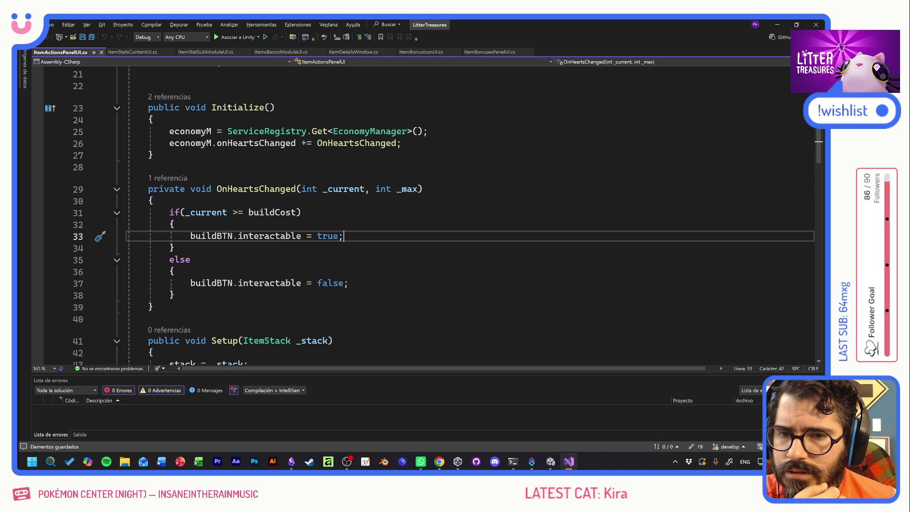
Wrap OnHeartsChanged's buildBTN if/else in /* */, save ItemActionsPanelUI.cs, and return to Unity
scroll(426, 213, up, 4)
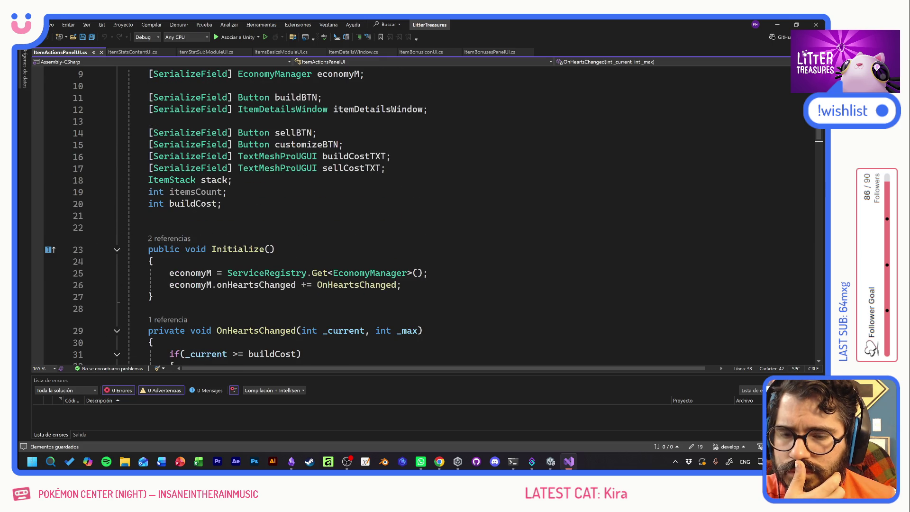
mouse_move(190, 285)
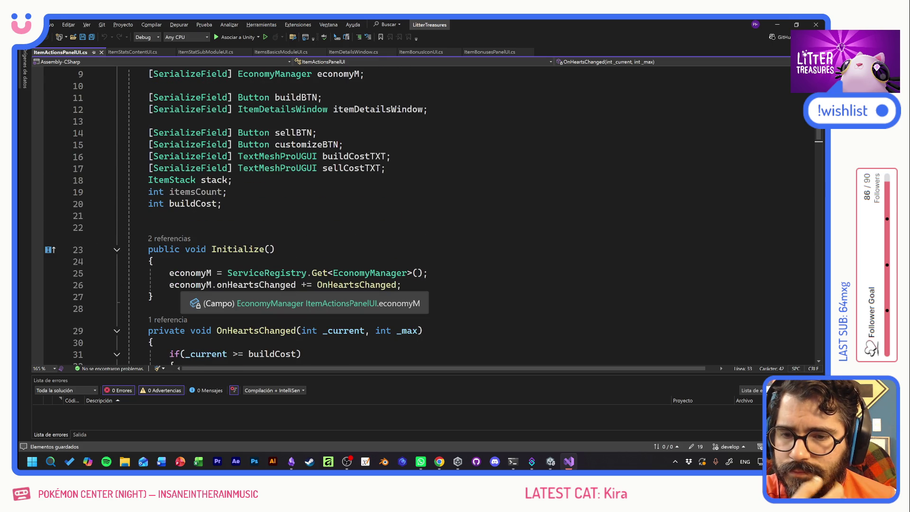
scroll(189, 285, down, 3)
click(153, 236)
key(Return)
text(/*)
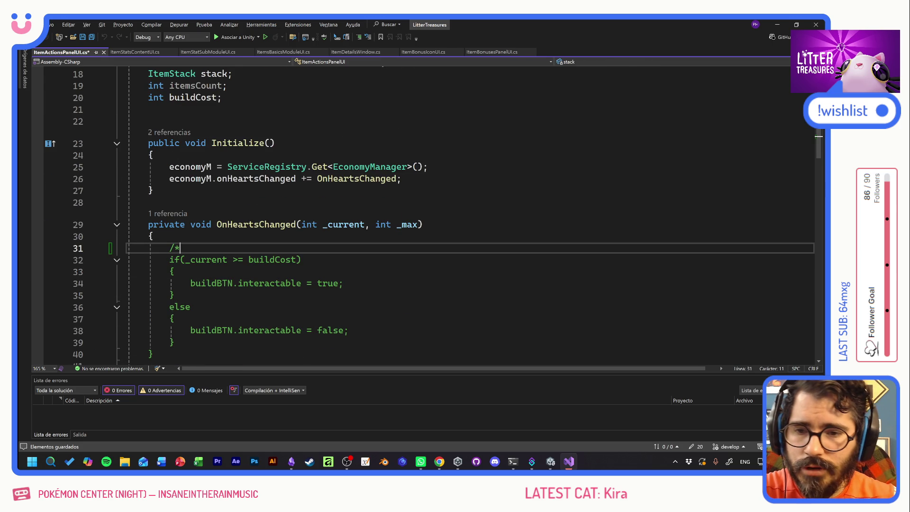
click(175, 342)
key(Return)
text(*/)
key(ctrl+s)
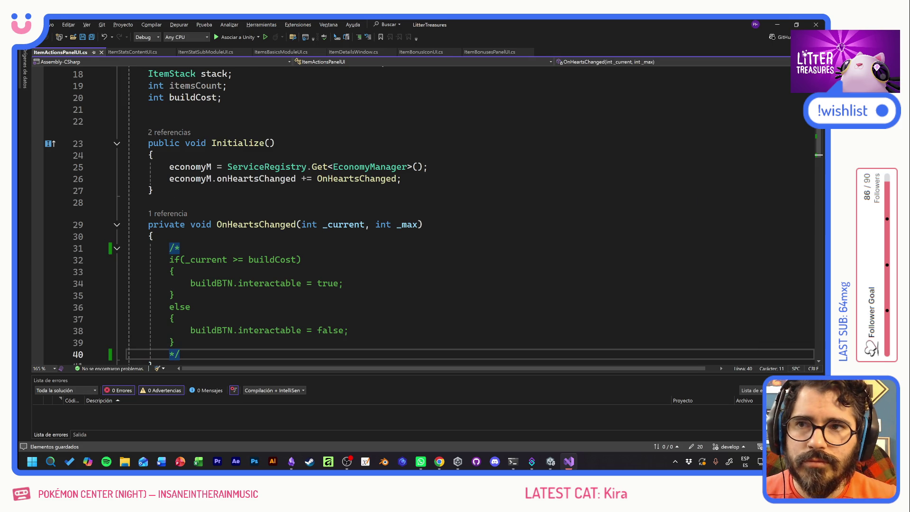
key(alt+Tab)
key(Escape)
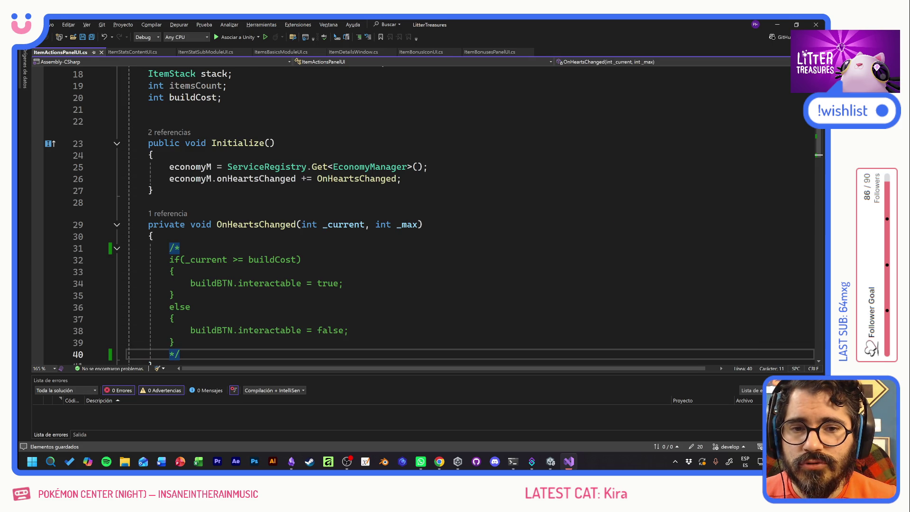
key(alt+Tab)
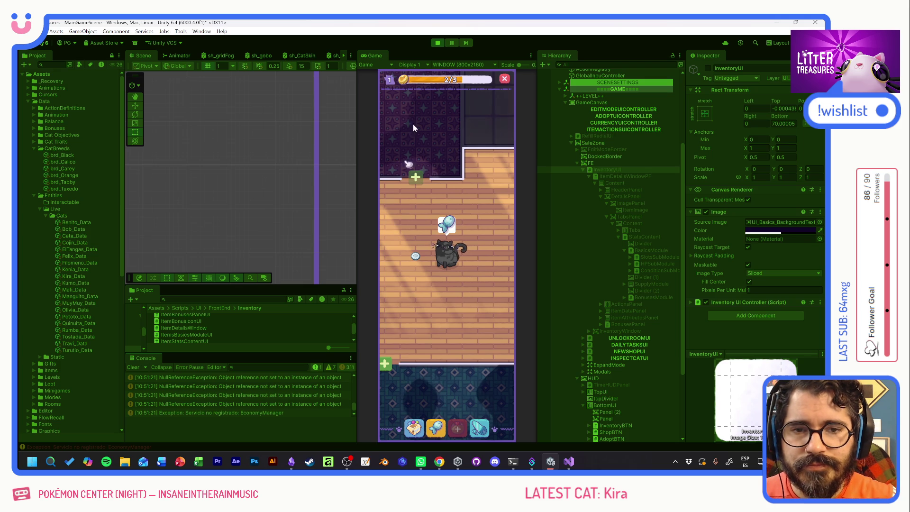
Restart the game, open the inventory, and jump to the new error at UIManager.cs line 161
click(437, 43)
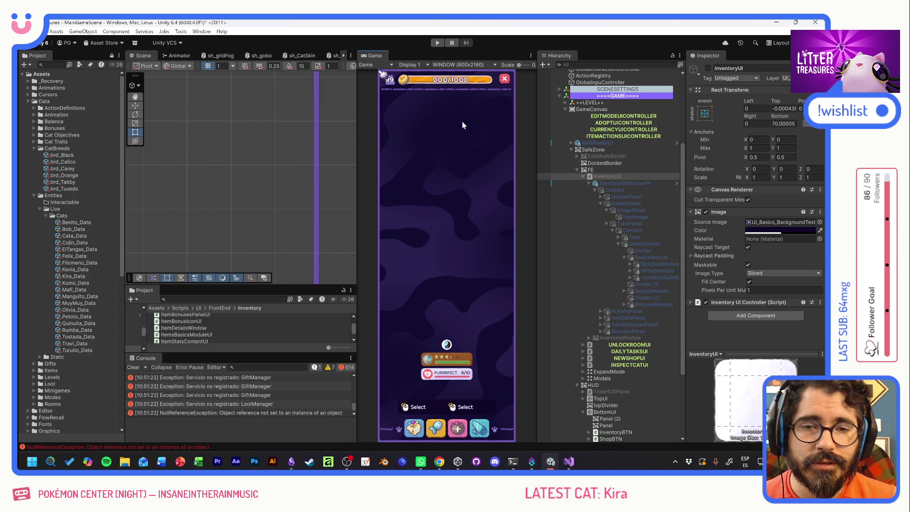
click(437, 43)
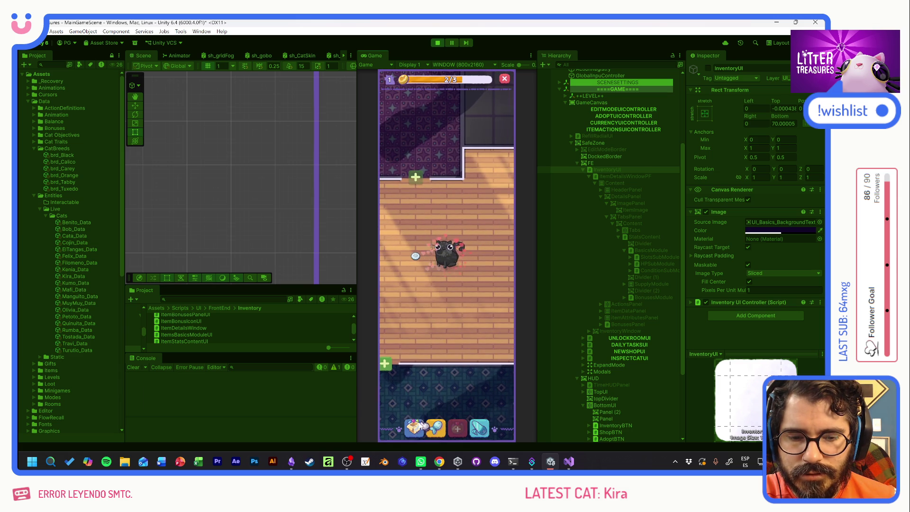
click(421, 426)
click(282, 375)
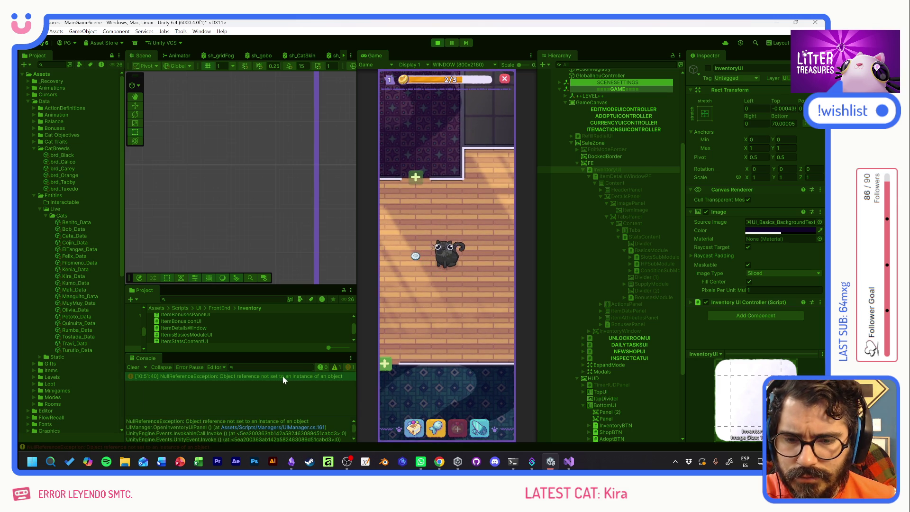
click(247, 428)
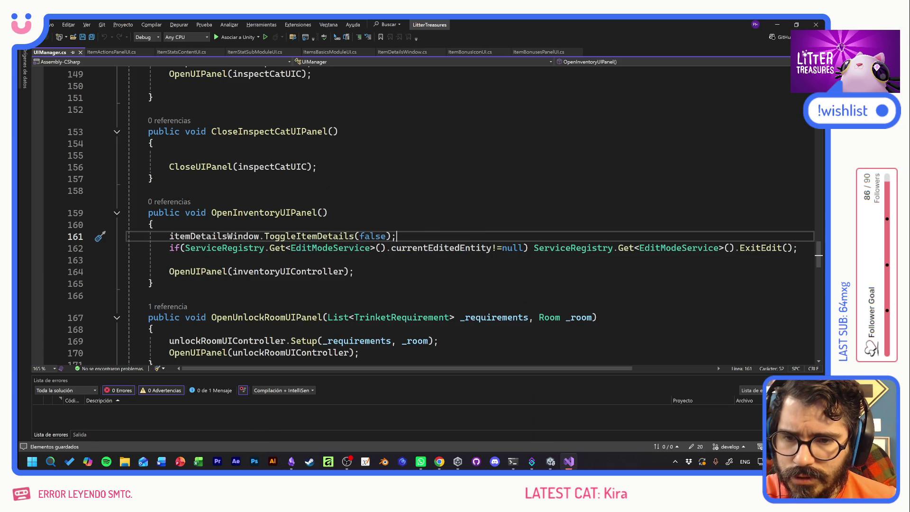
Back in Unity, stop the game and expand the Inventory UI Controller's fields
key(alt+Tab)
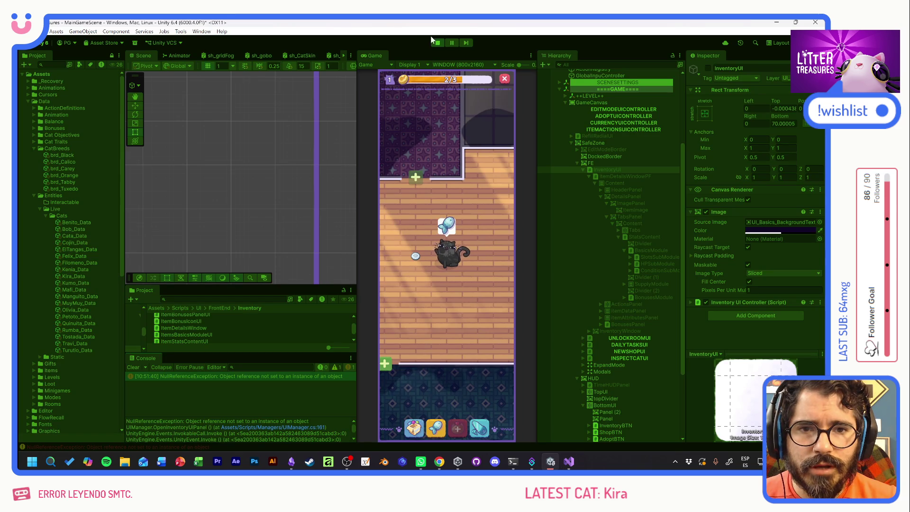
click(439, 43)
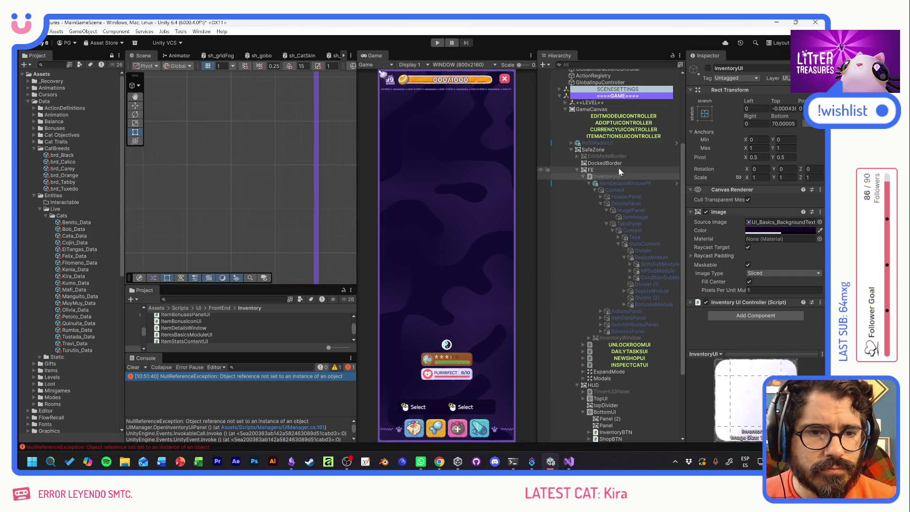
click(691, 302)
Assign ItemDetailsWindowPF to the UIManager's Item Details Window field
scroll(704, 289, down, 3)
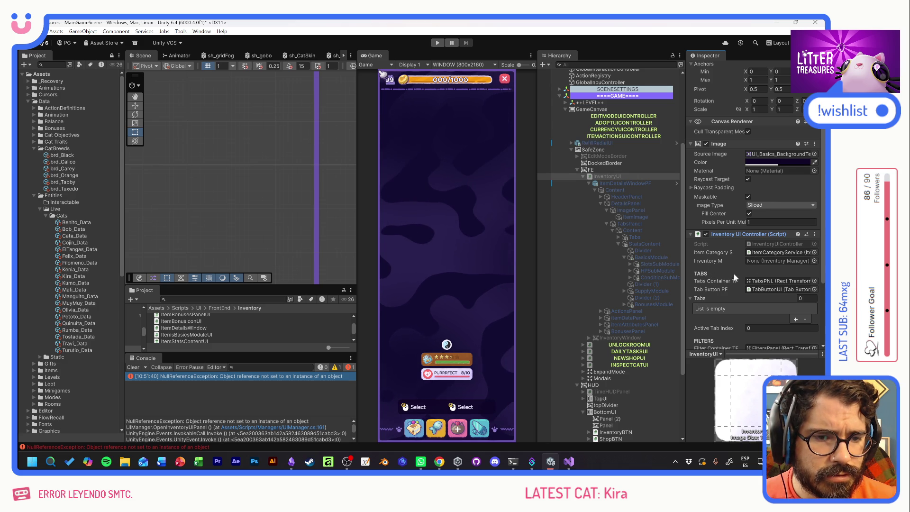
scroll(729, 276, down, 3)
scroll(730, 280, down, 2)
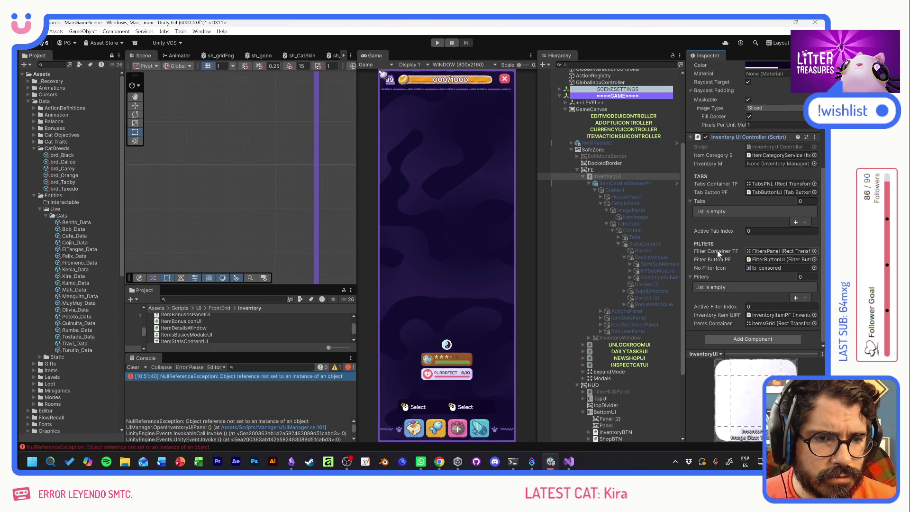
scroll(719, 255, up, 3)
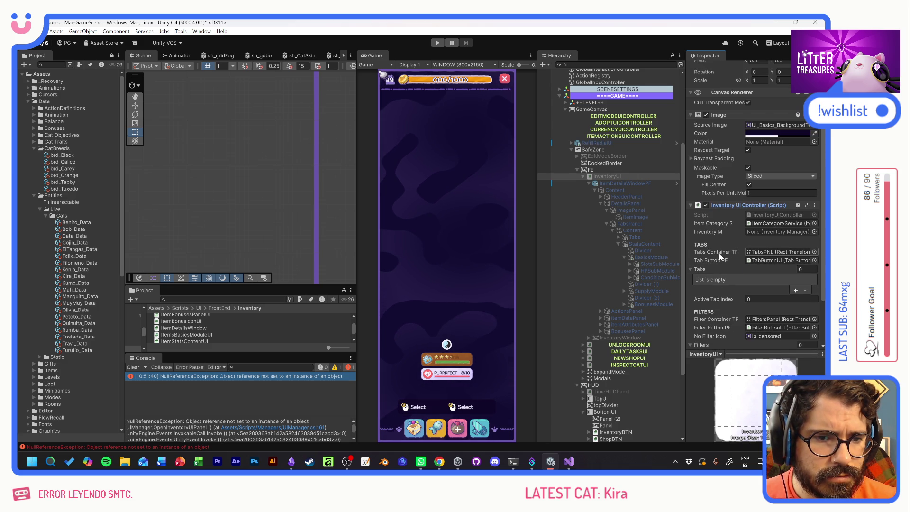
scroll(719, 253, up, 3)
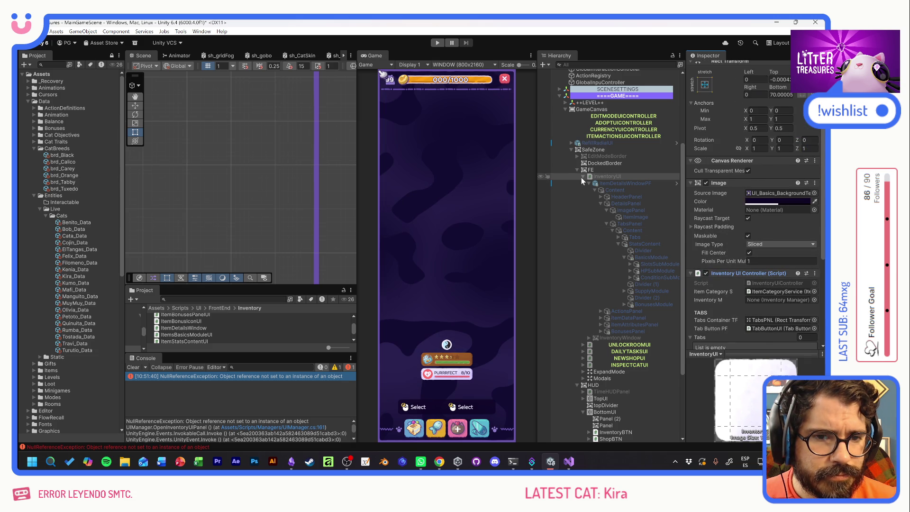
scroll(616, 190, up, 5)
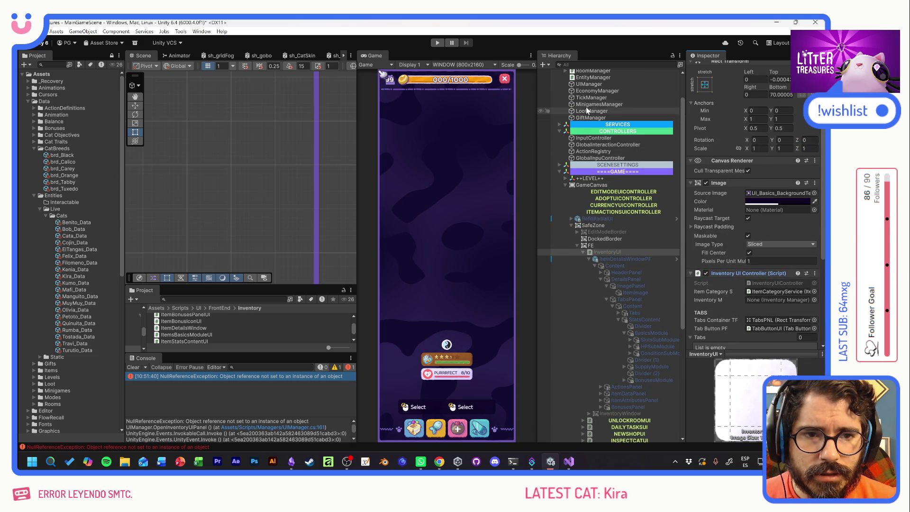
scroll(590, 108, up, 2)
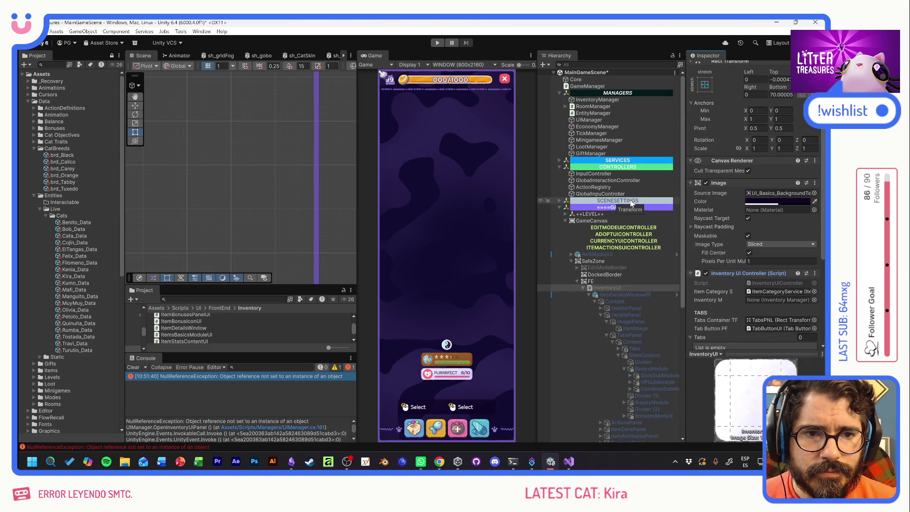
click(592, 120)
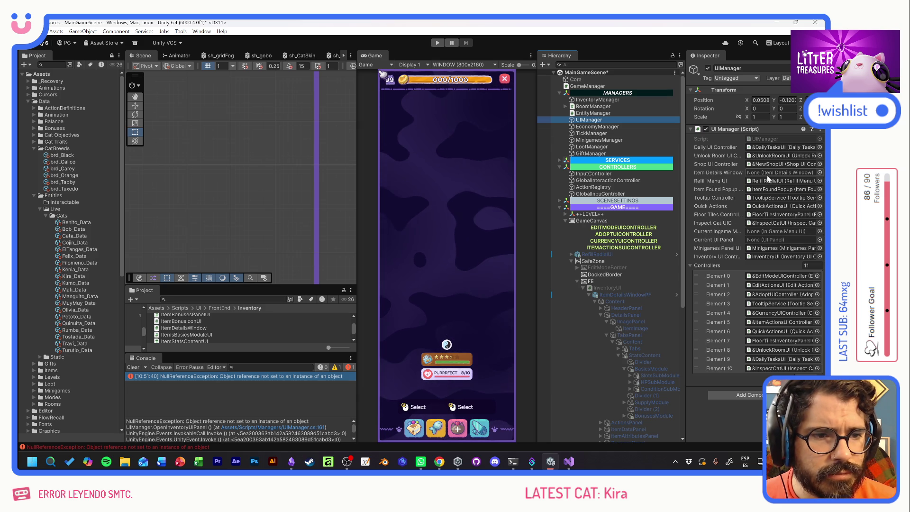
click(624, 295)
drag(625, 295, 782, 172)
Play, open the first inventory item's details, and trace the error to ItemDetailsWindow.cs line 36
click(437, 43)
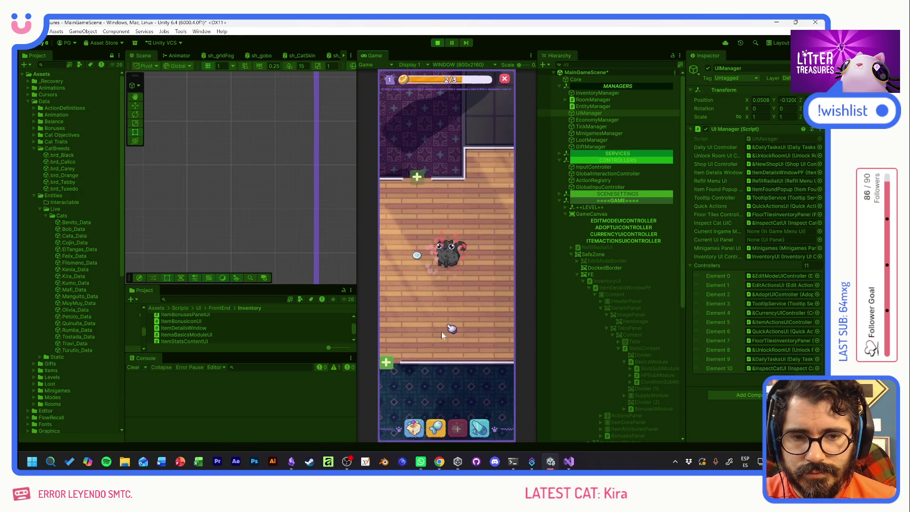
click(414, 428)
click(398, 300)
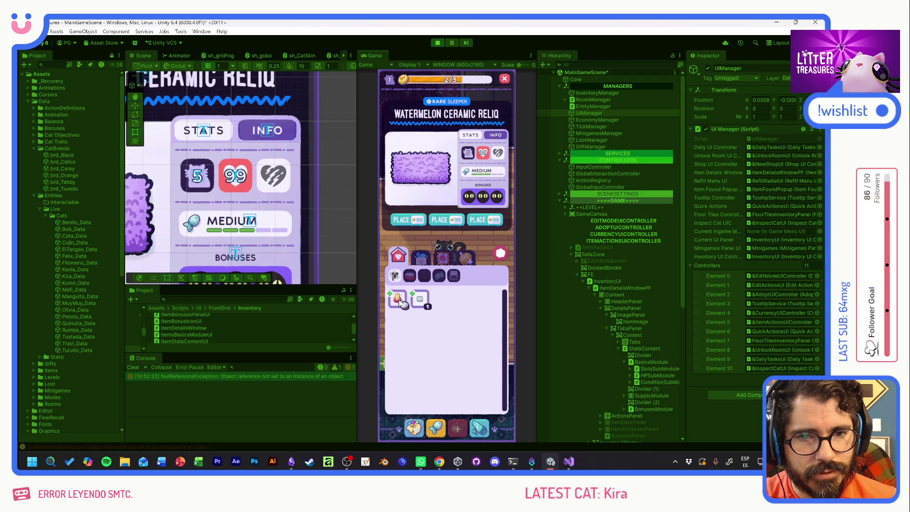
click(274, 377)
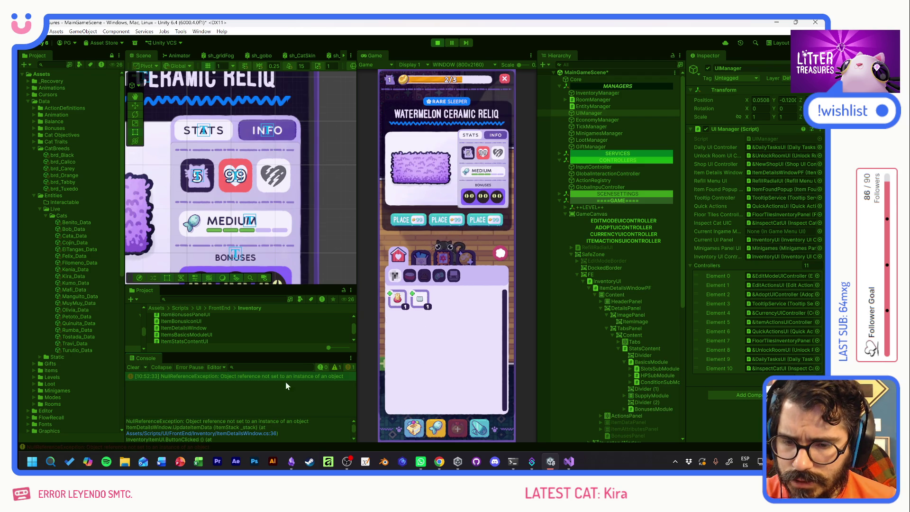
click(239, 433)
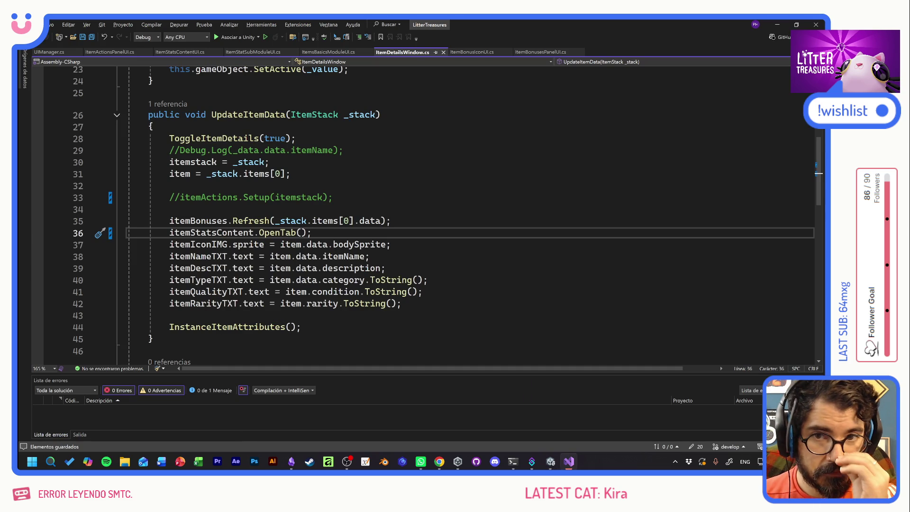
Jump to OpenTab's definition in ItemStatsContentUI.cs and review its tab and Setup code
key(alt+Tab)
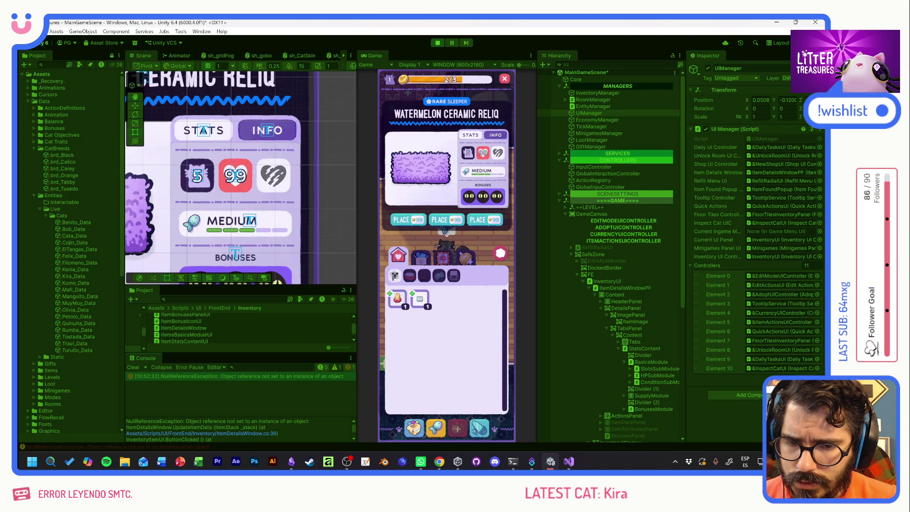
key(alt+Tab)
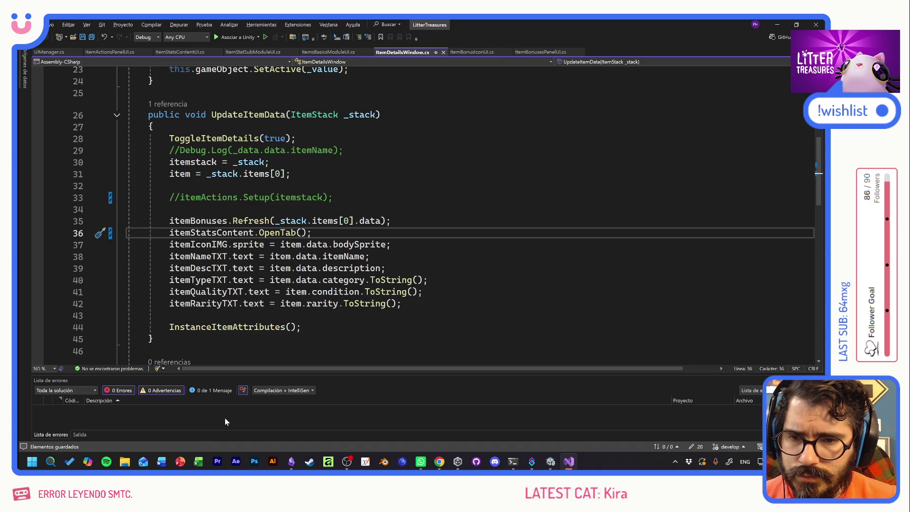
key(F12)
click(260, 269)
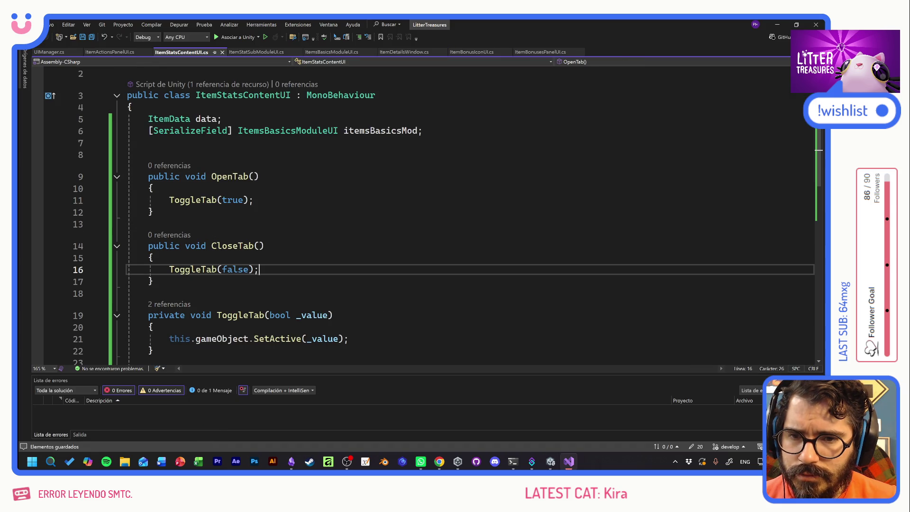
scroll(427, 216, down, 3)
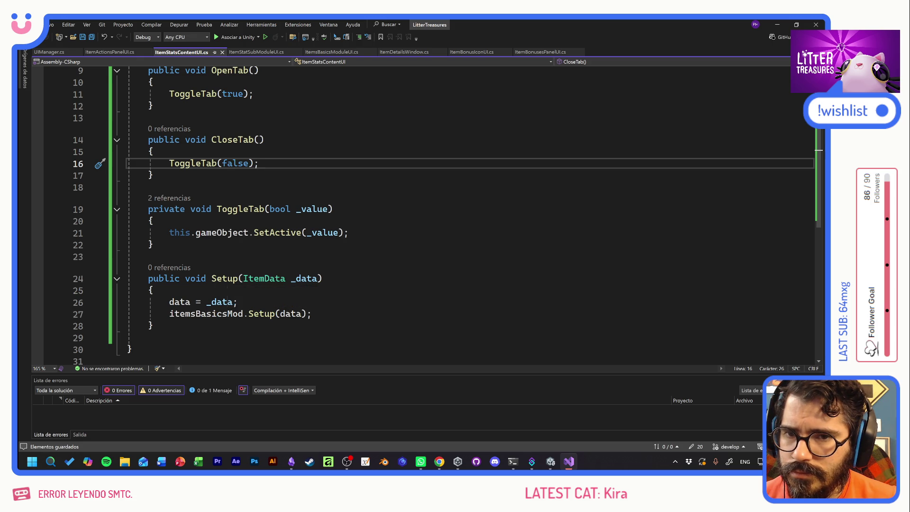
scroll(265, 303, up, 2)
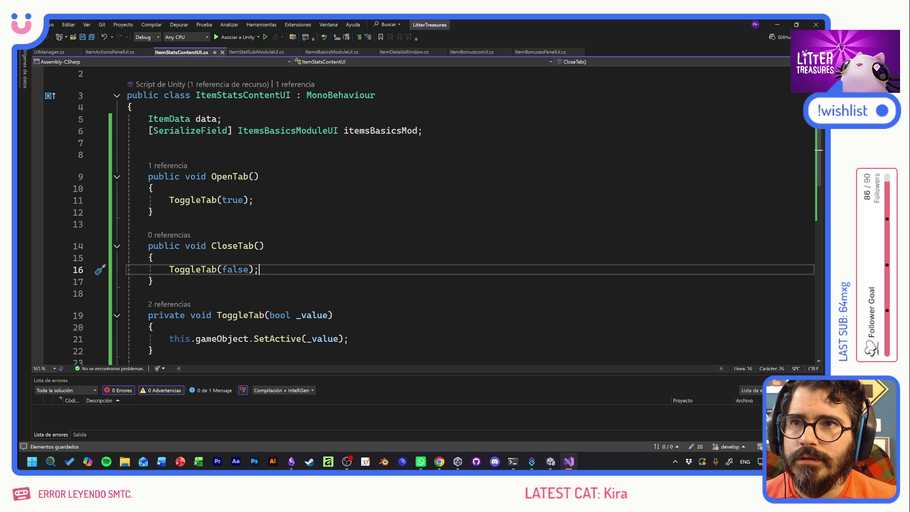
key(alt+Tab)
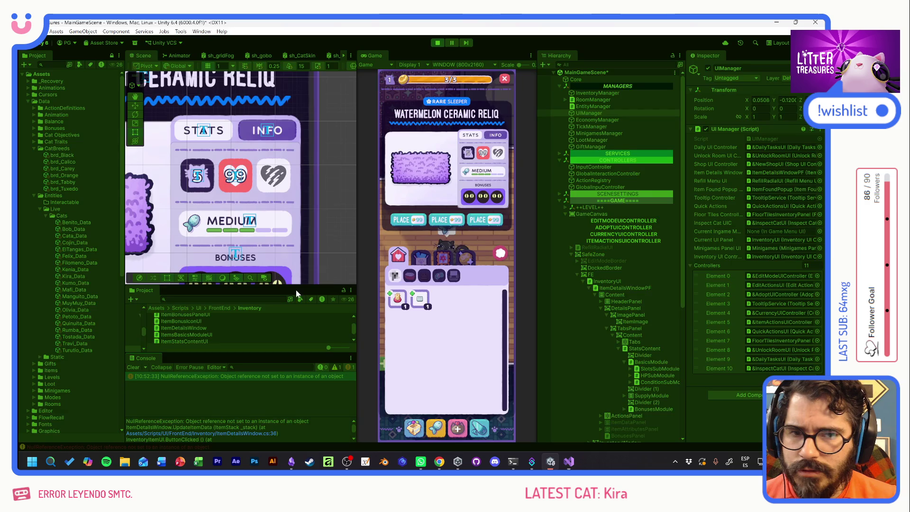
Stop play and make StatsContent under InventoryUI inactive so the stats start hidden
click(438, 42)
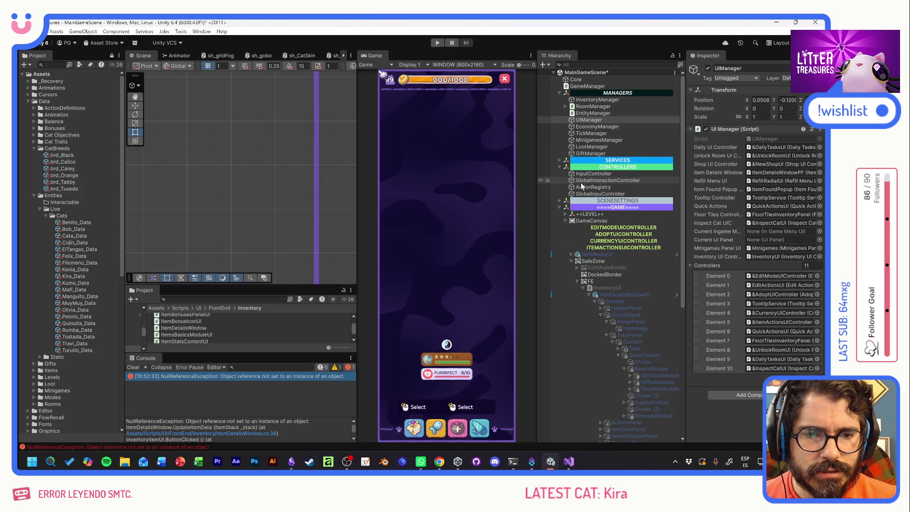
click(605, 288)
click(708, 68)
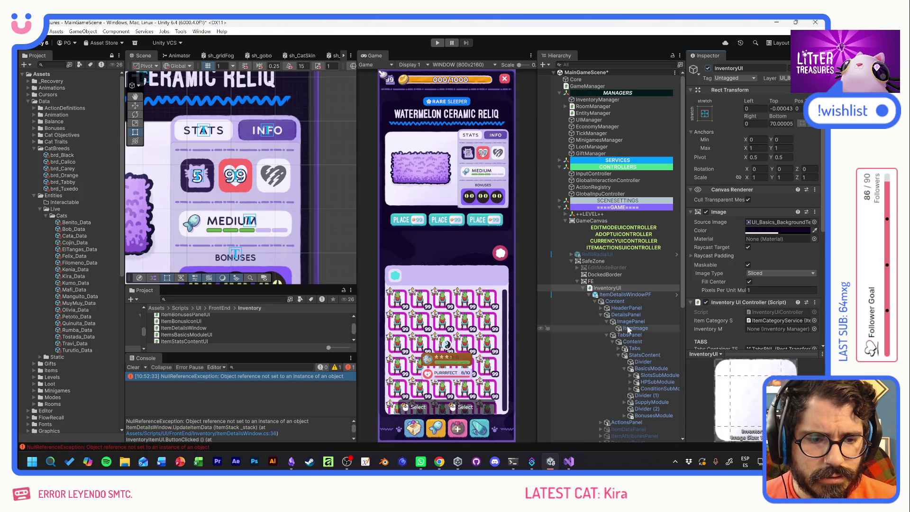
click(630, 355)
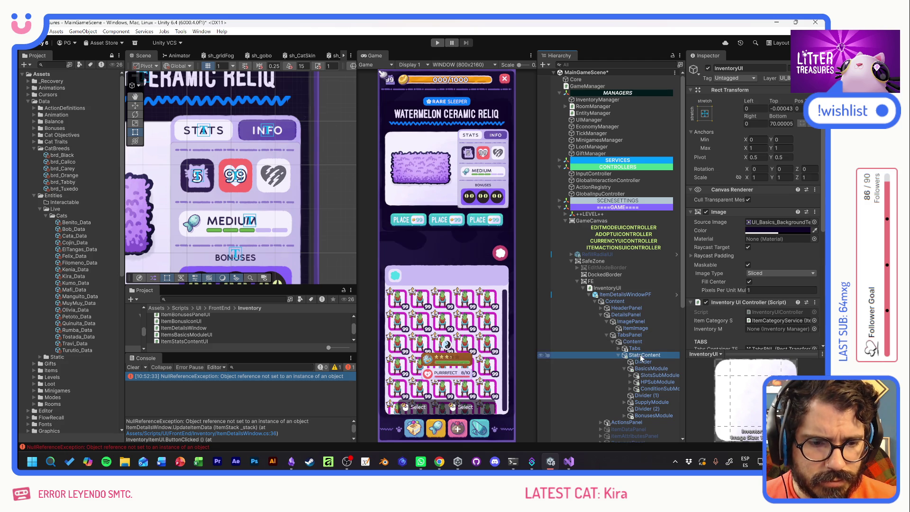
click(708, 69)
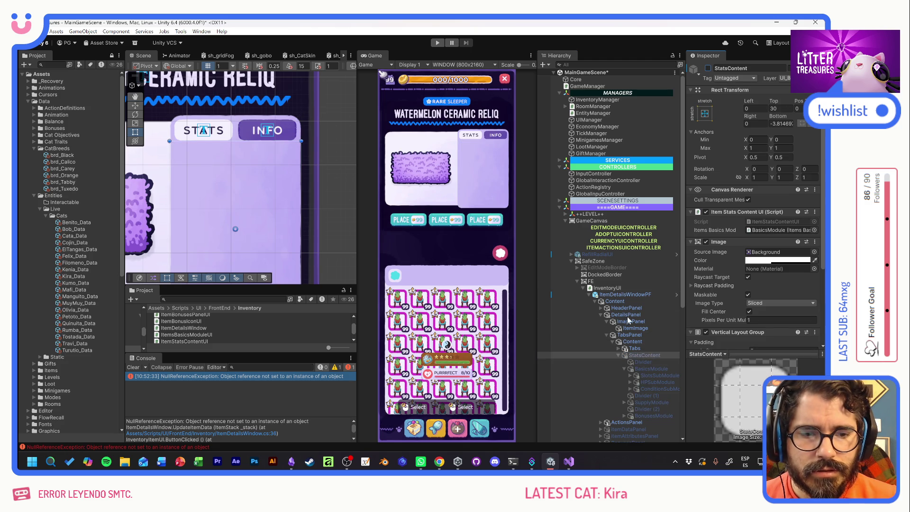
click(607, 288)
click(708, 69)
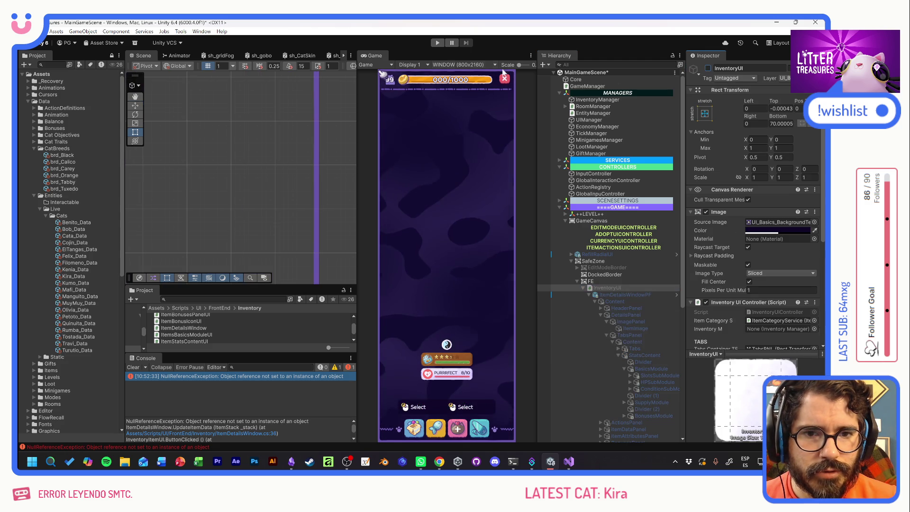
Playtest opening an inventory item's details window, then stop and select ItemDetailsWindowPF
click(437, 43)
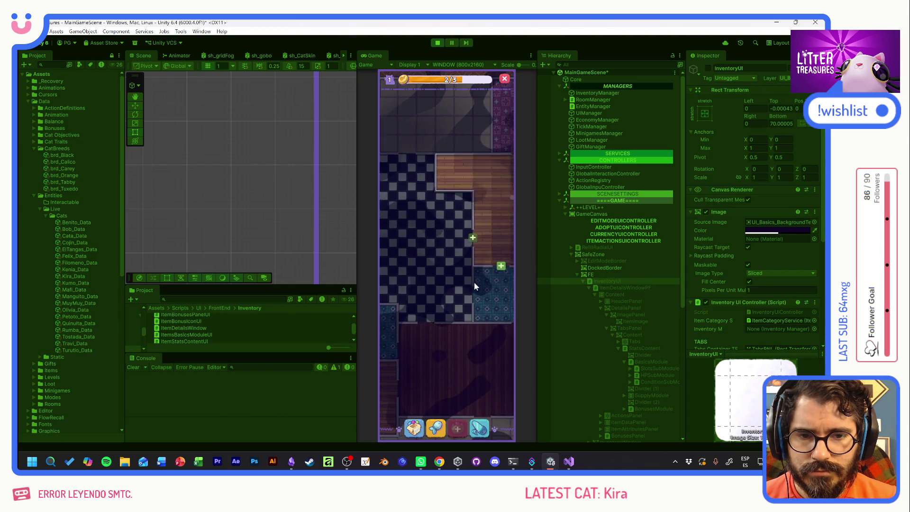
click(414, 428)
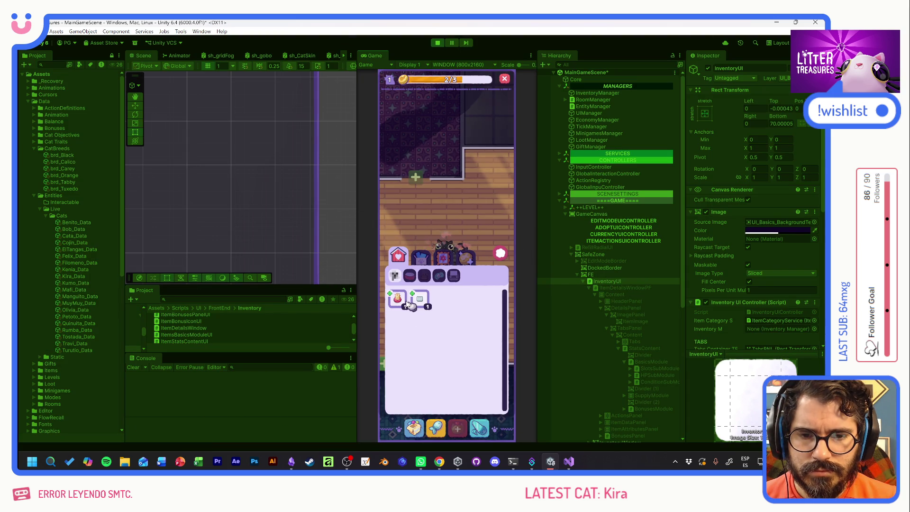
click(399, 300)
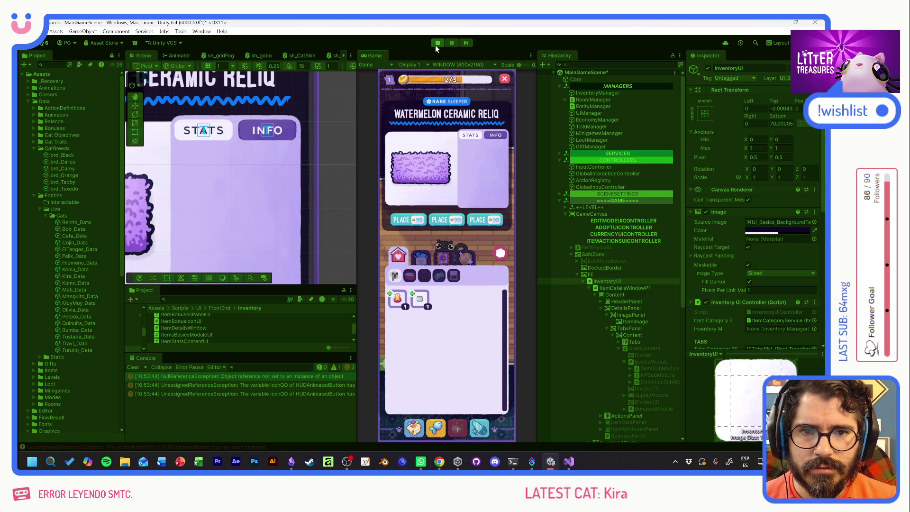
click(437, 43)
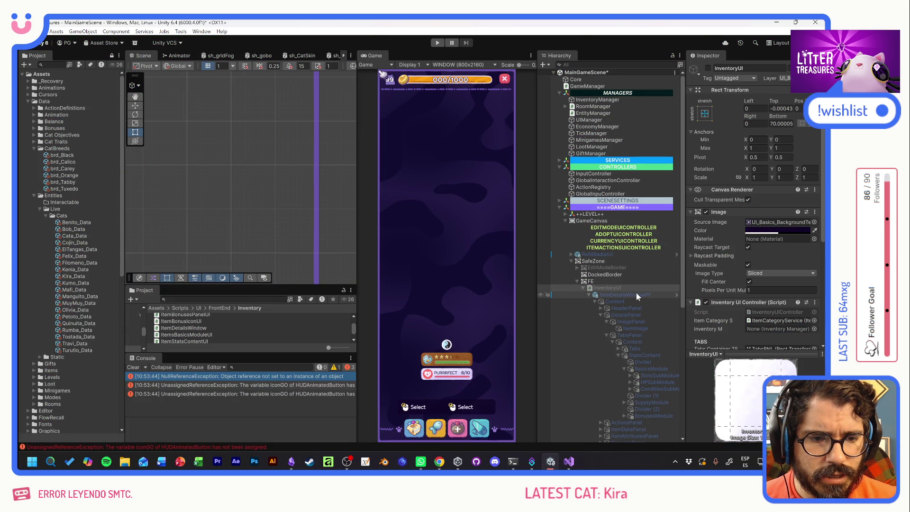
click(636, 295)
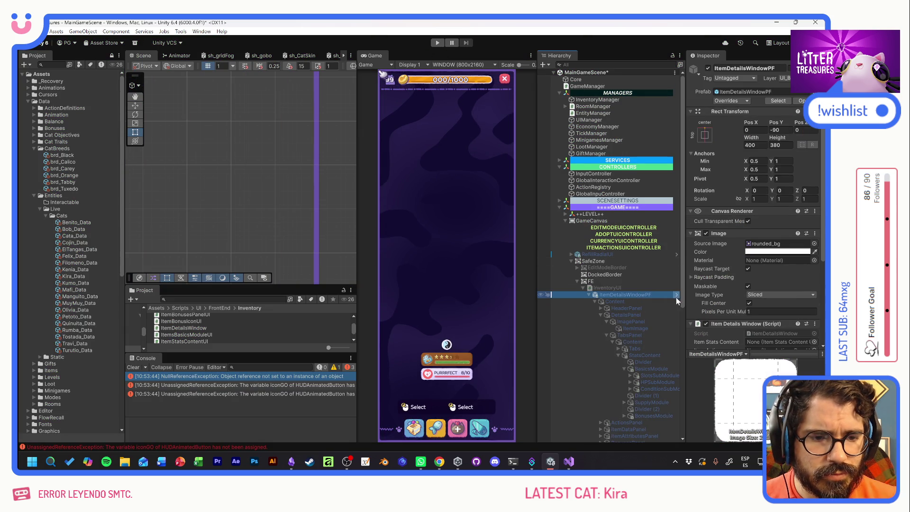
Link StatsContent into the ItemDetailsWindowPF prefab's Item Stats Content field and start the game
click(676, 294)
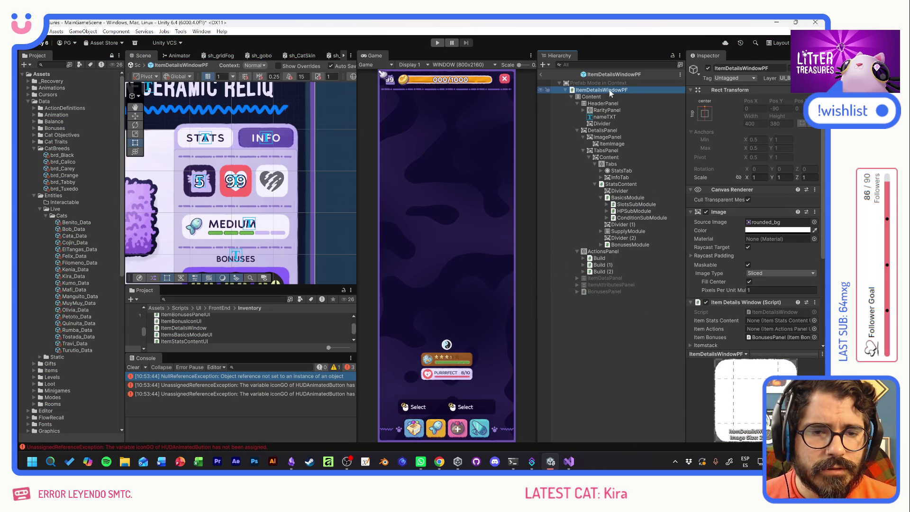
scroll(721, 240, down, 3)
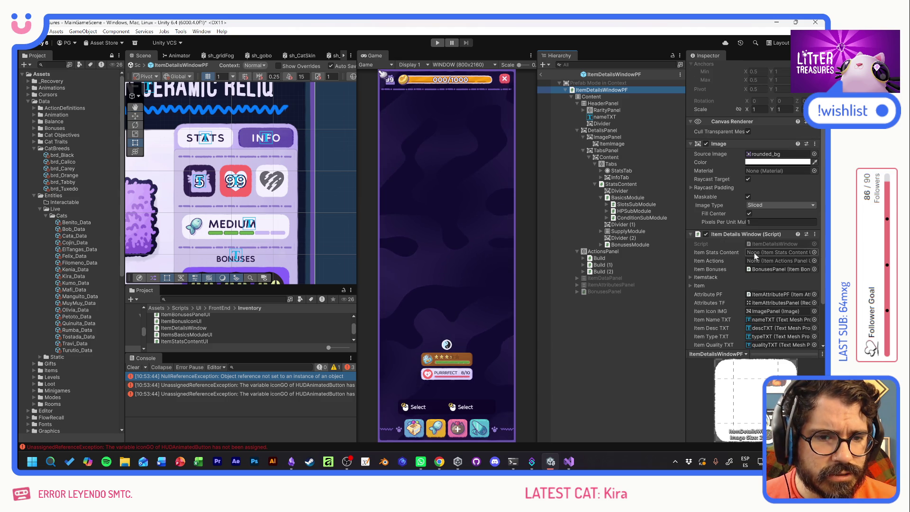
drag(620, 184, 759, 251)
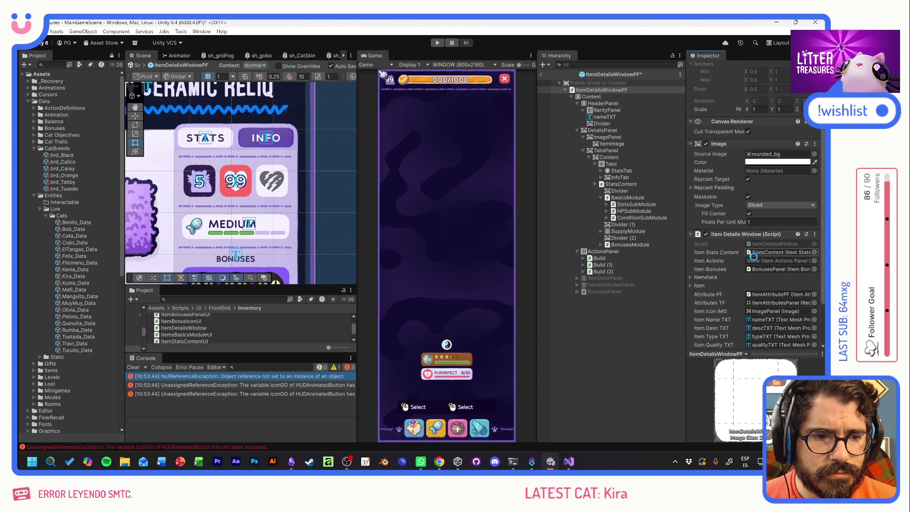
click(438, 44)
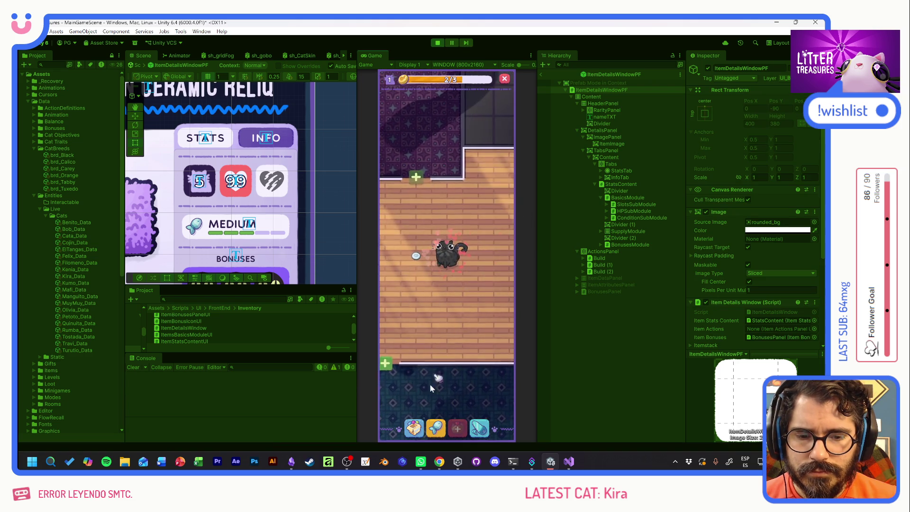
Open the Scratch Pole's details to check its stats, read the unassigned-reference error, then stop
click(414, 428)
click(398, 301)
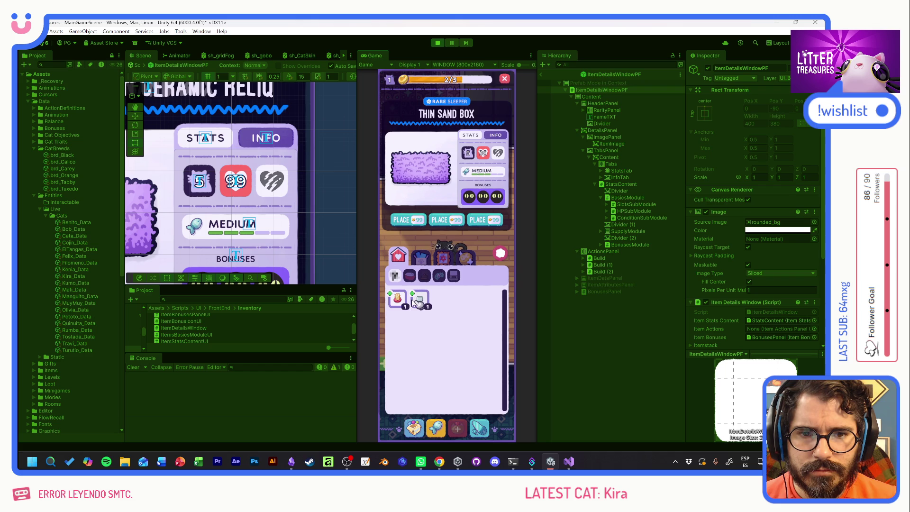
mouse_move(467, 157)
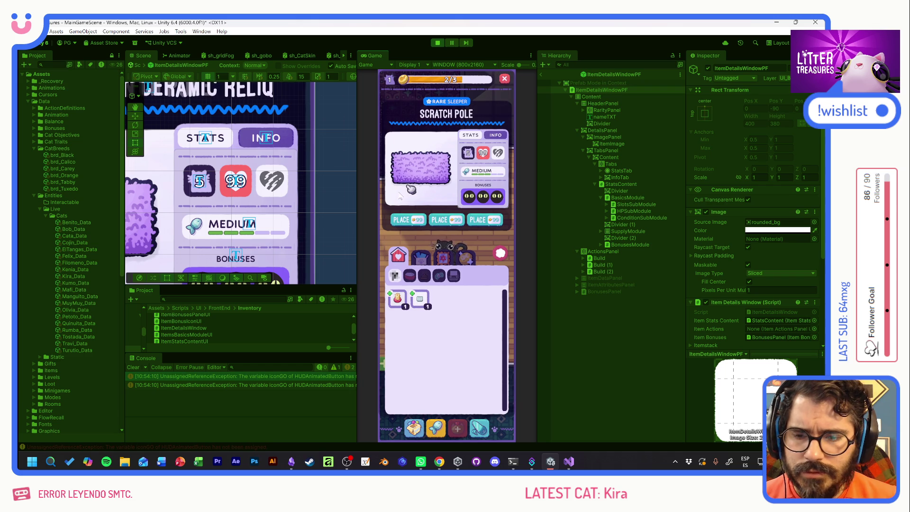
click(281, 375)
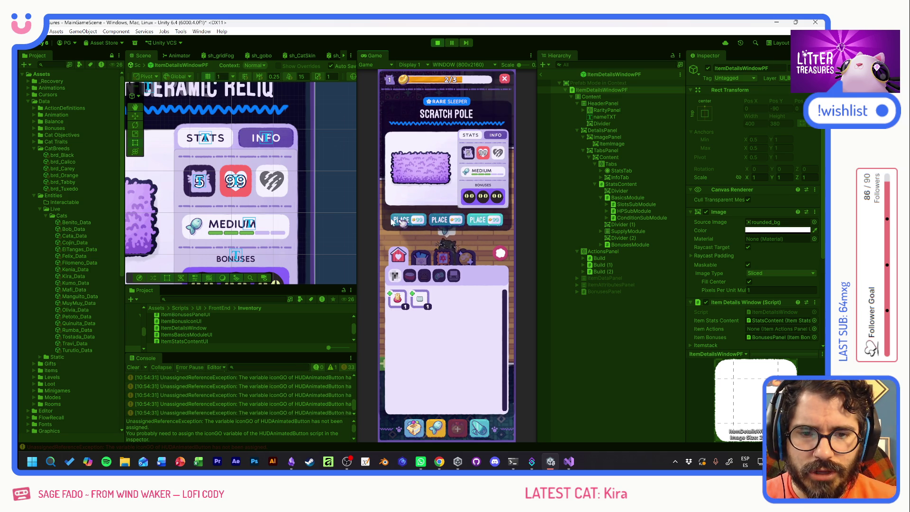
mouse_move(471, 157)
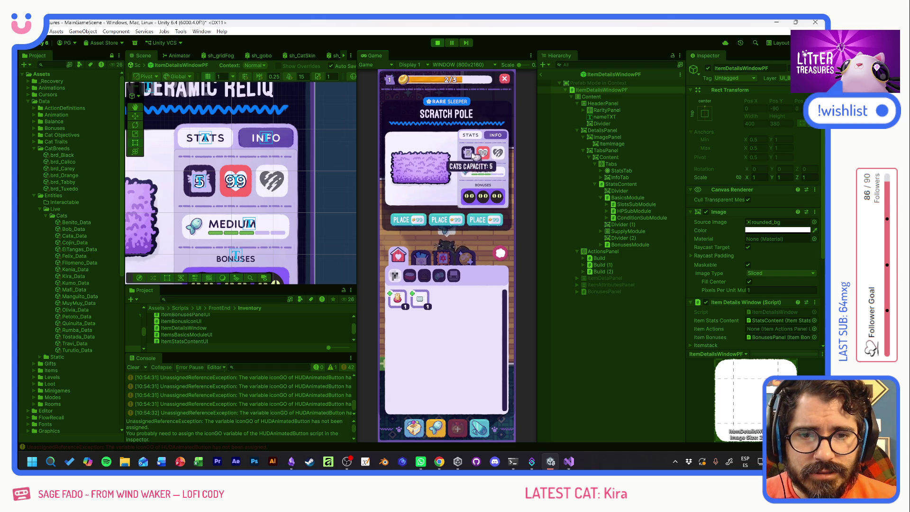
click(440, 45)
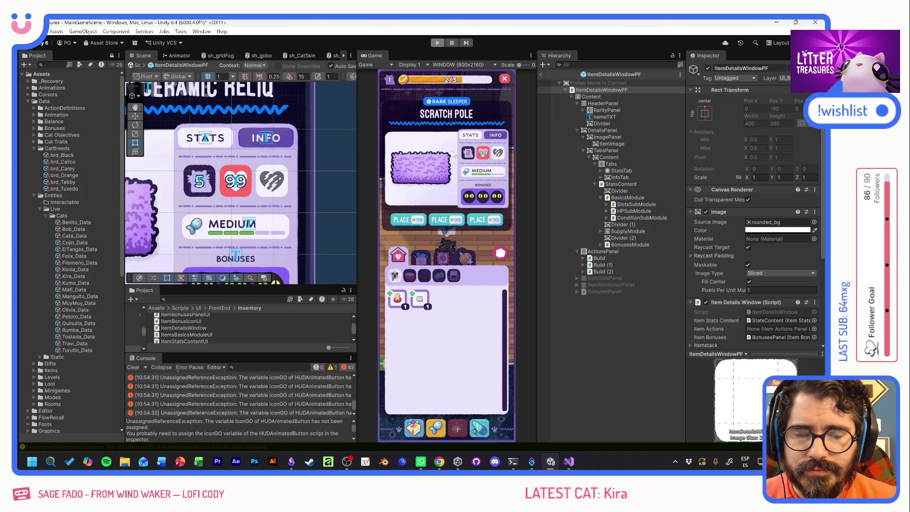
Change the OpenTab signature in ItemStatsContentUI.cs to OpenTab(ItemData _data)
key(alt+Tab)
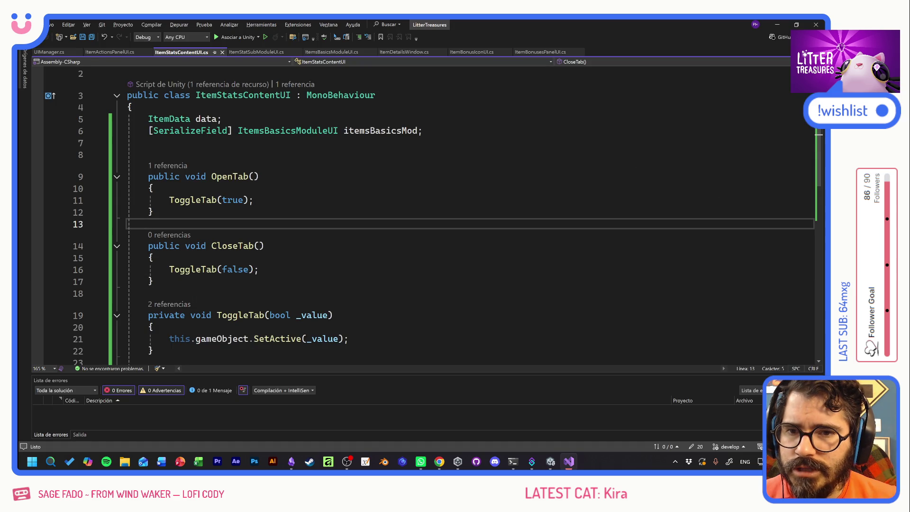
click(153, 188)
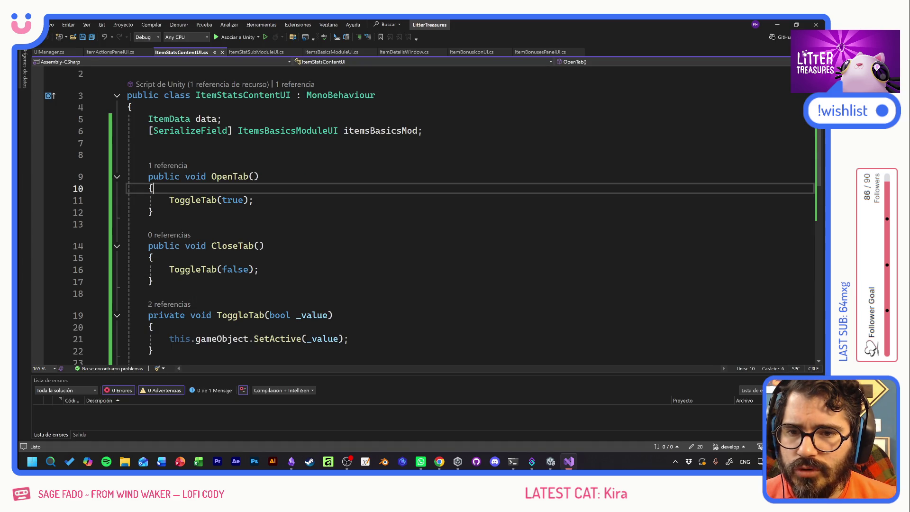
click(186, 200)
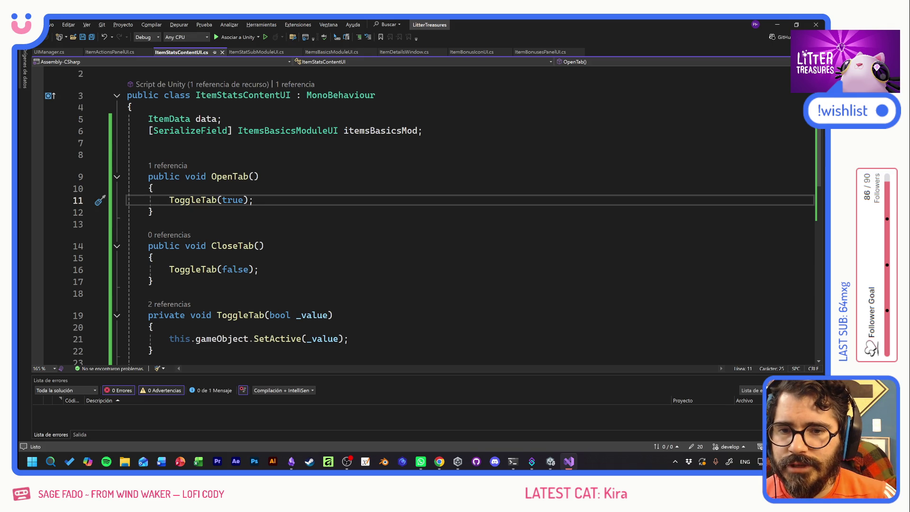
click(254, 177)
text(ItemD)
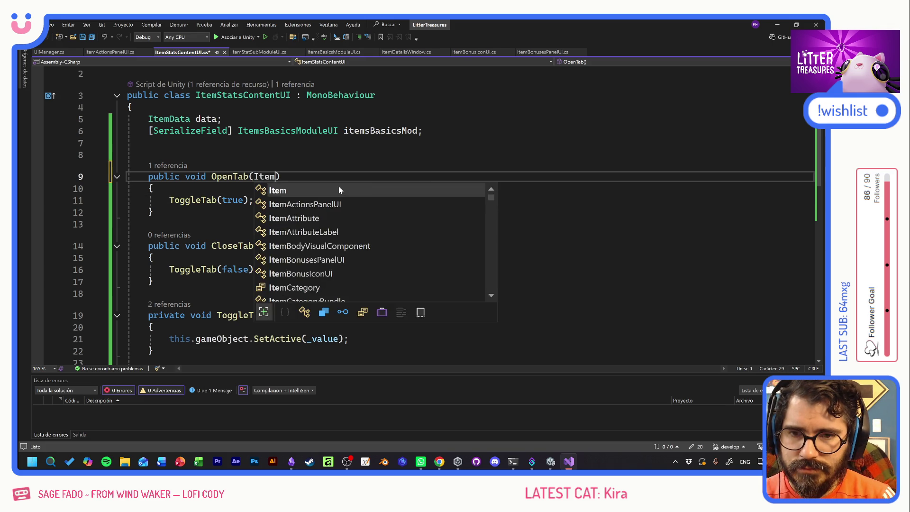
text(ata _data)
Add a Setup(_data); call after ToggleTab(true) in OpenTab and save the file
click(253, 200)
key(Return)
text(Setup()
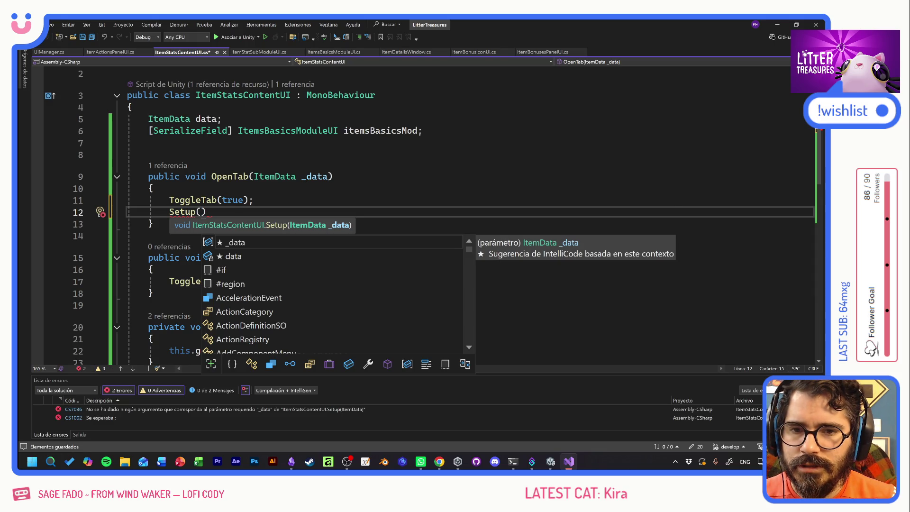
key(Tab)
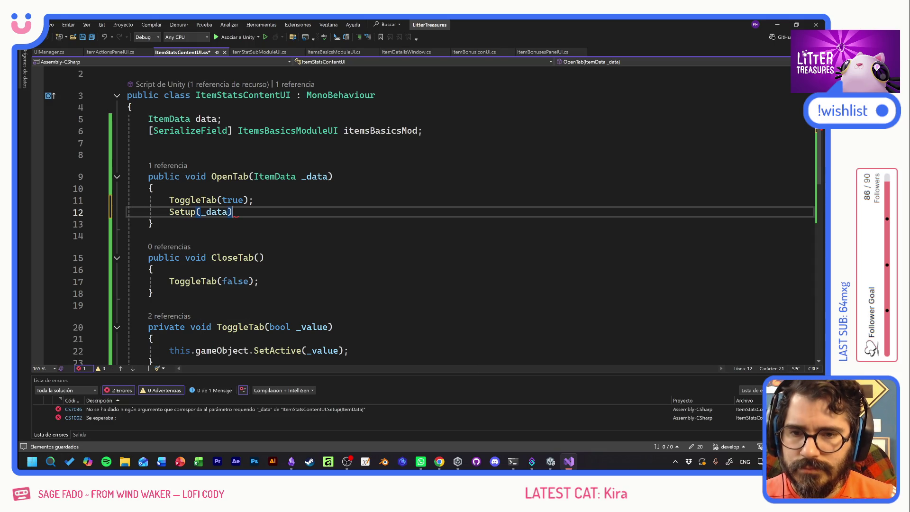
text(;)
key(ctrl+s)
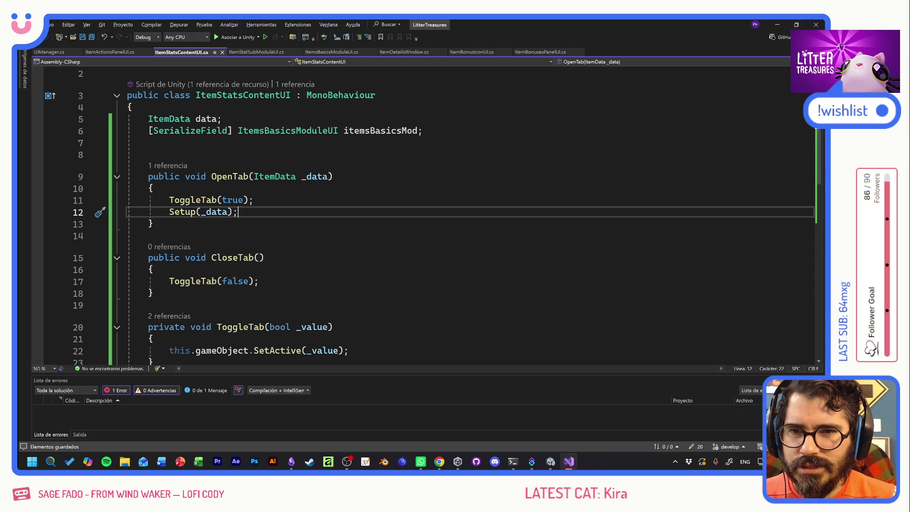
scroll(426, 213, down, 3)
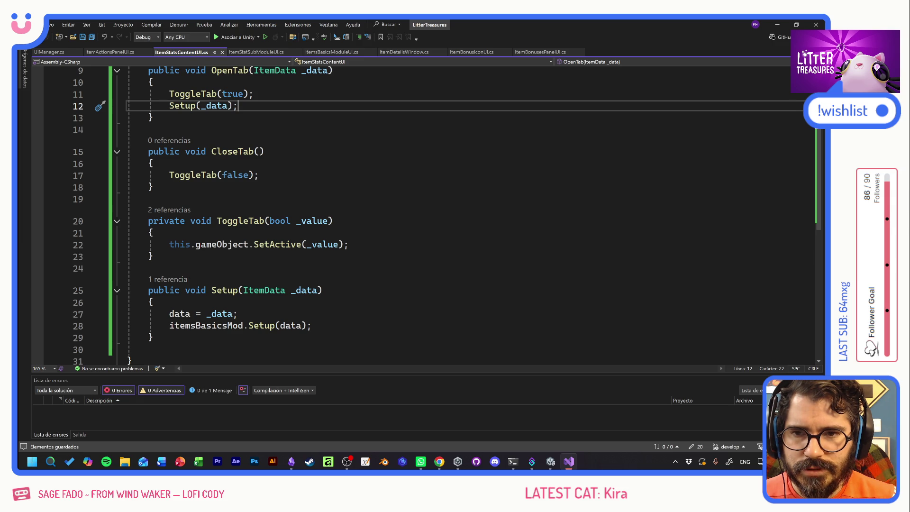
scroll(426, 213, up, 3)
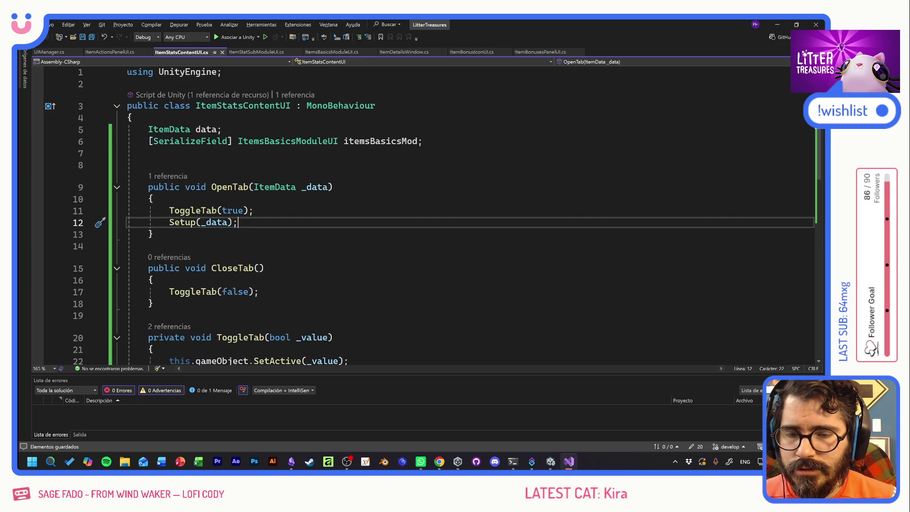
key(alt+Tab)
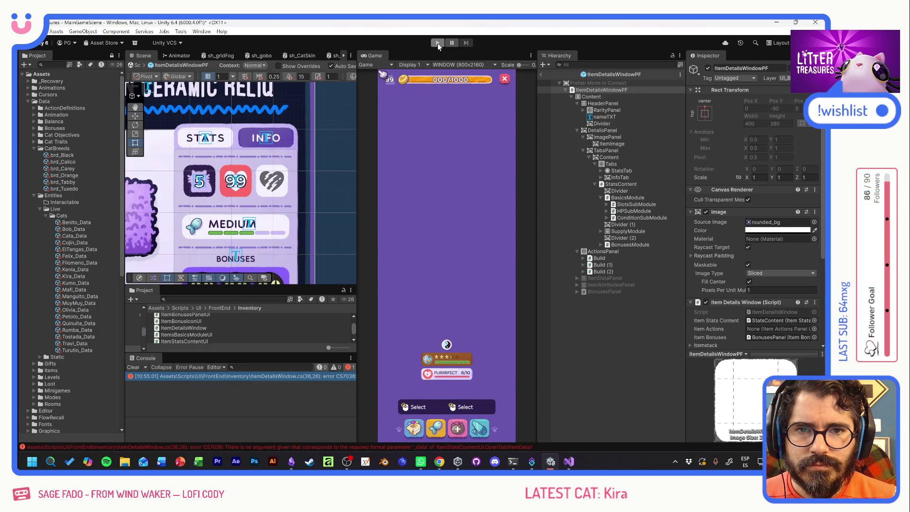
Attempt Play, then jump from the Console to the compile error at ItemDetailsWindow.cs line 36
click(437, 44)
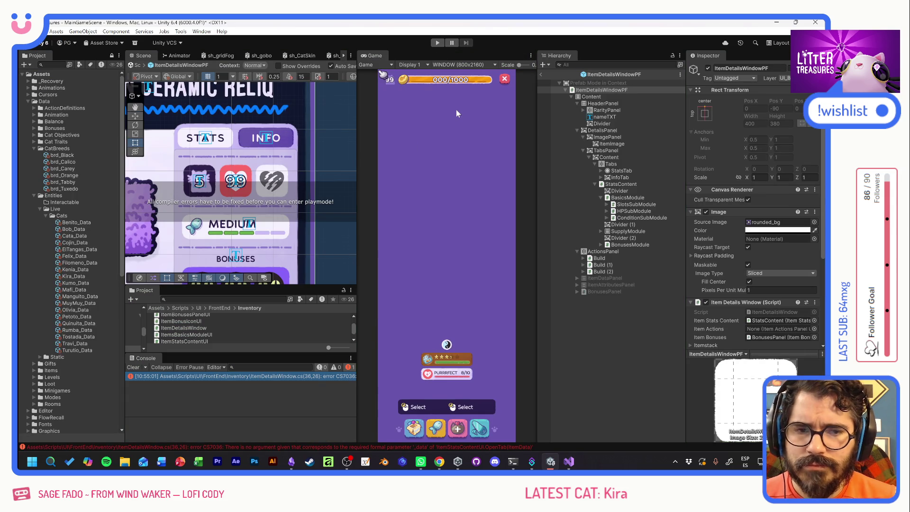
double_click(238, 376)
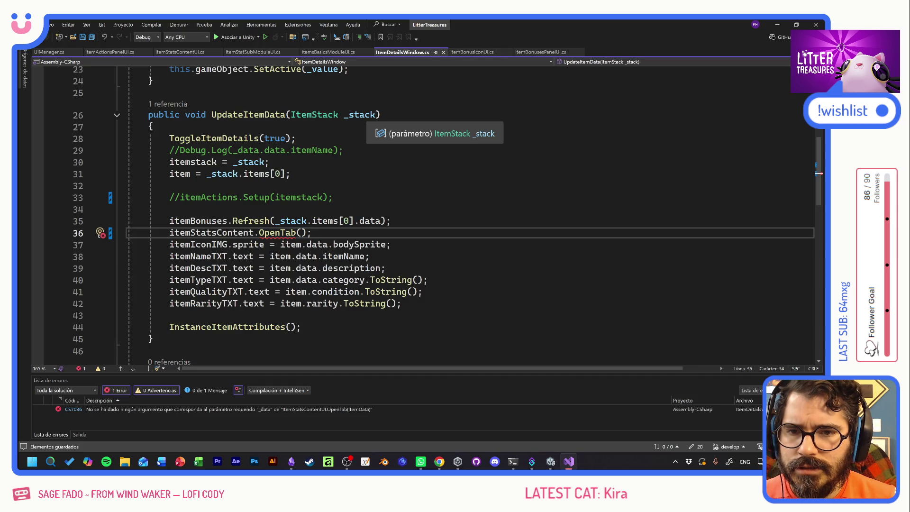
Change line 36 to itemStatsContent.OpenTab(item.data) and let Unity recompile
text(item)
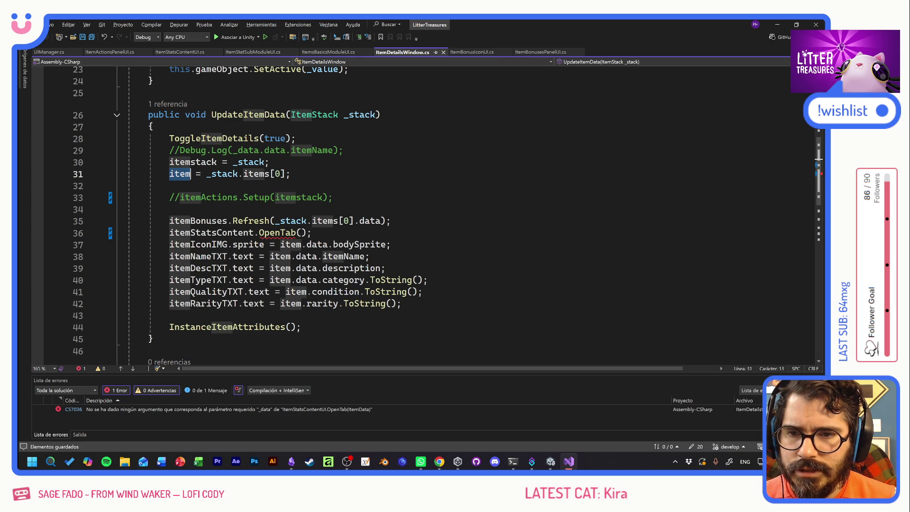
click(334, 197)
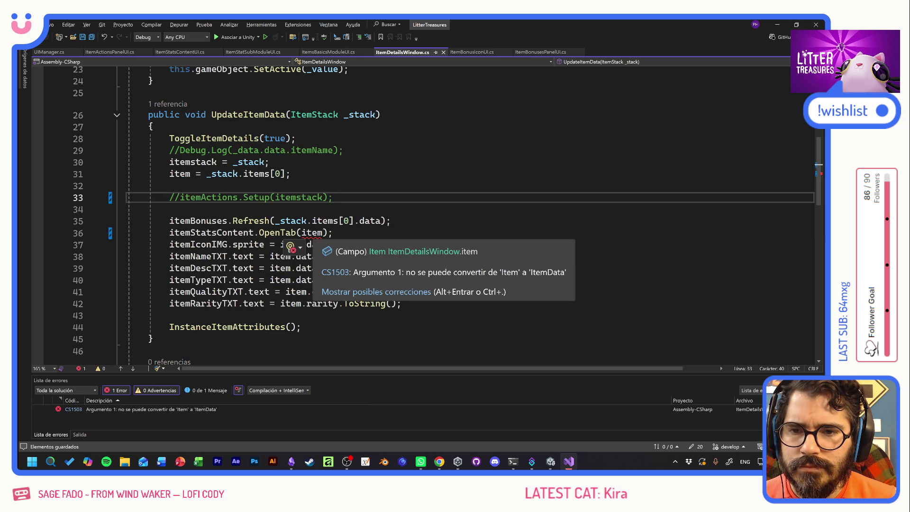
click(321, 232)
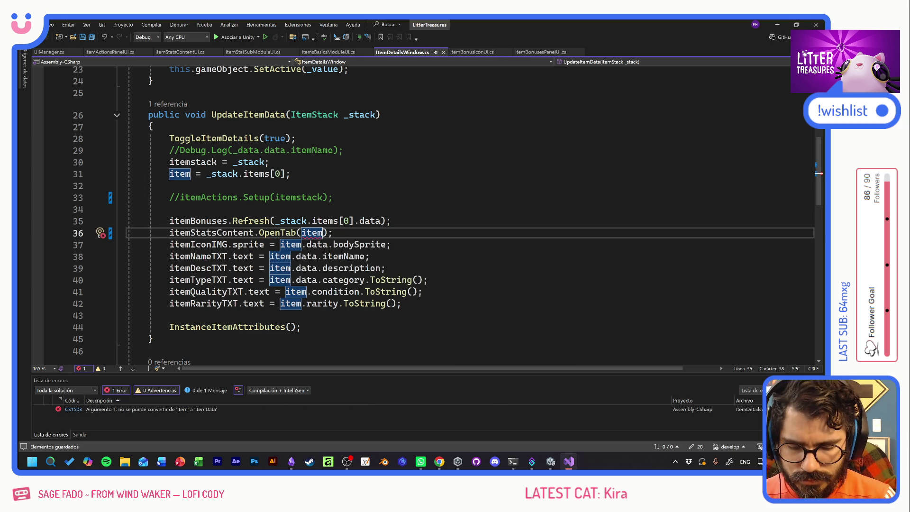
text(.data)
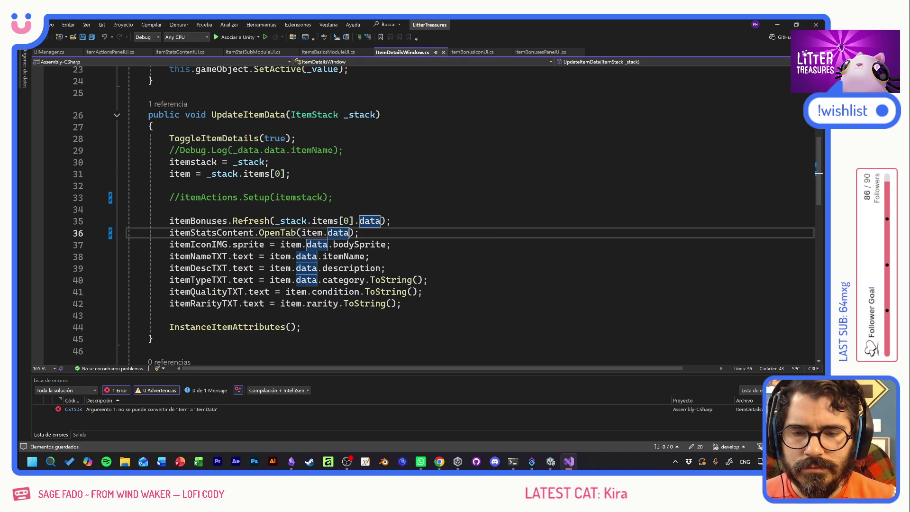
key(alt+Tab)
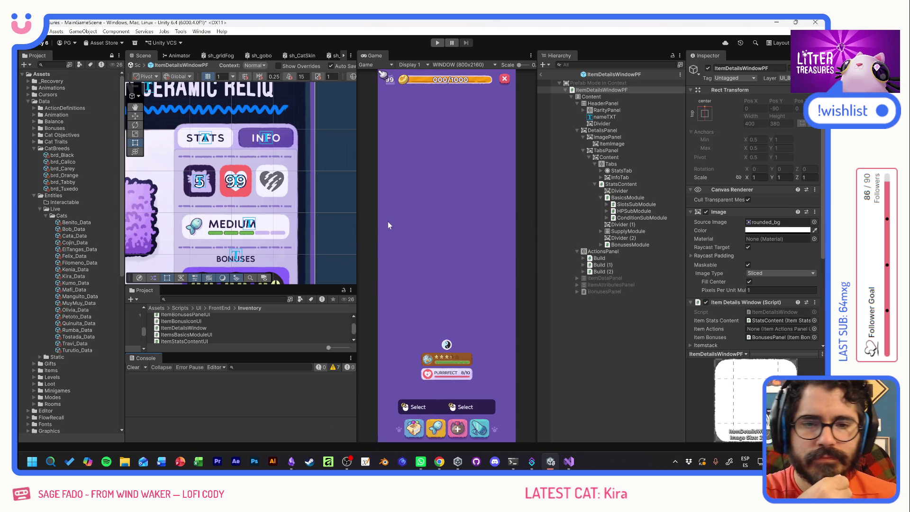
Run the game and view the Scratch Pole and Thin Sand Box details with their stats
click(437, 43)
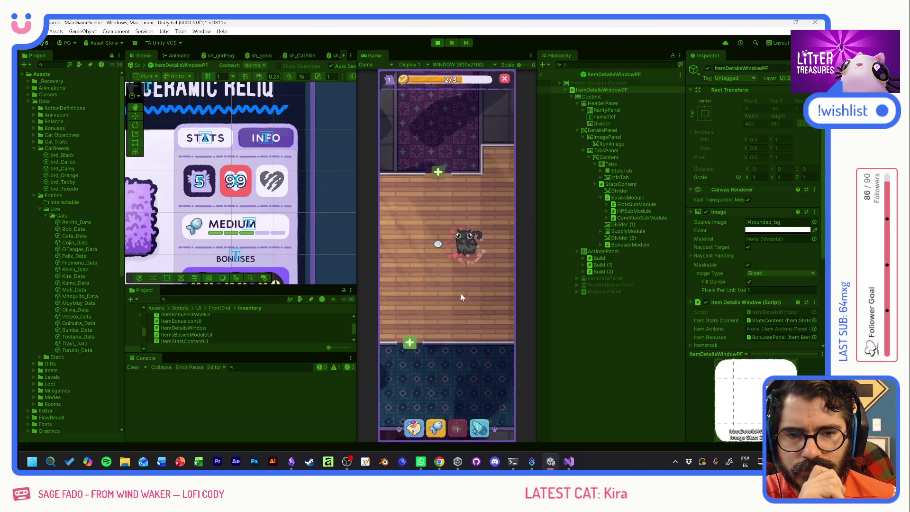
click(414, 428)
click(398, 298)
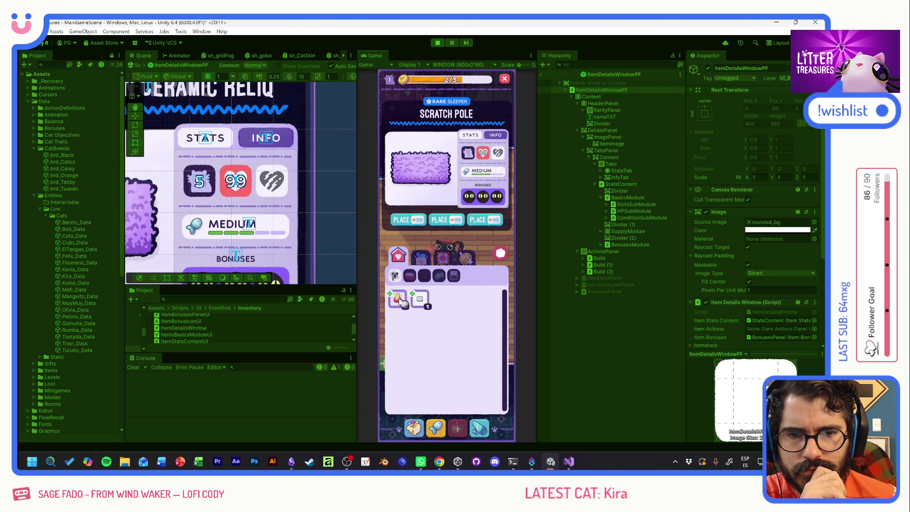
mouse_move(488, 157)
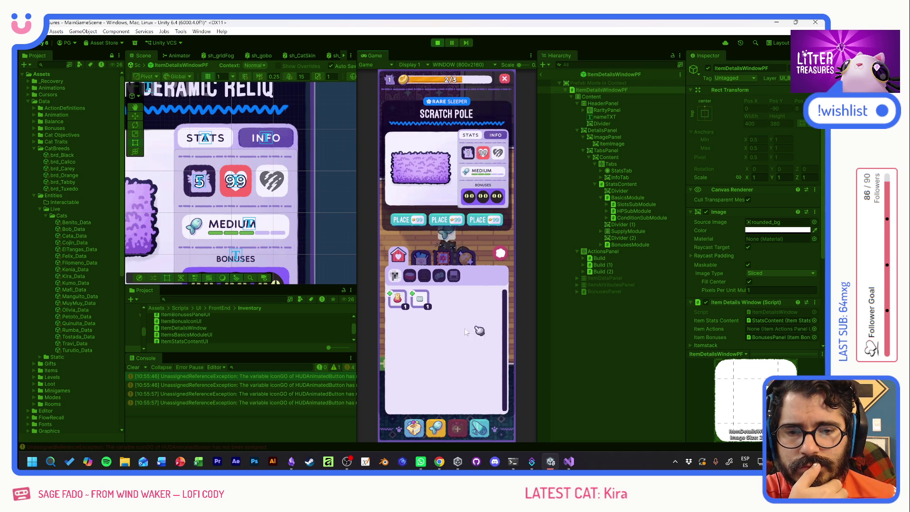
click(419, 299)
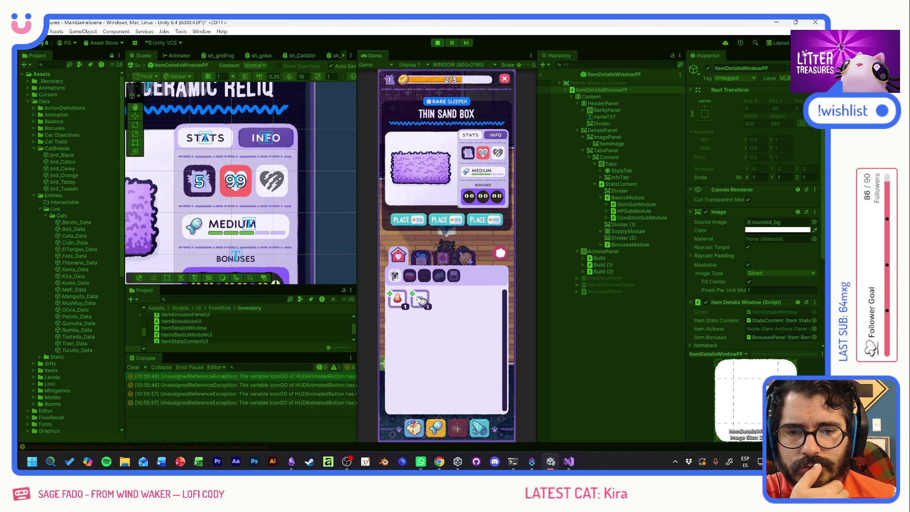
click(500, 254)
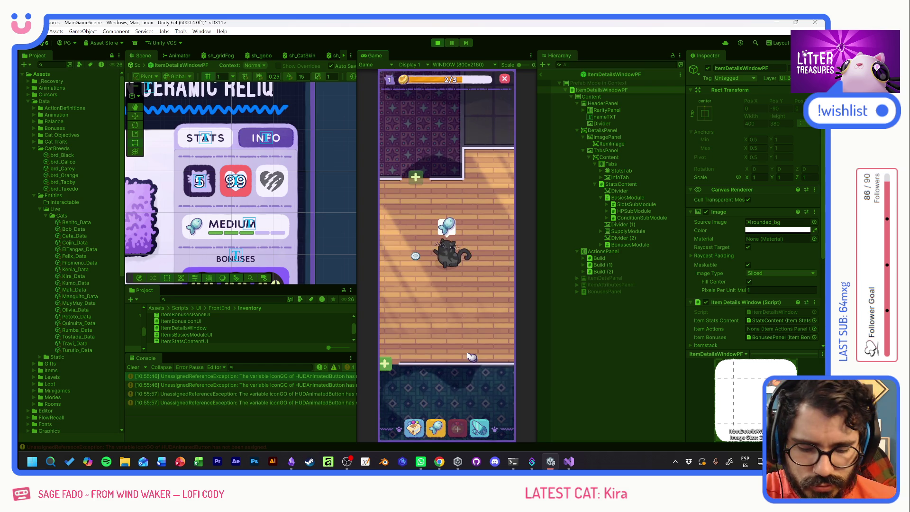
Add the Ceramic Watermelon from the debug grid, view its stats, then stop play
key(i)
click(457, 330)
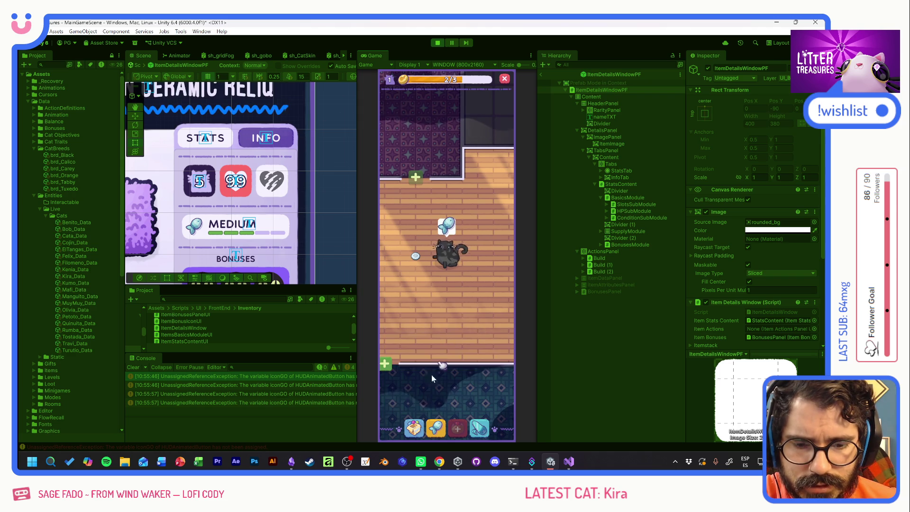
click(442, 300)
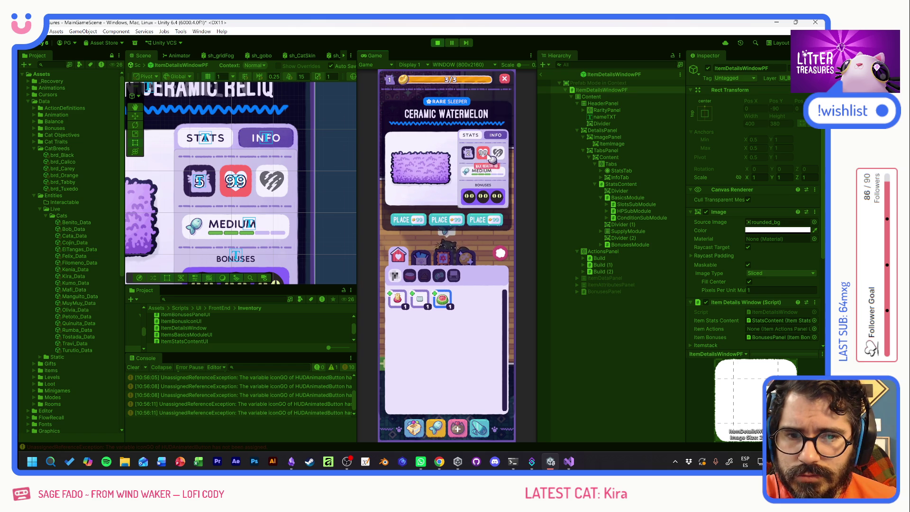
click(437, 43)
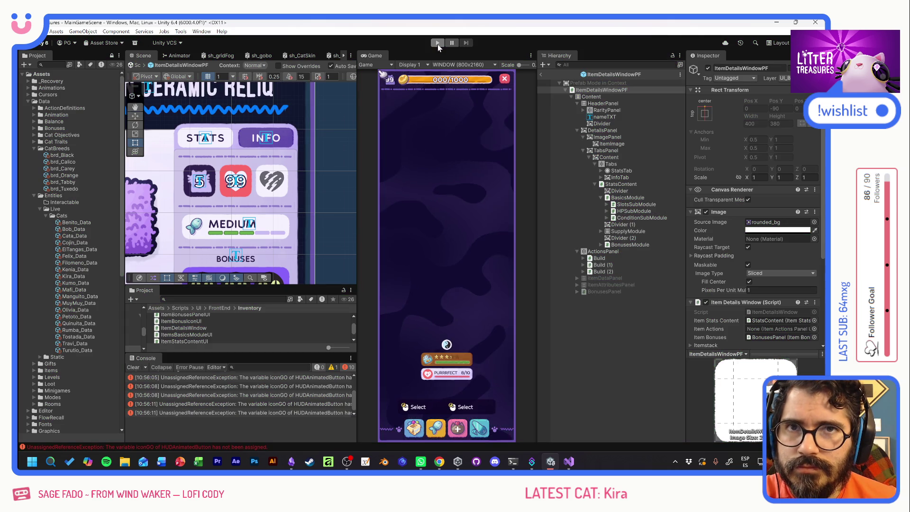
Navigate from OpenTab through Setup into ItemsBasicsModuleUI's Setup method
key(alt+Tab)
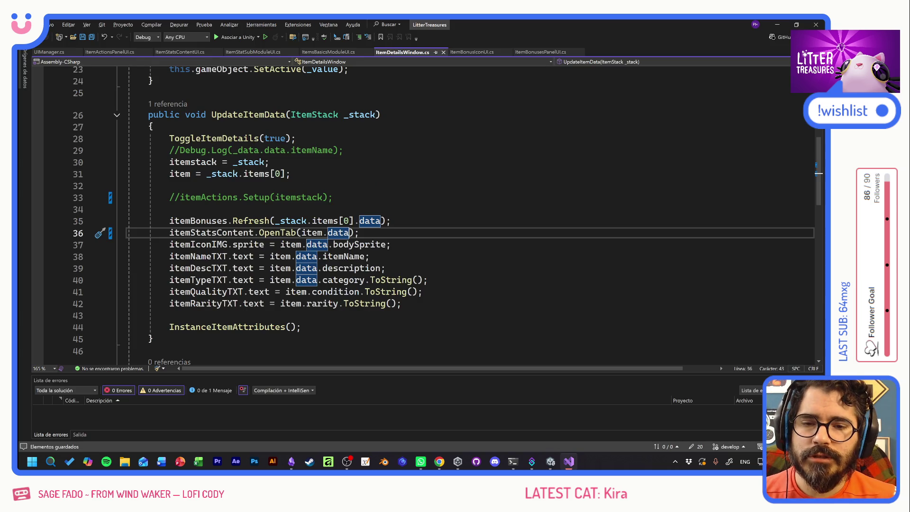
click(392, 244)
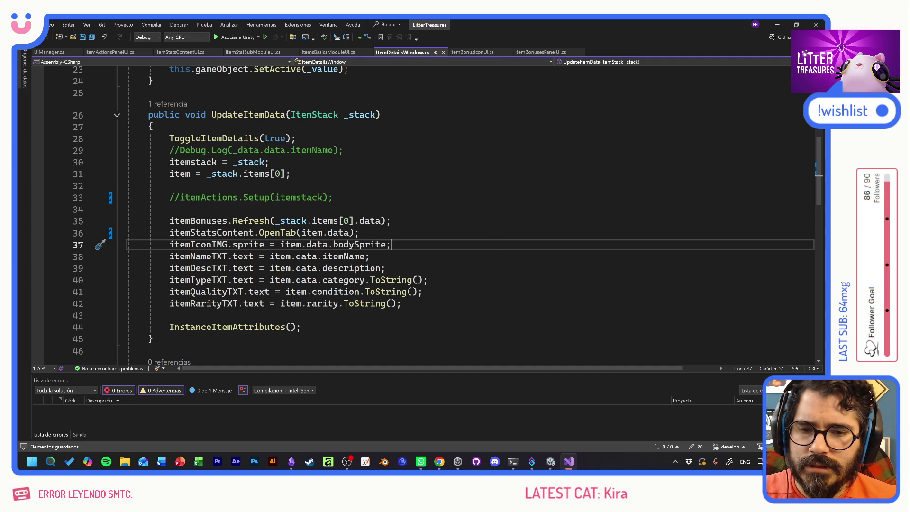
ctrl+click(269, 232)
click(156, 223)
ctrl+click(182, 212)
key(Down)
key(Down)
key(Down)
click(243, 251)
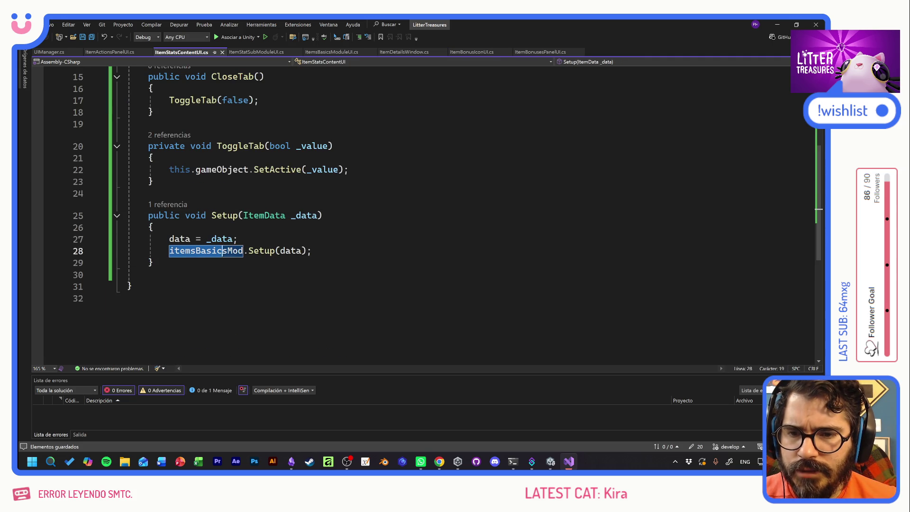
ctrl+click(260, 251)
key(Down)
key(Down)
key(Down)
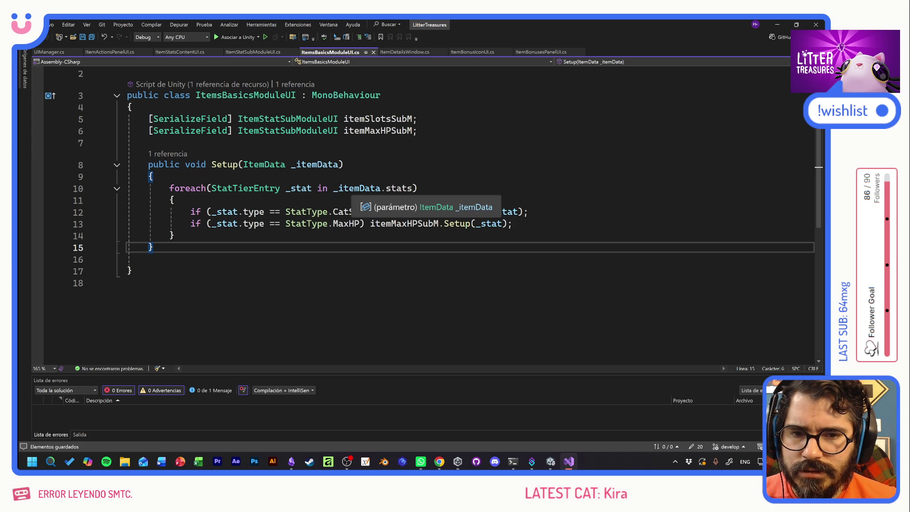
Examine the Setup loop's _stat variable and its CatSlots and MaxHP stat-type checks
click(355, 188)
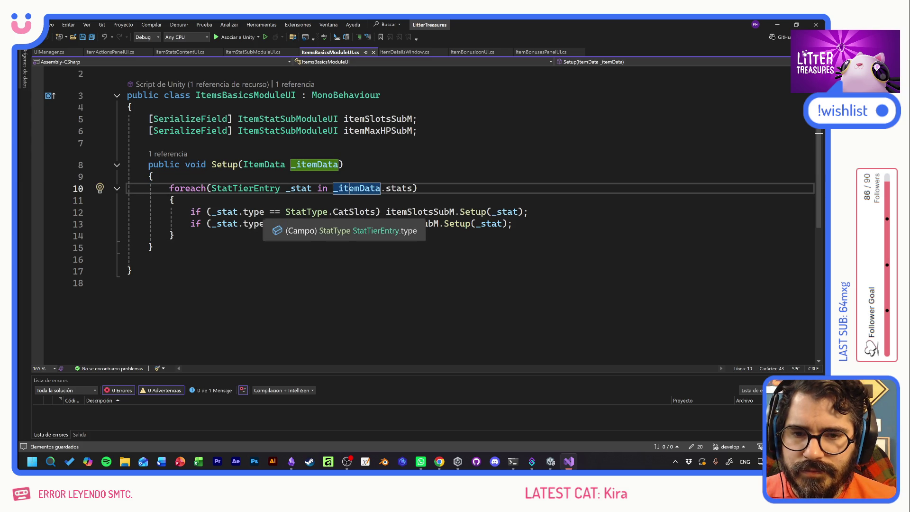
click(327, 212)
key(ctrl+shift+Right)
key(ctrl+shift+Right)
key(ctrl+shift+Right)
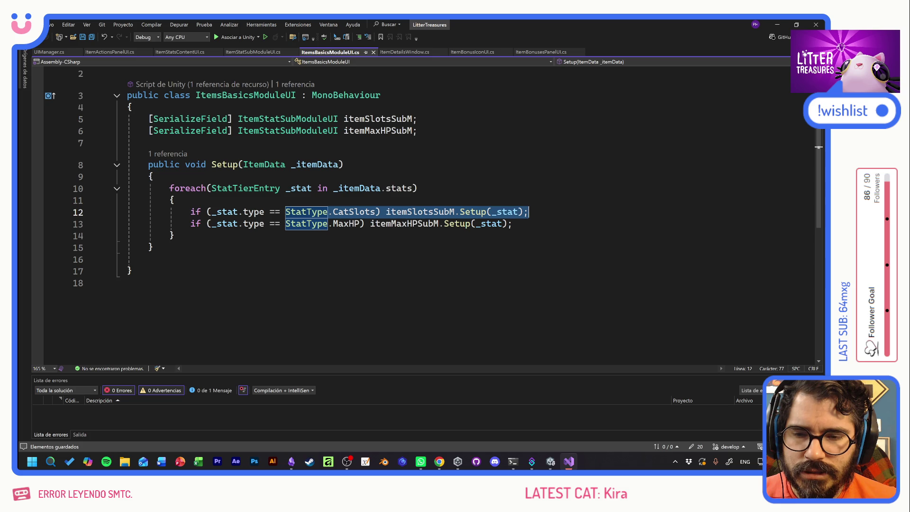
click(259, 223)
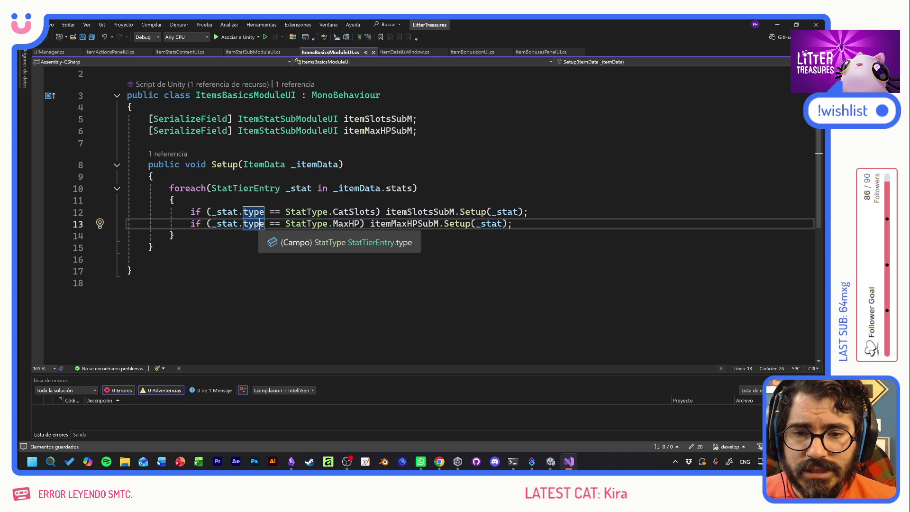
drag(333, 224, 460, 223)
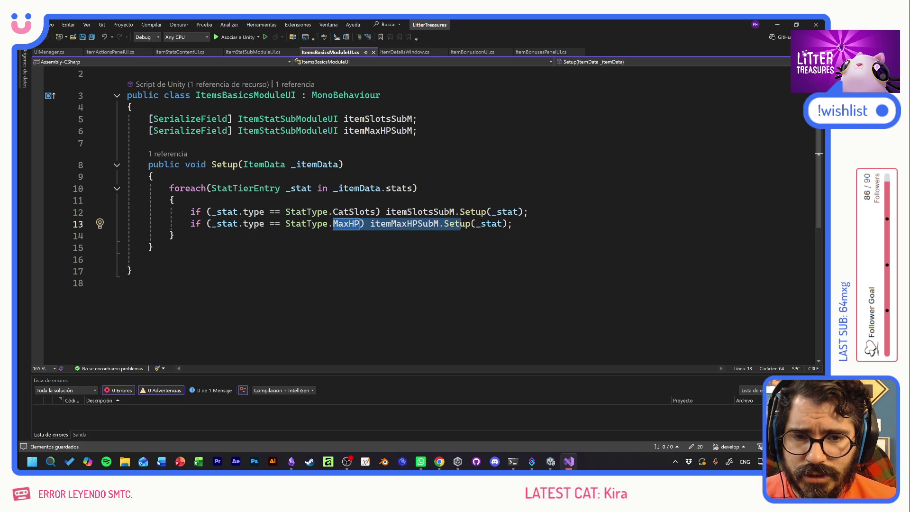
click(312, 188)
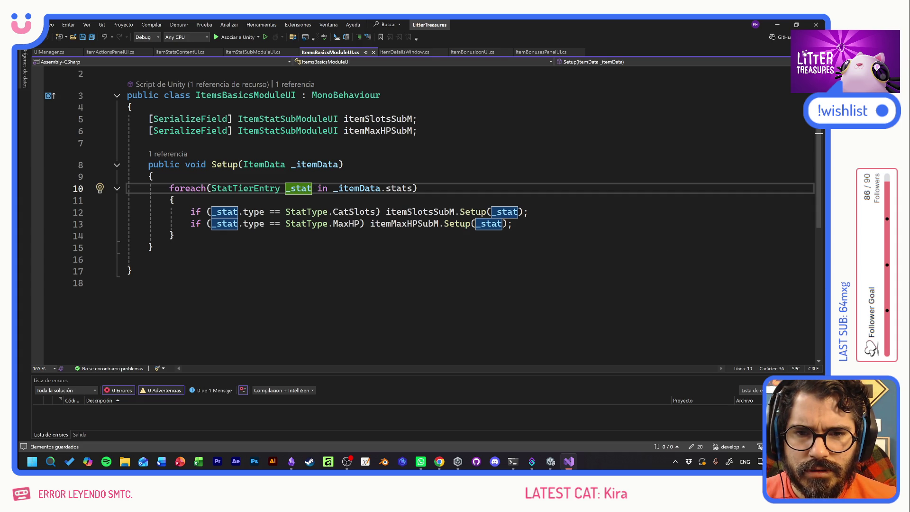
key(alt+Tab)
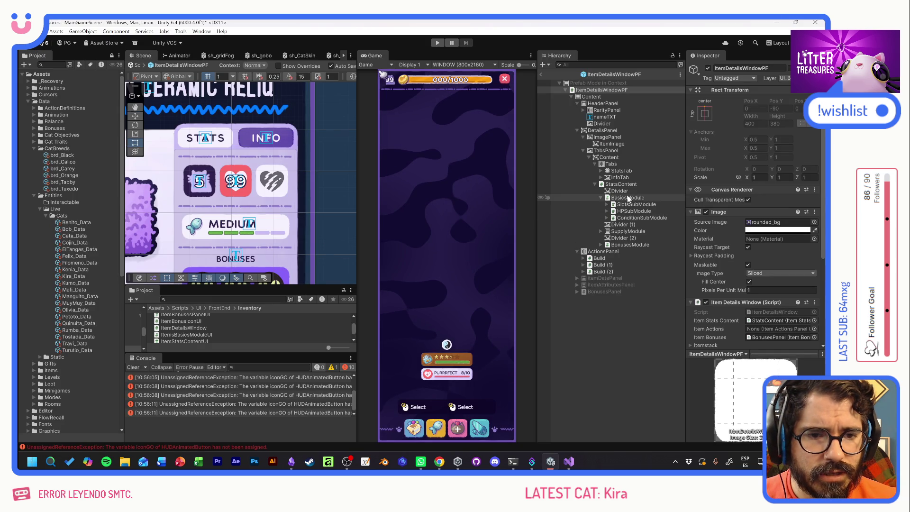
Inspect BasicsModule and HPSubModule and confirm the text object assigned to Value TXT
click(628, 197)
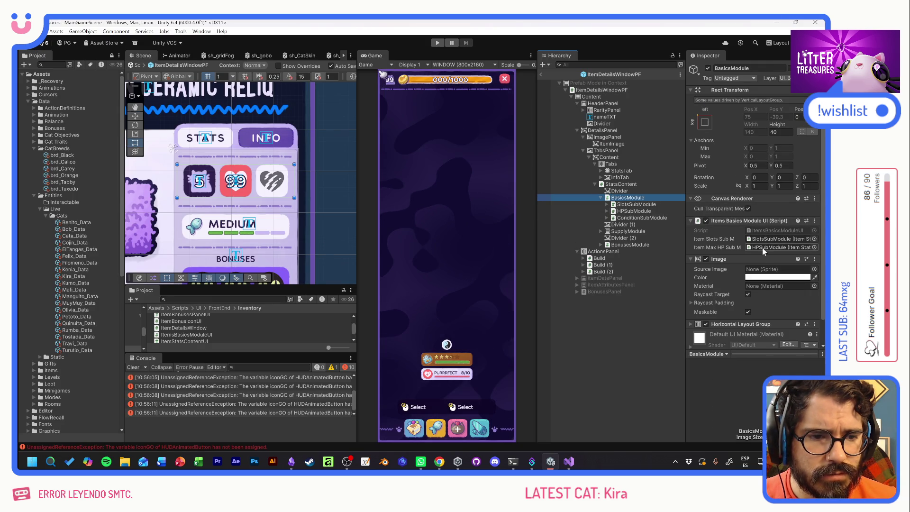
click(607, 211)
click(631, 211)
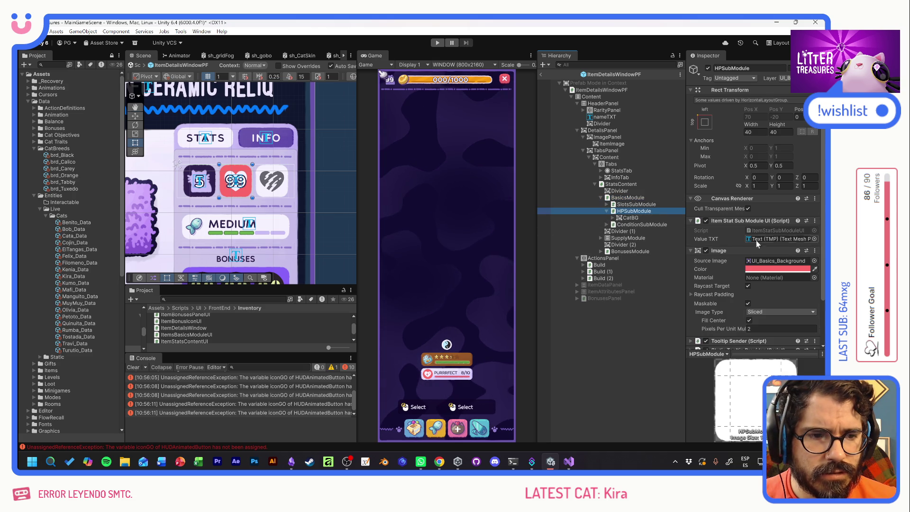
click(767, 239)
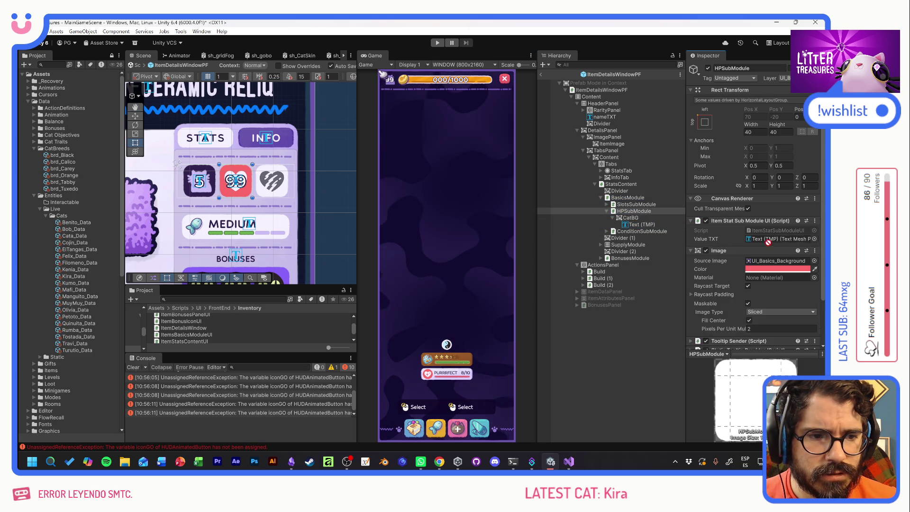
click(611, 214)
click(607, 211)
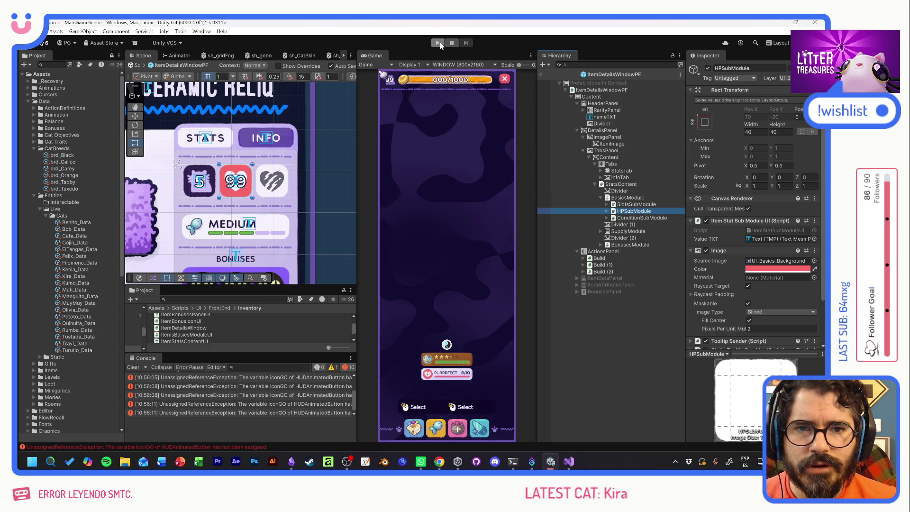
Playtest viewing the Thin Sand Box and Scratch Pole details, then stop the game
click(437, 43)
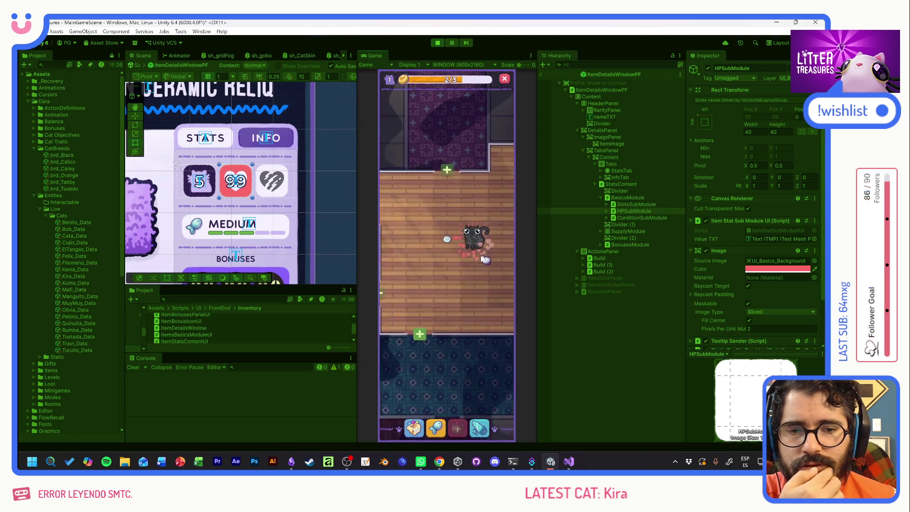
click(414, 428)
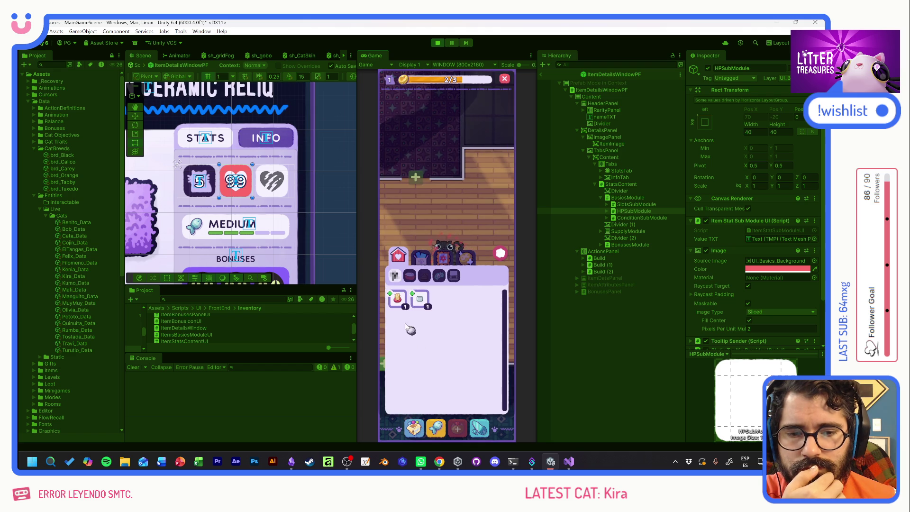
click(416, 302)
click(406, 303)
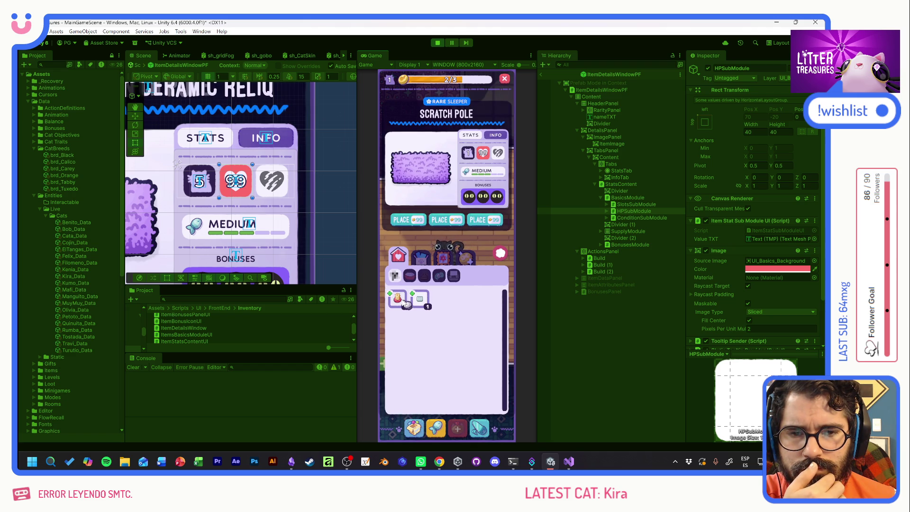
click(441, 89)
click(438, 43)
In Setup, begin a new Debug.Log( line just above the foreach loop
key(alt+Tab)
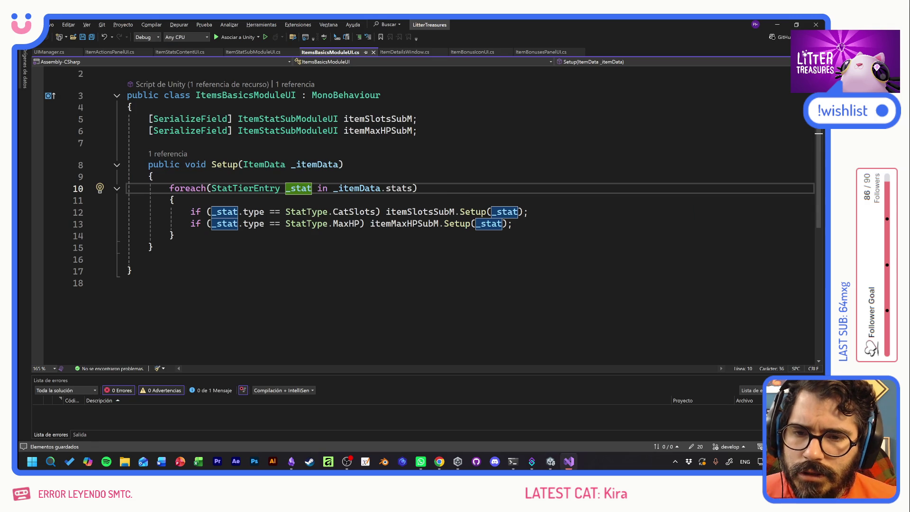
click(175, 235)
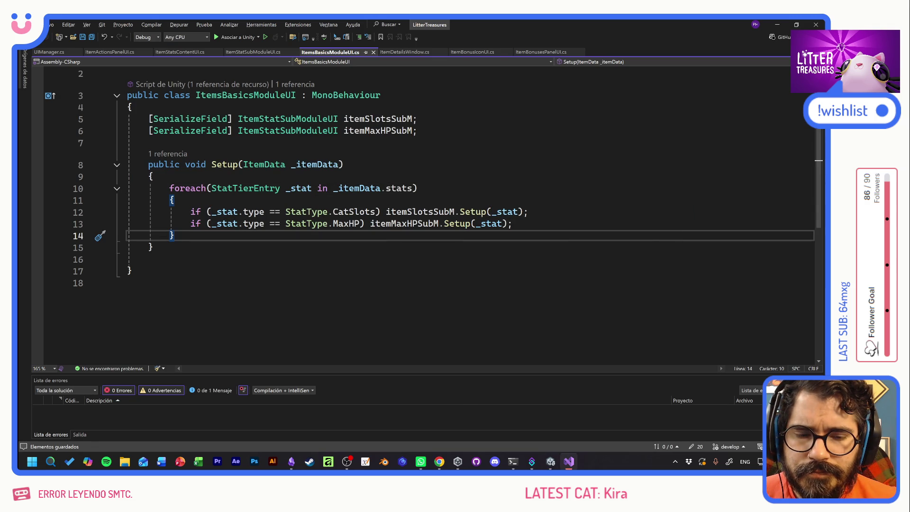
click(528, 212)
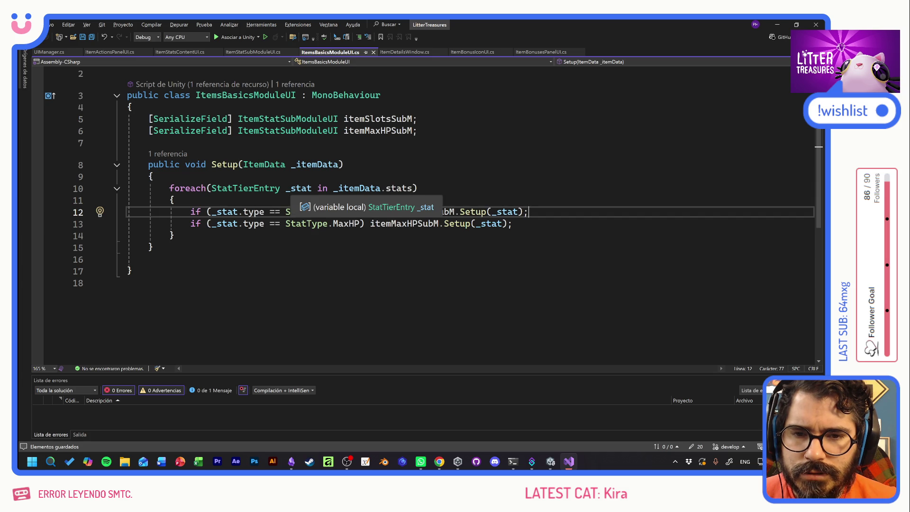
click(174, 200)
key(Up)
key(Up)
key(Return)
text(Debug)
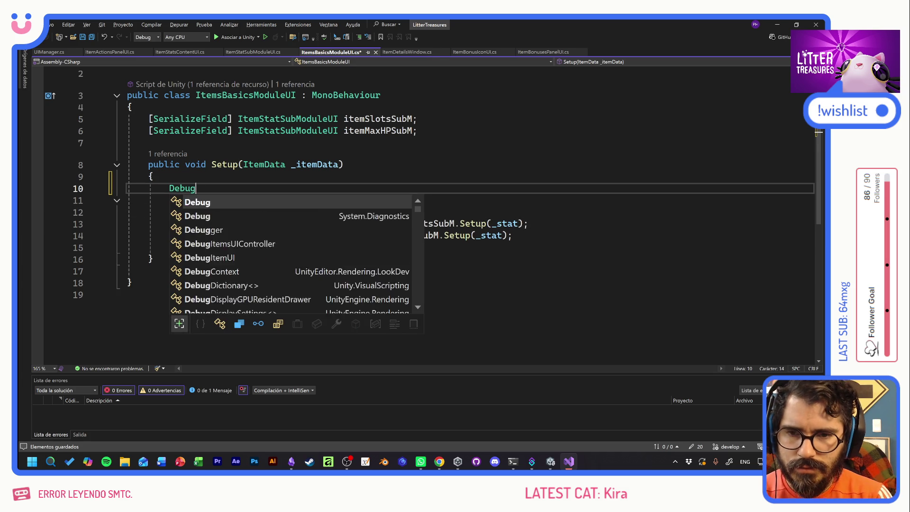
text(.Log()
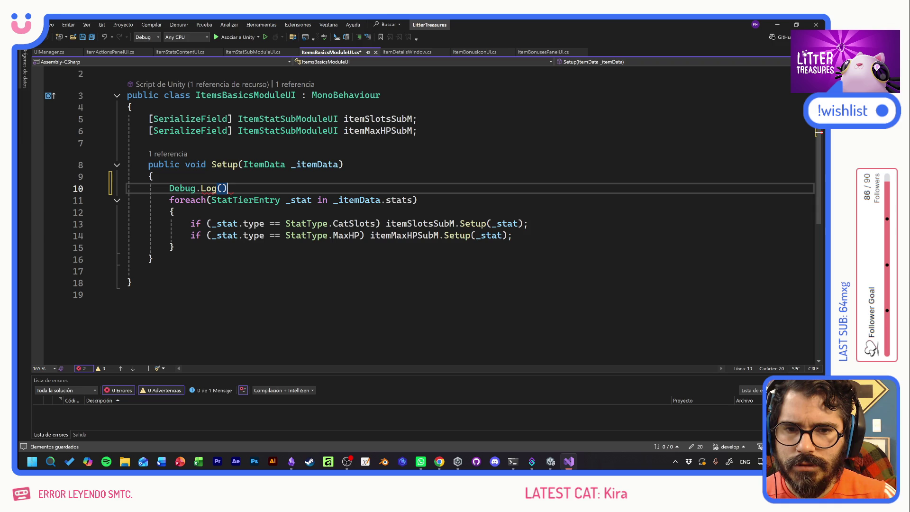
Complete the line as Debug.Log(_itemData.stats.Count); and save the script
click(334, 199)
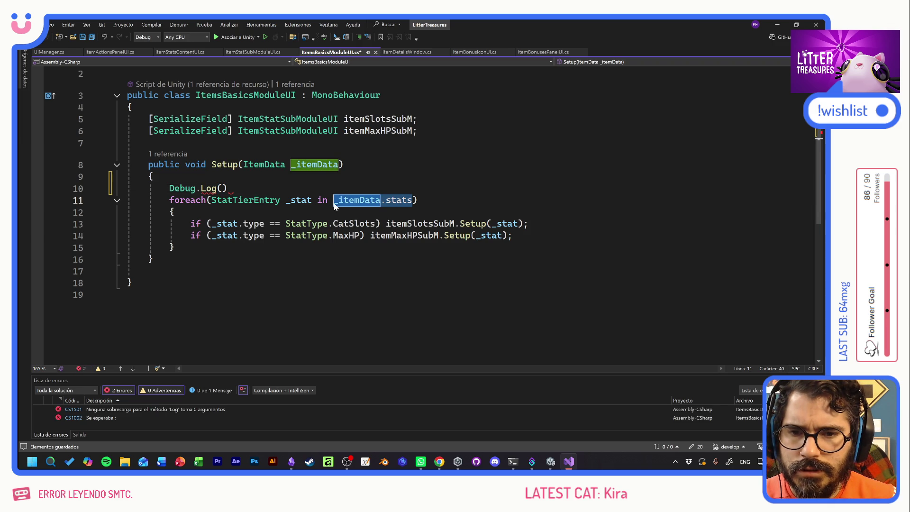
key(ctrl+c)
key(Up)
key(Left)
key(ctrl+v)
text(.)
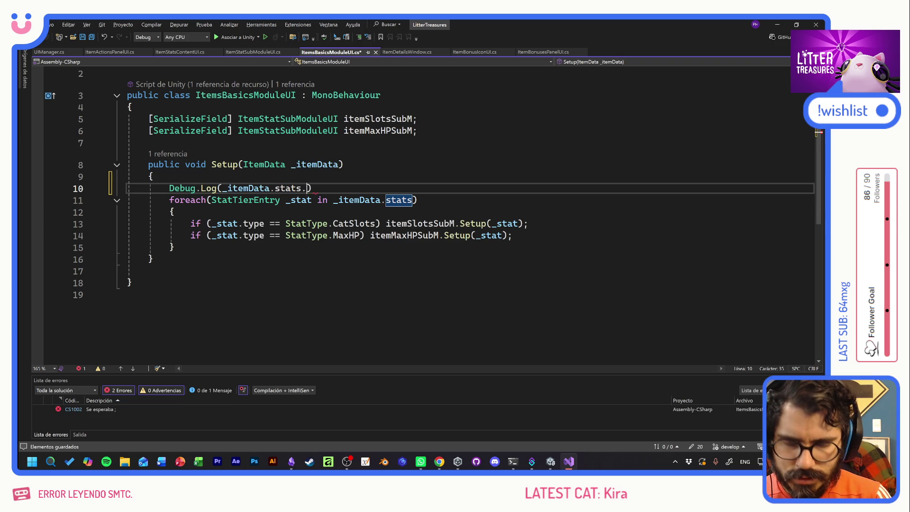
key(Tab)
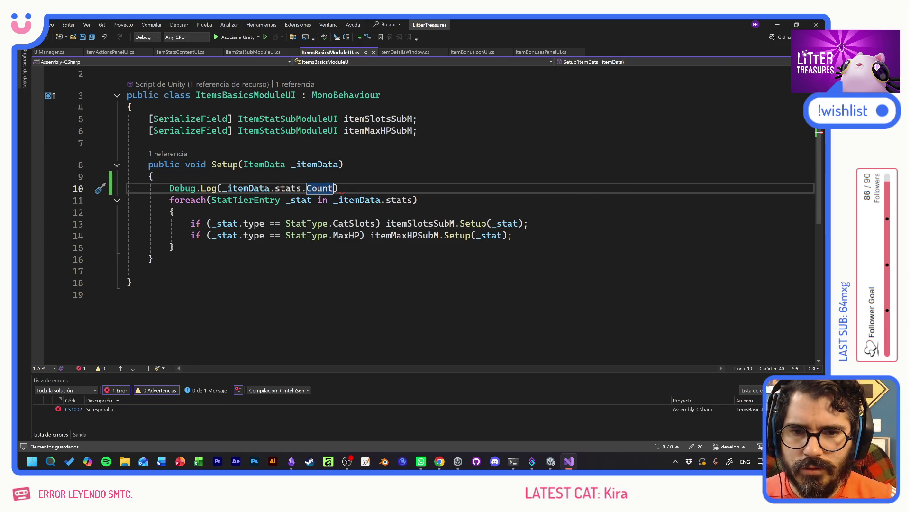
text(;)
key(ctrl+s)
key(alt+Tab)
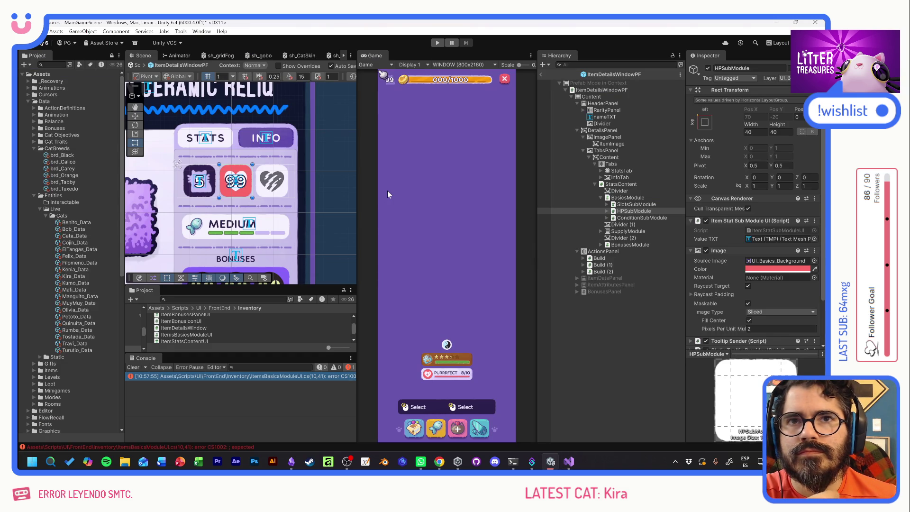
Play the game and open Thin Sand Box from the Inventory so the console logs 2, then stop
click(438, 42)
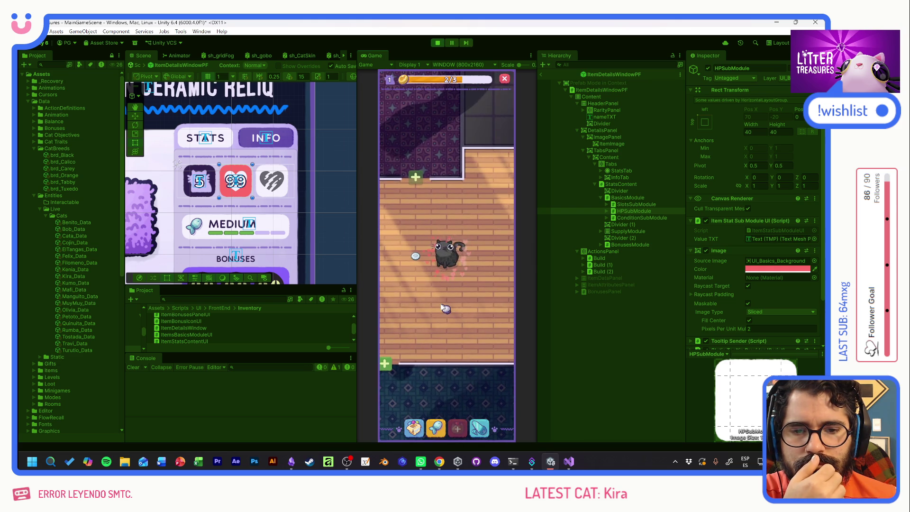
click(414, 426)
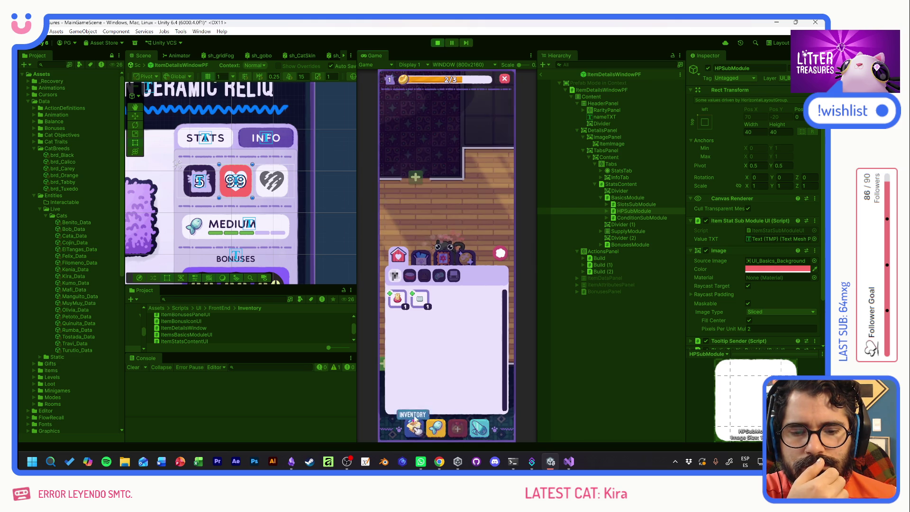
click(420, 299)
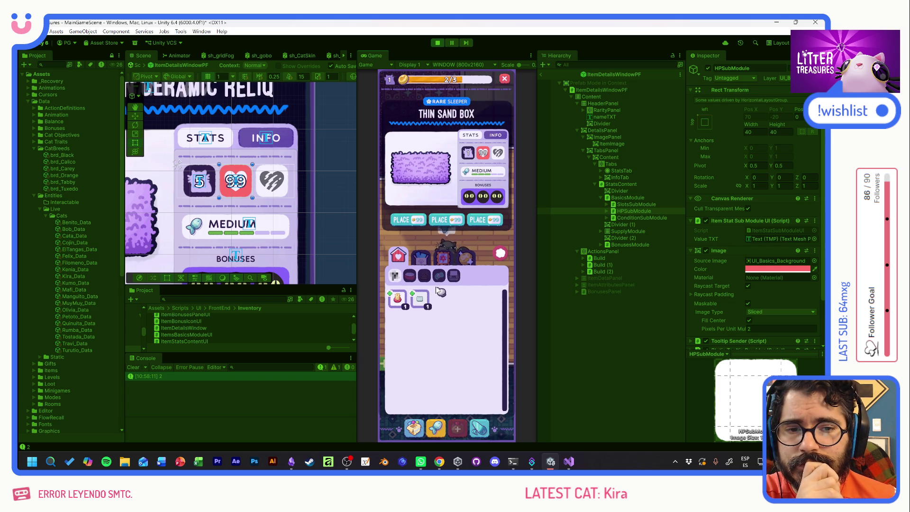
click(438, 43)
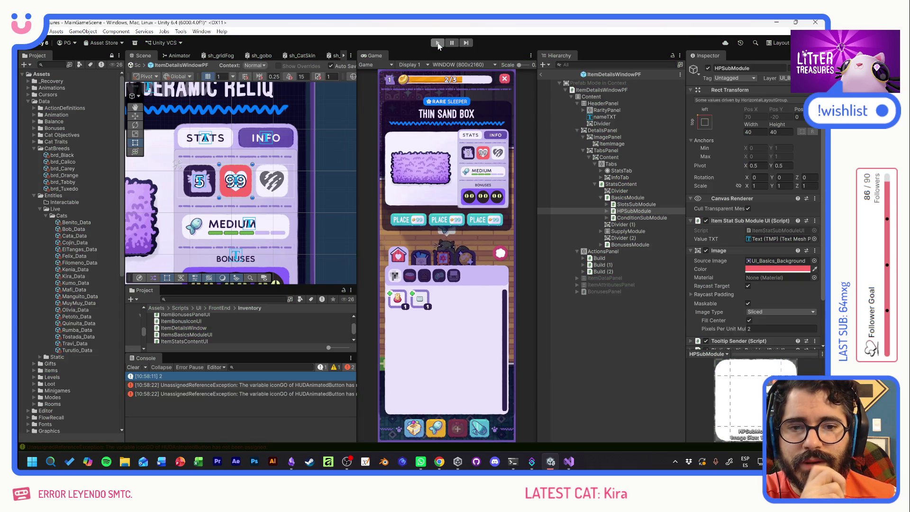
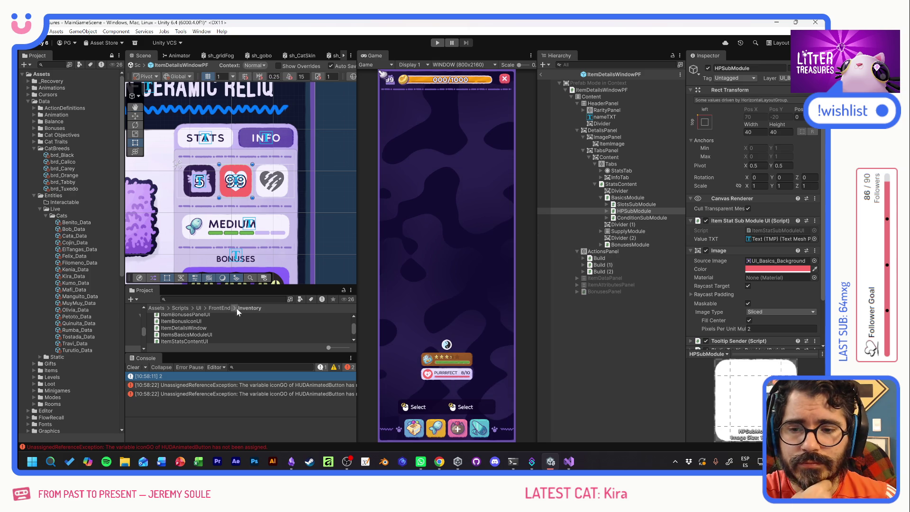
Search the project for 'fdr' and select 0_fdr_DisposablePlate to show its item data
key(ctrl+f)
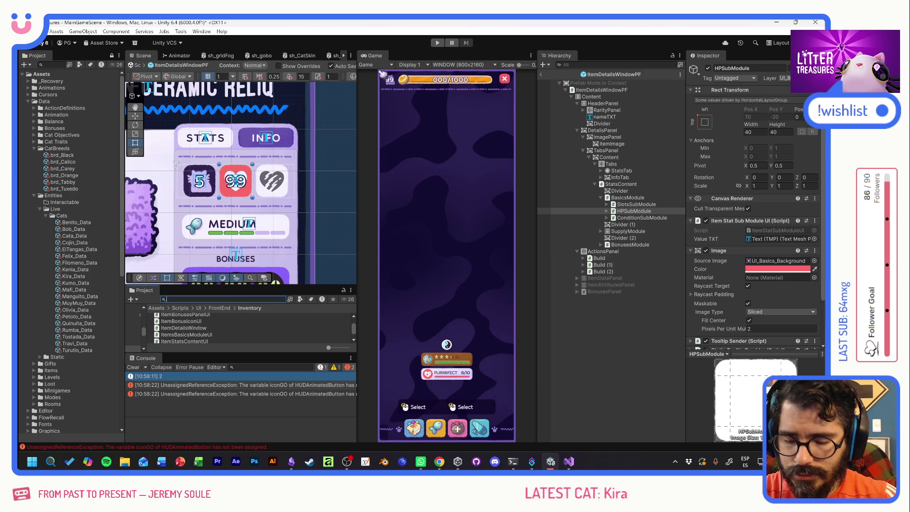
text(fdr)
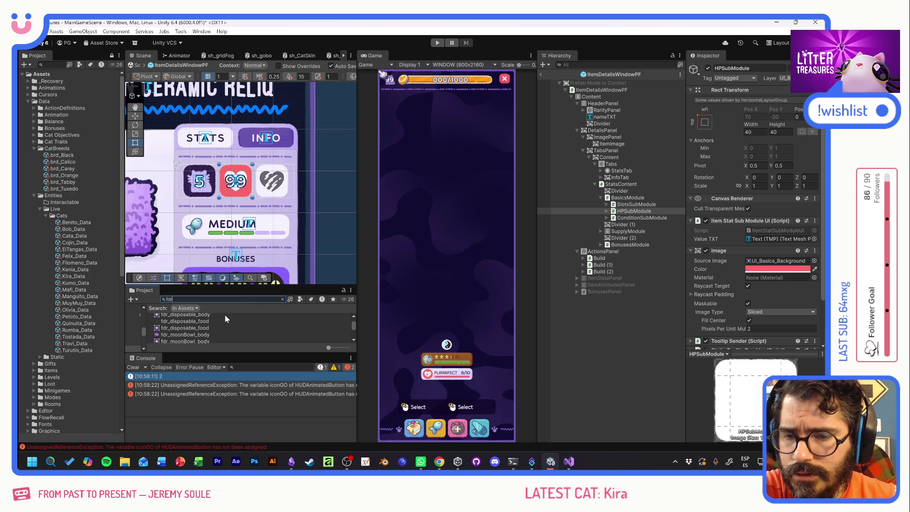
click(188, 317)
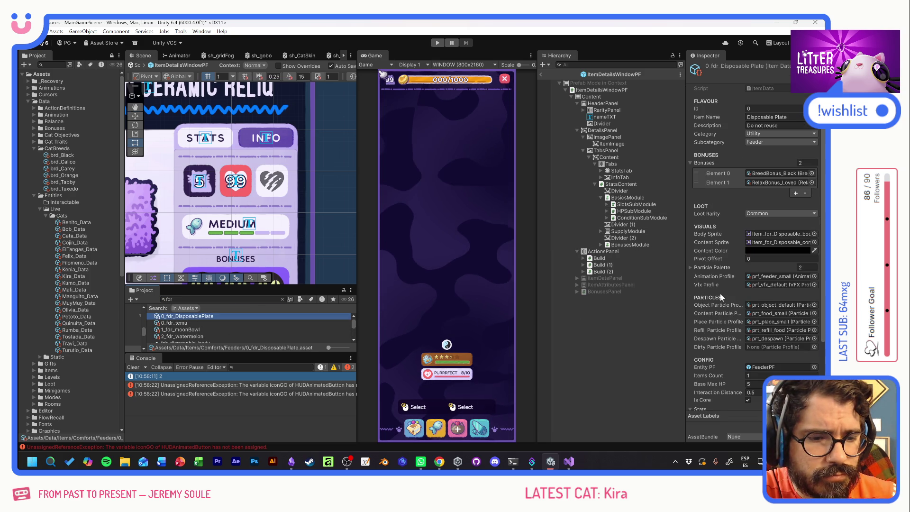
scroll(718, 297, down, 5)
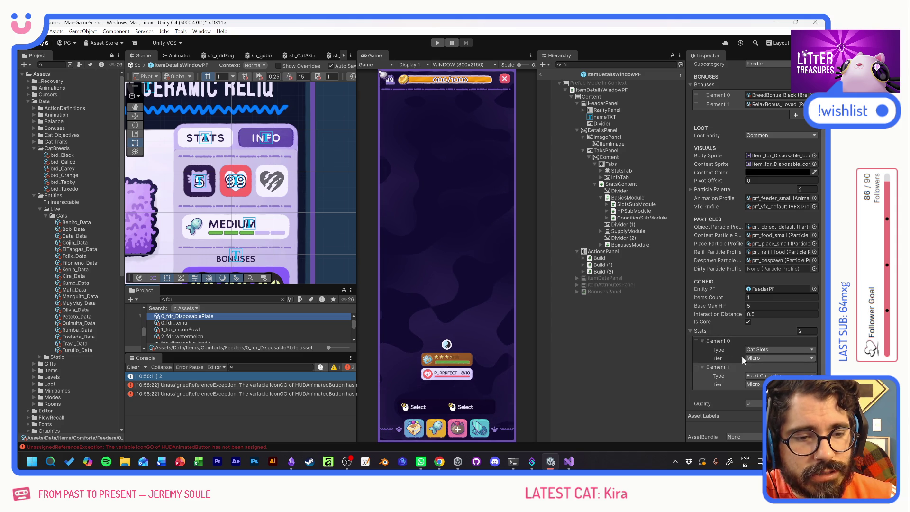
click(756, 357)
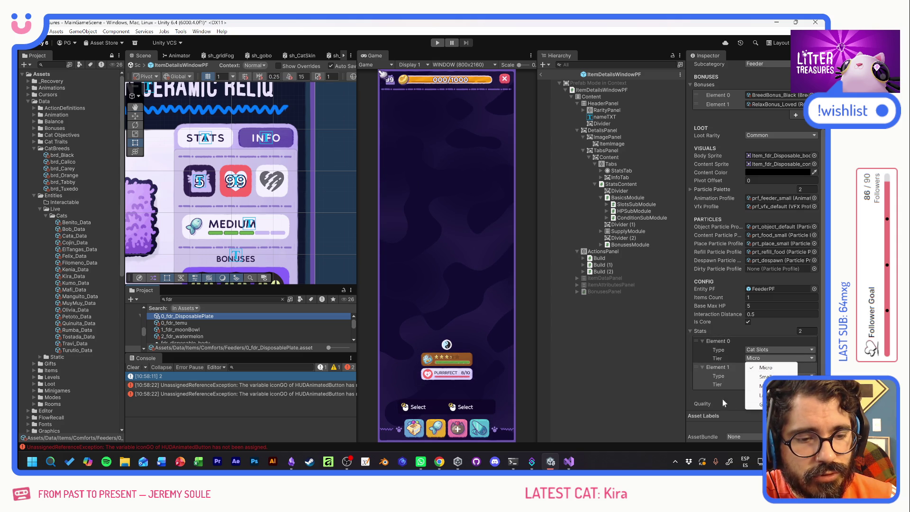
click(695, 369)
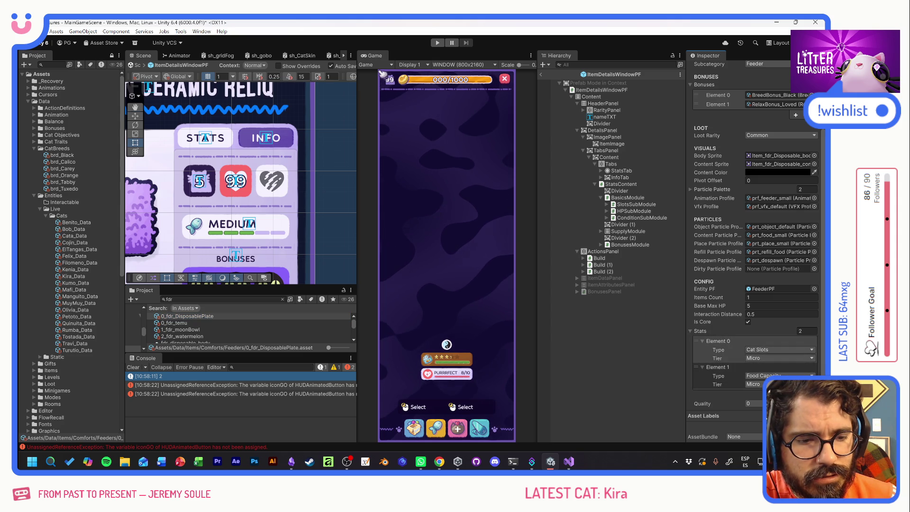
click(756, 384)
click(689, 382)
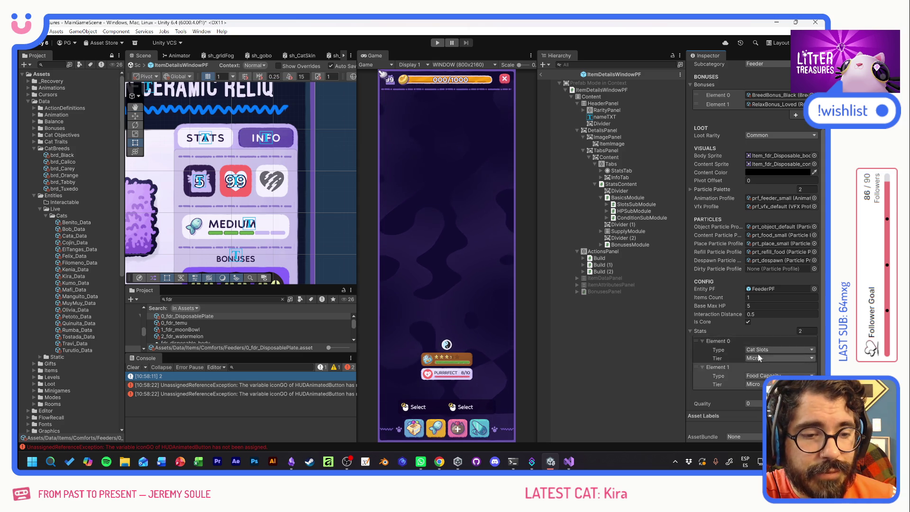
click(756, 359)
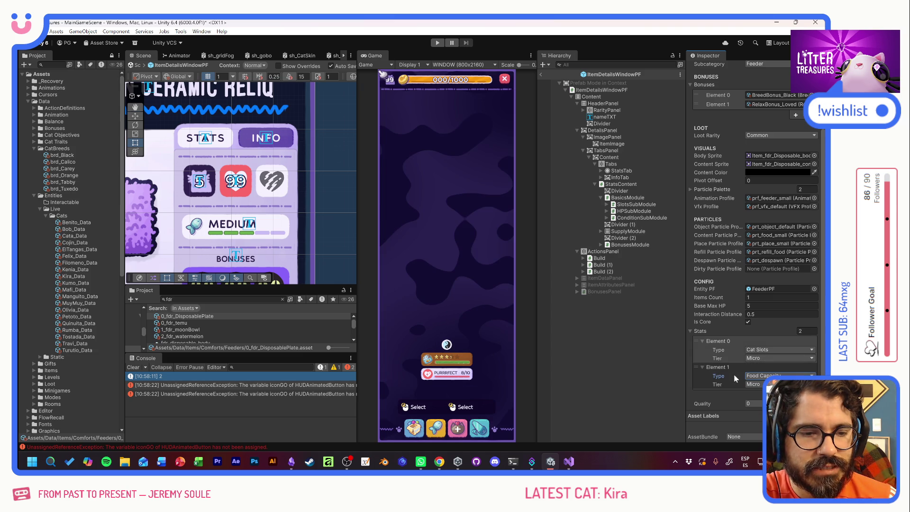
click(754, 384)
click(754, 384)
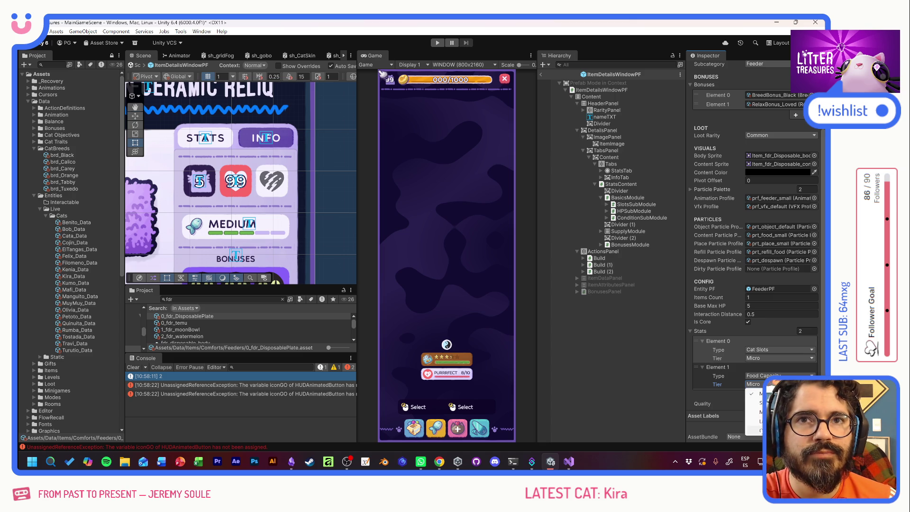
click(726, 397)
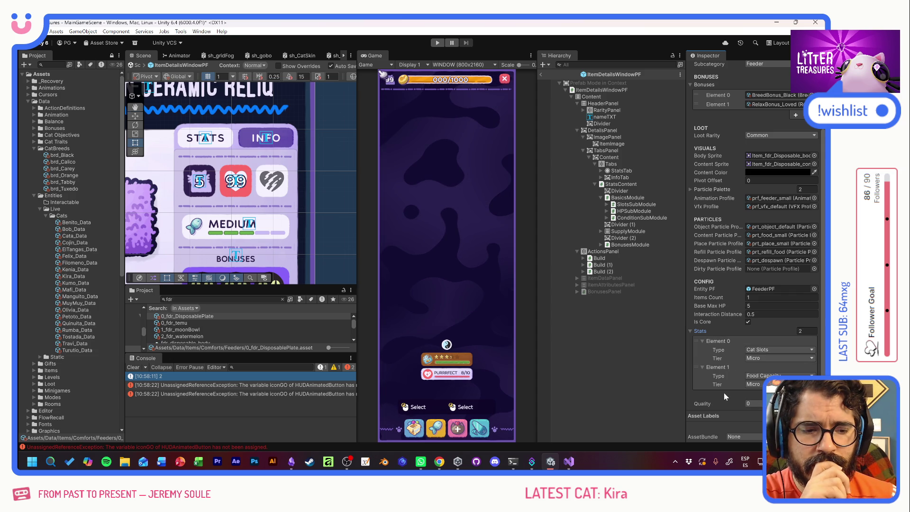
Add stat Element 2 to the Disposable Plate with type Max HP, keeping the Micro tier
click(801, 394)
scroll(766, 374, down, 1)
click(766, 375)
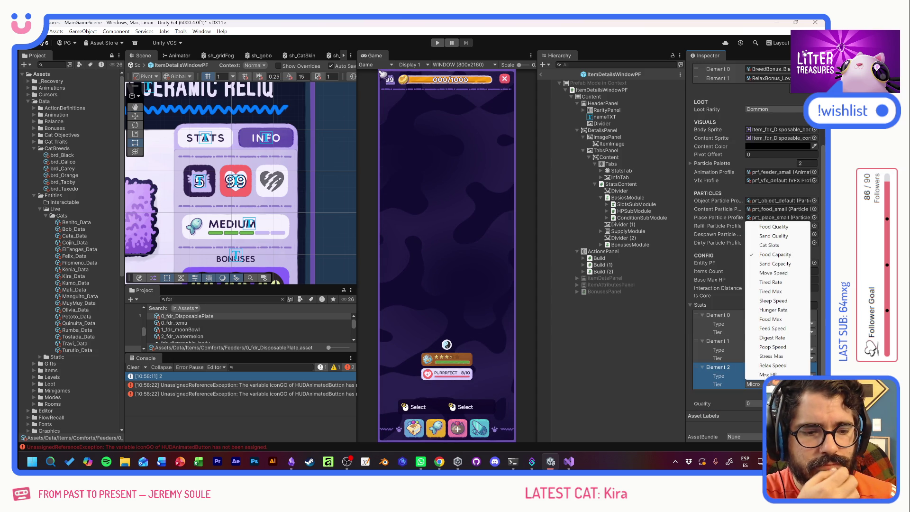
click(773, 374)
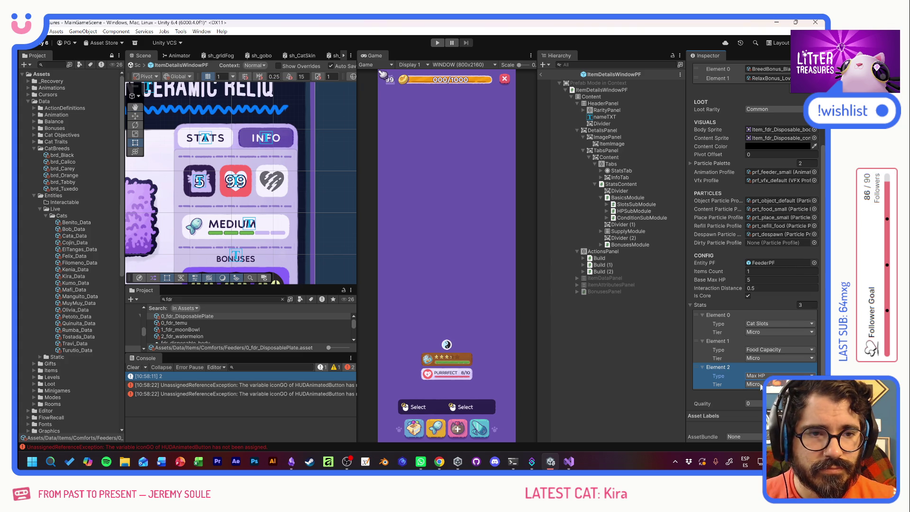
scroll(732, 362, up, 5)
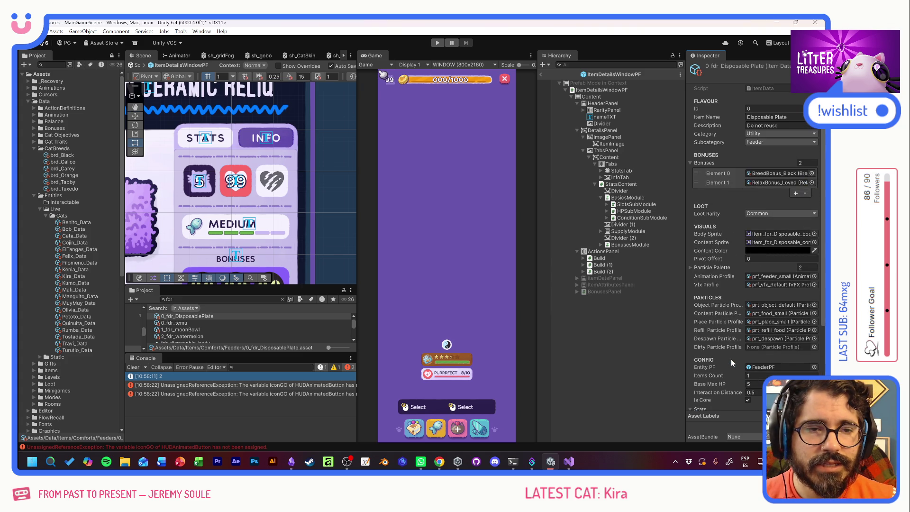
scroll(737, 351, down, 3)
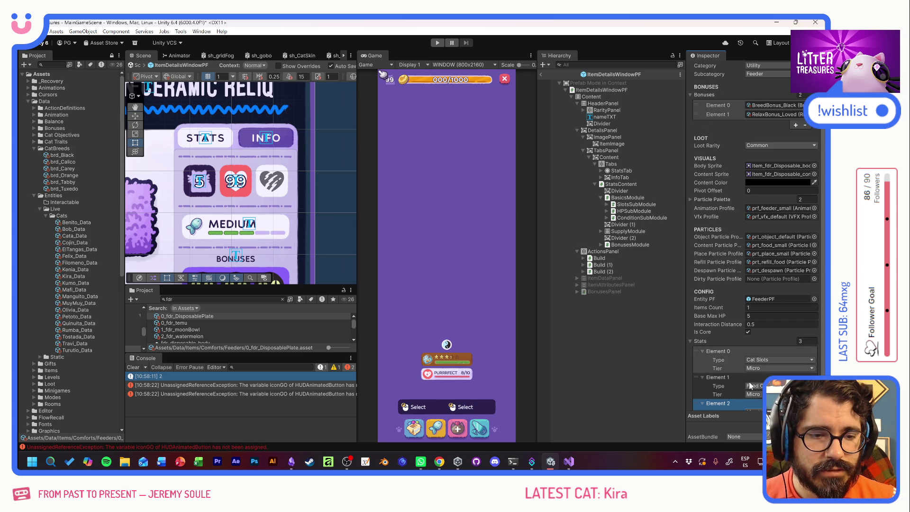
scroll(734, 386, down, 2)
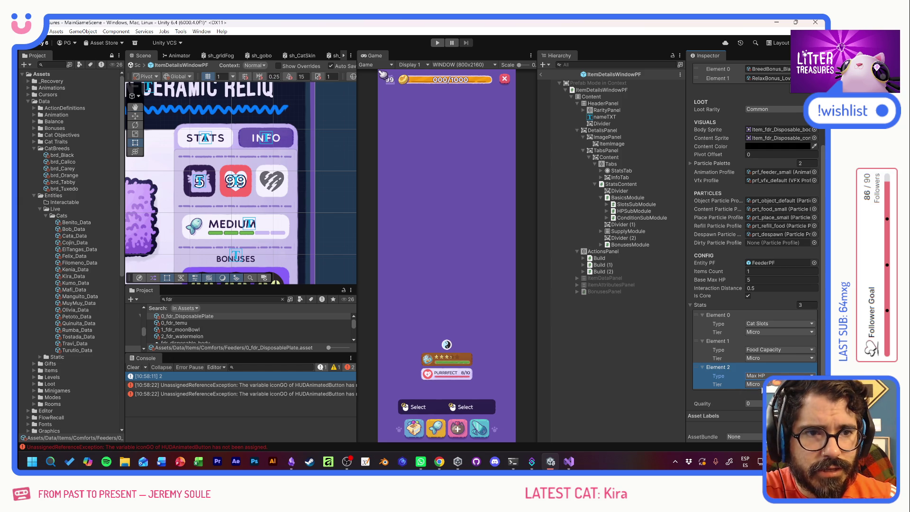
scroll(741, 326, up, 5)
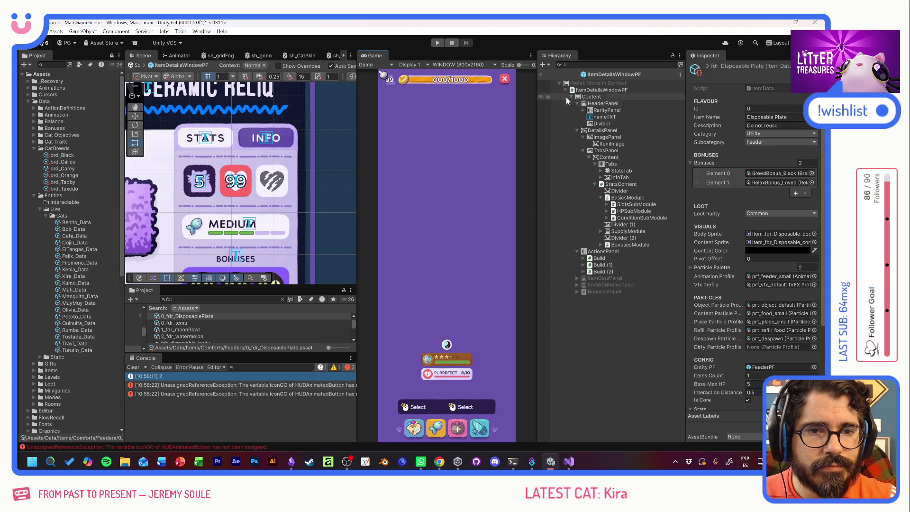
Play-test briefly, then open the first NullReferenceException's source, StatTierBalance.cs, in Visual Studio
click(438, 43)
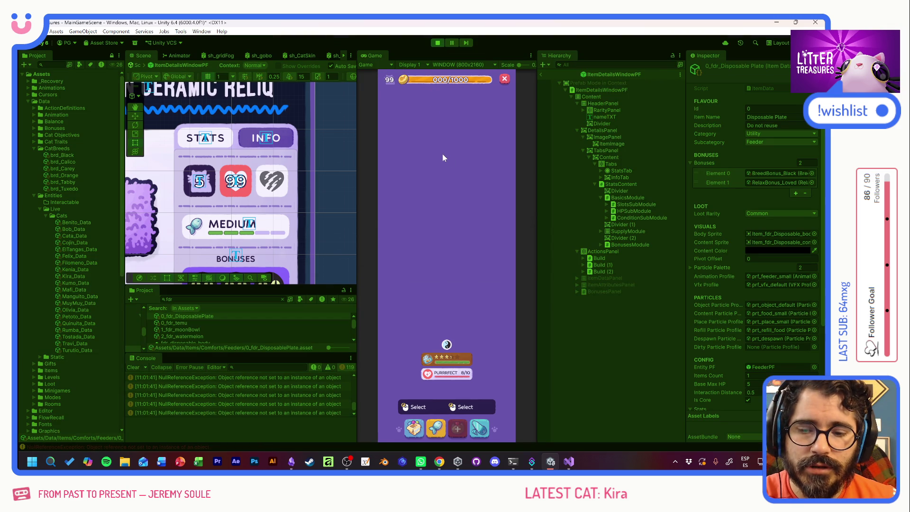
click(437, 43)
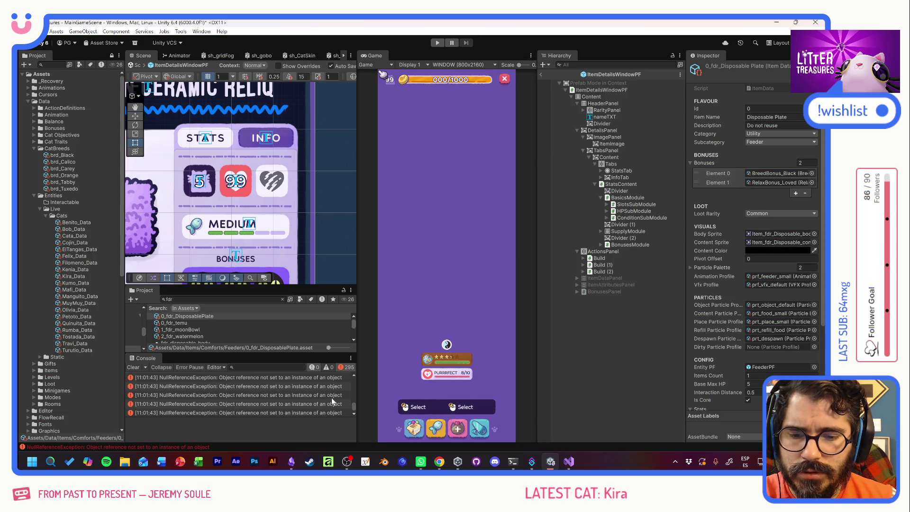
drag(352, 407, 354, 377)
click(311, 376)
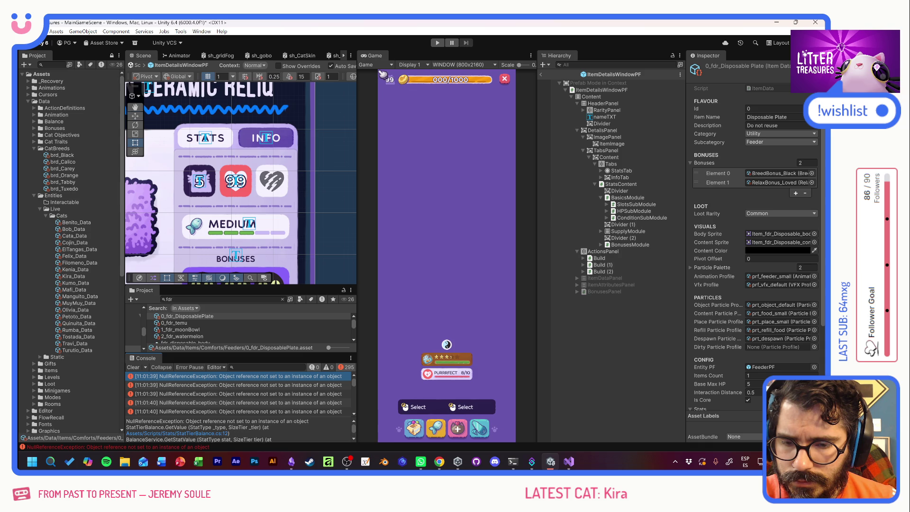
click(211, 436)
click(214, 434)
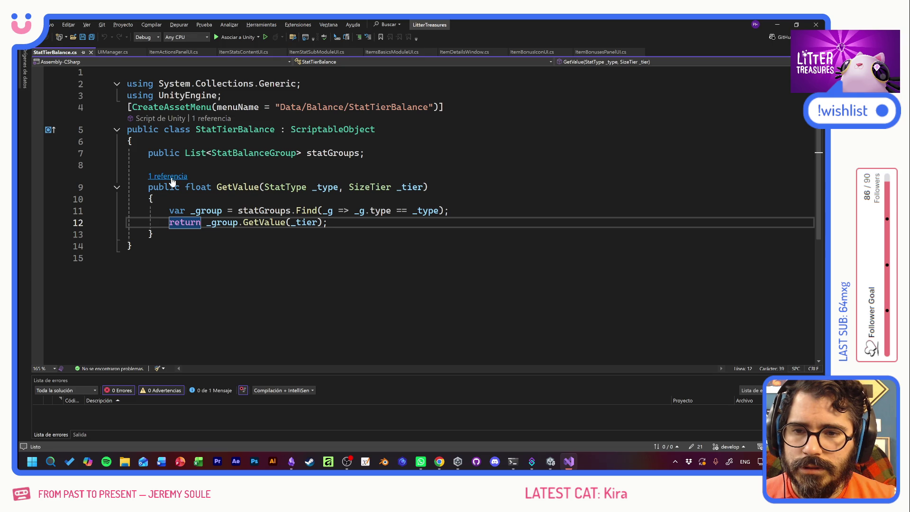
Follow GetValue's reference into BalanceService.cs, check GetStatValue's two callers, then return to Unity
click(172, 181)
double_click(227, 149)
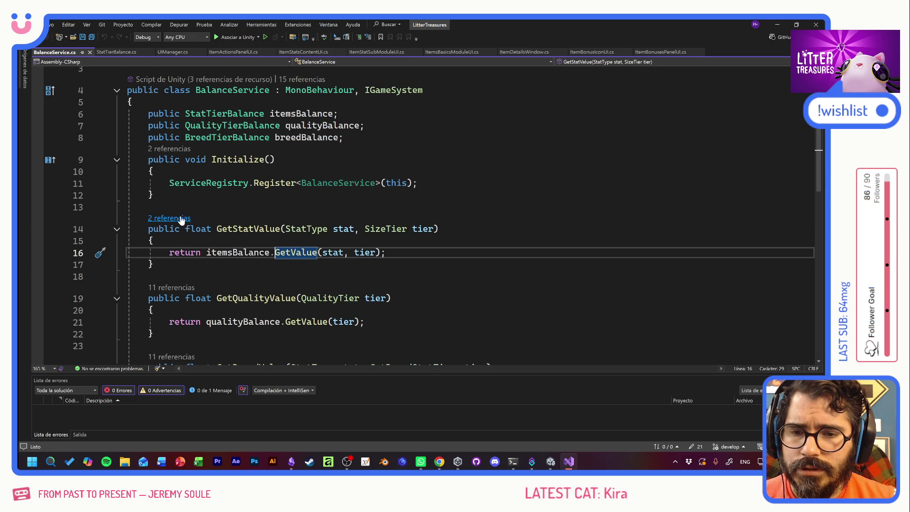
scroll(182, 220, down, 3)
scroll(426, 214, up, 4)
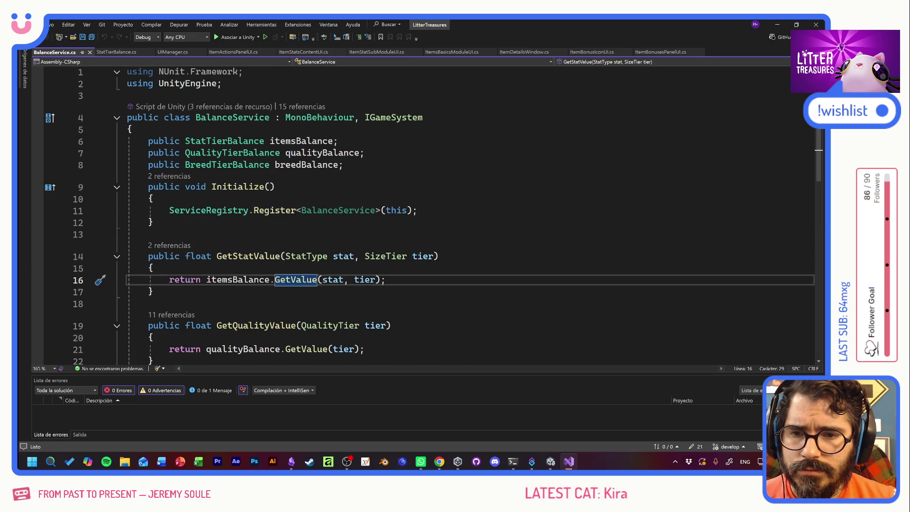
click(181, 246)
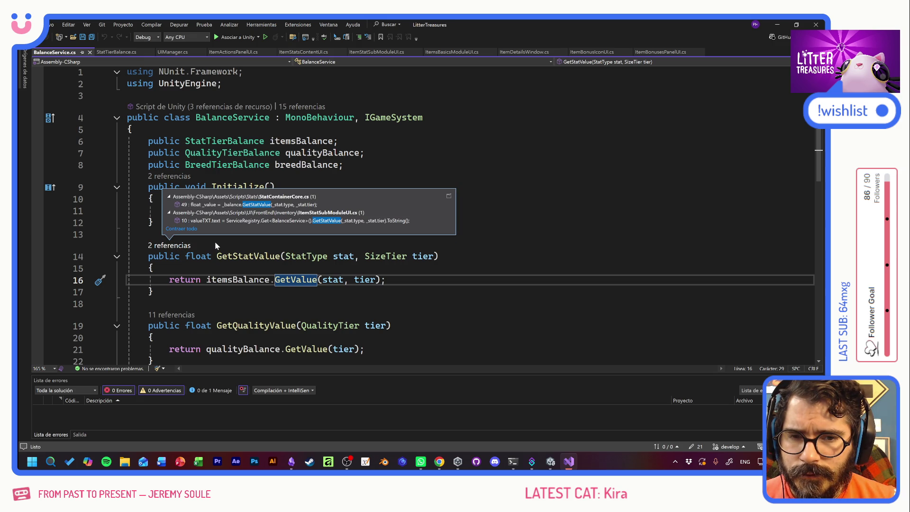
key(Escape)
key(alt+Tab)
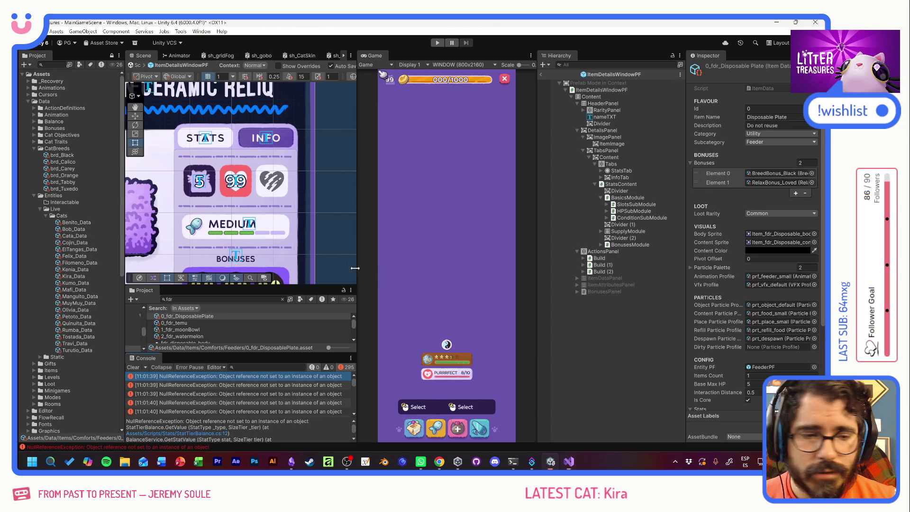
Leave prefab mode, select BalanceService under SERVICES, and open StatTierBalance to review its stat groups
click(542, 74)
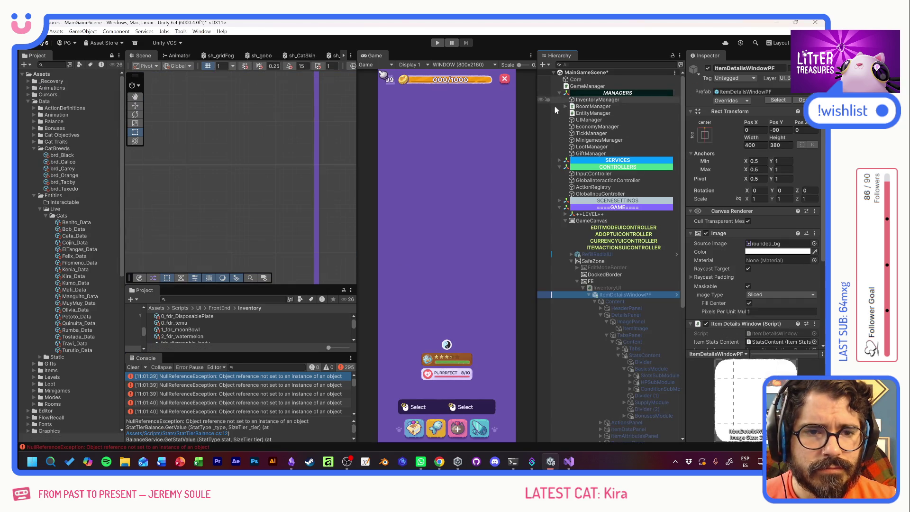
click(558, 160)
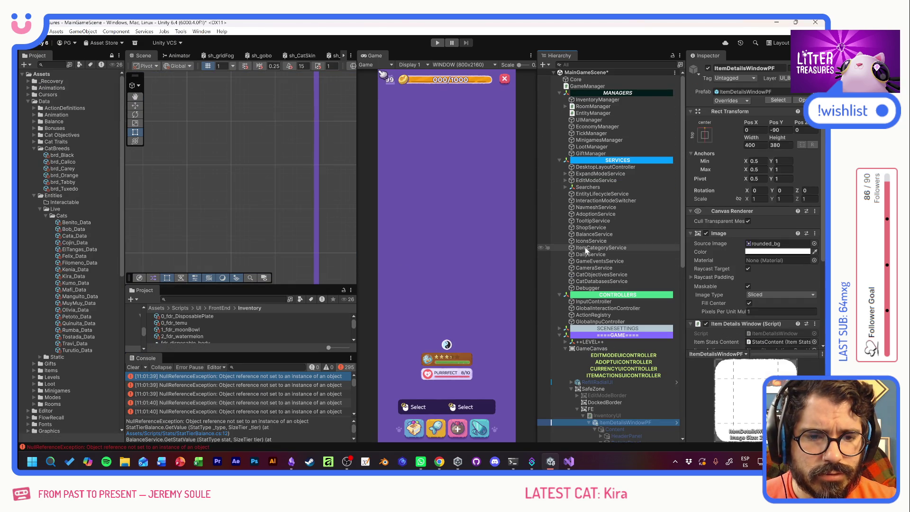
click(586, 235)
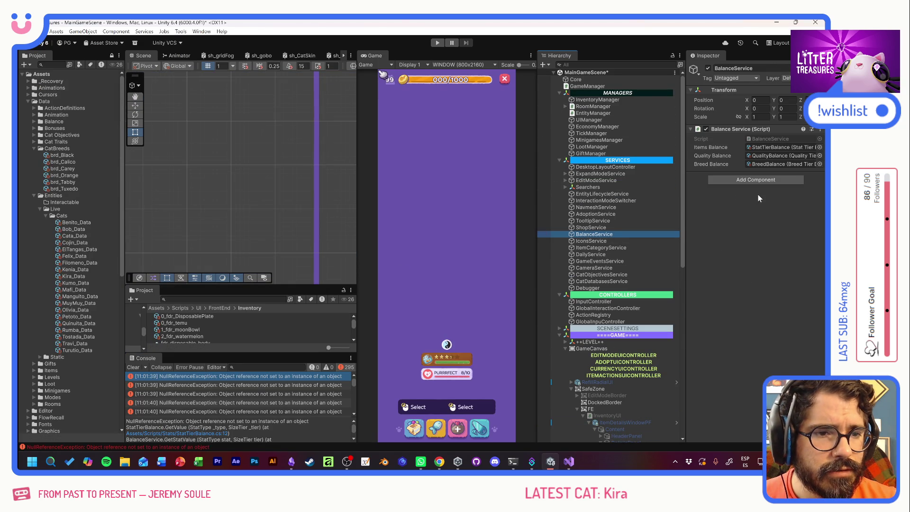
double_click(767, 148)
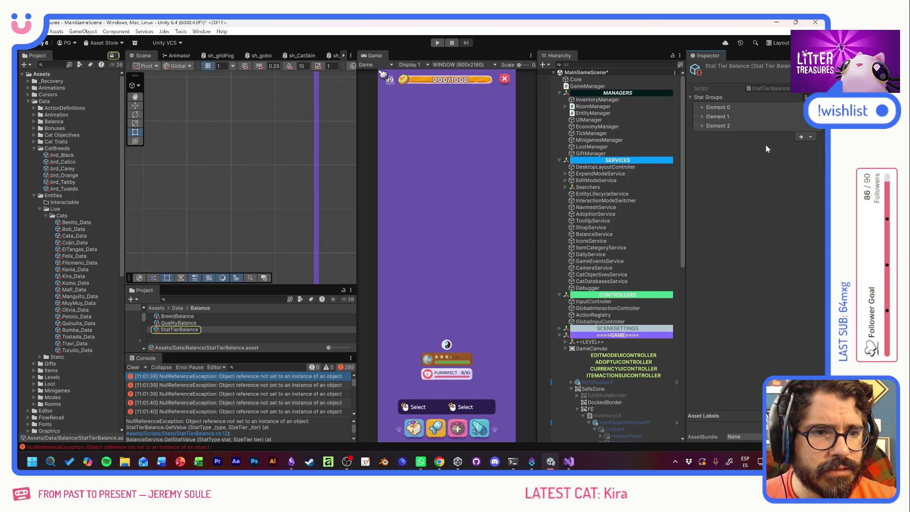
click(702, 107)
click(702, 134)
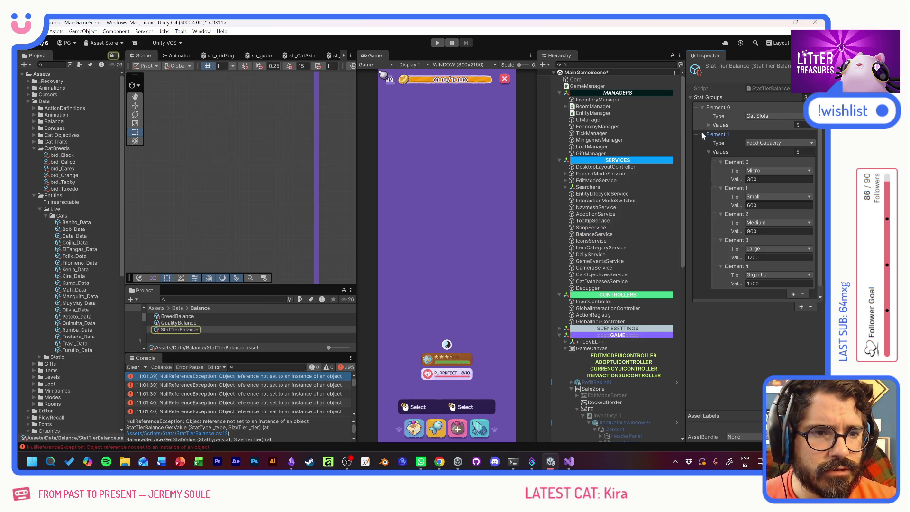
click(709, 152)
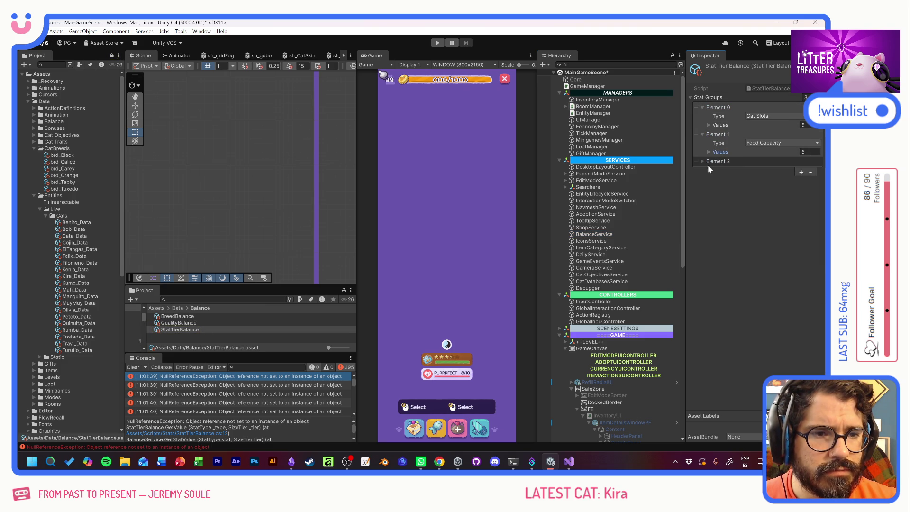
click(702, 161)
click(709, 178)
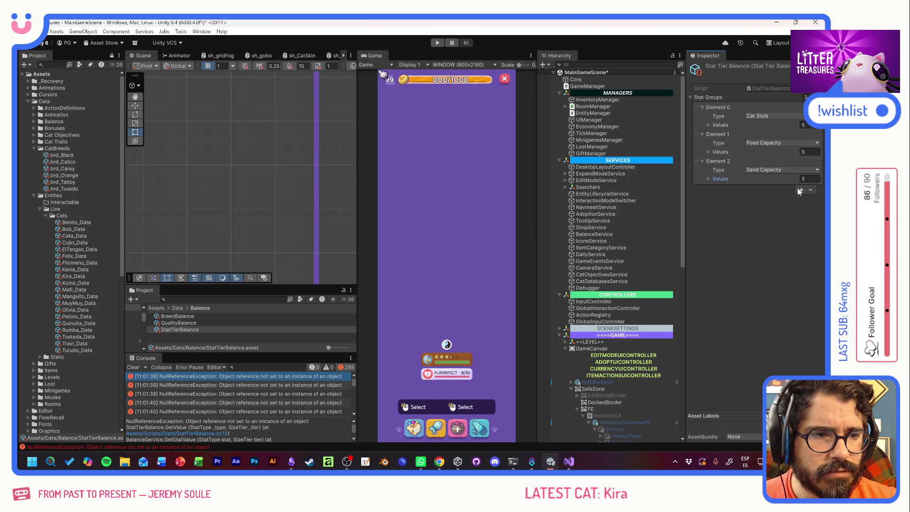
Add a fourth stat group of type Max HP and expand its Micro through Gigantic tiers
click(799, 189)
click(702, 188)
click(761, 197)
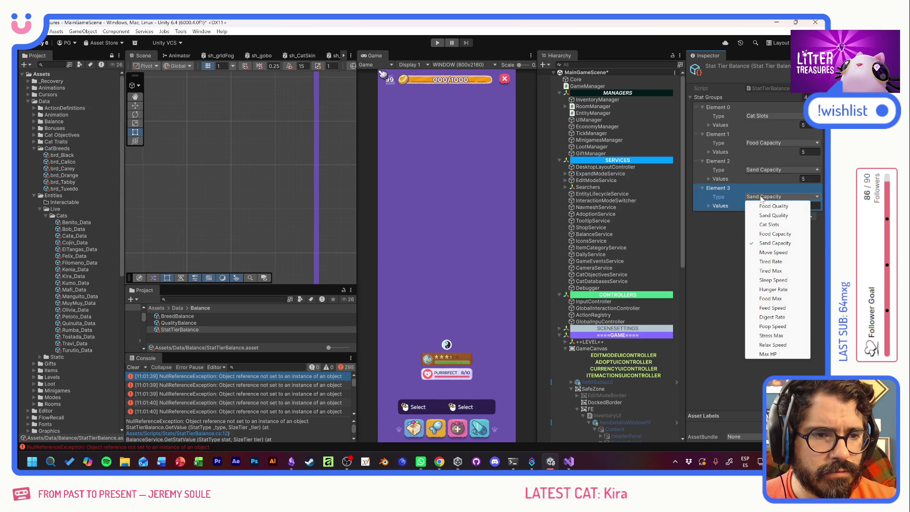
click(775, 357)
click(707, 205)
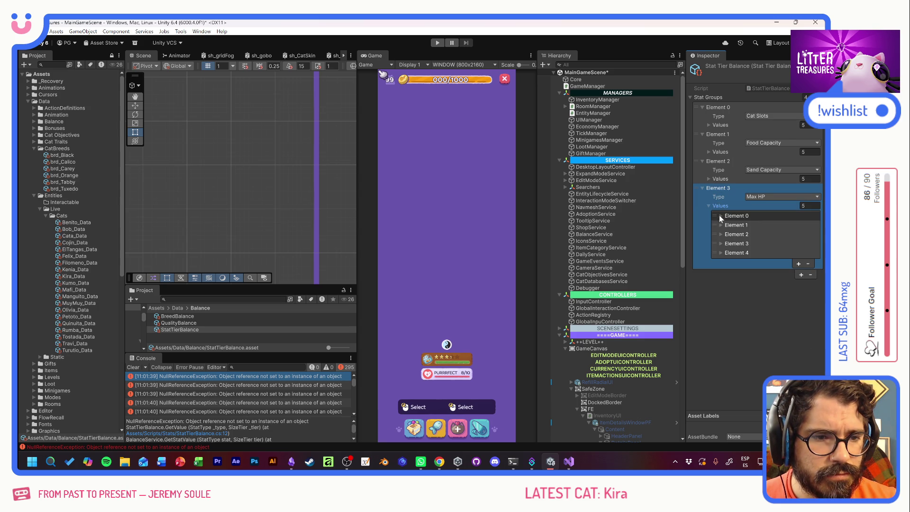
click(720, 216)
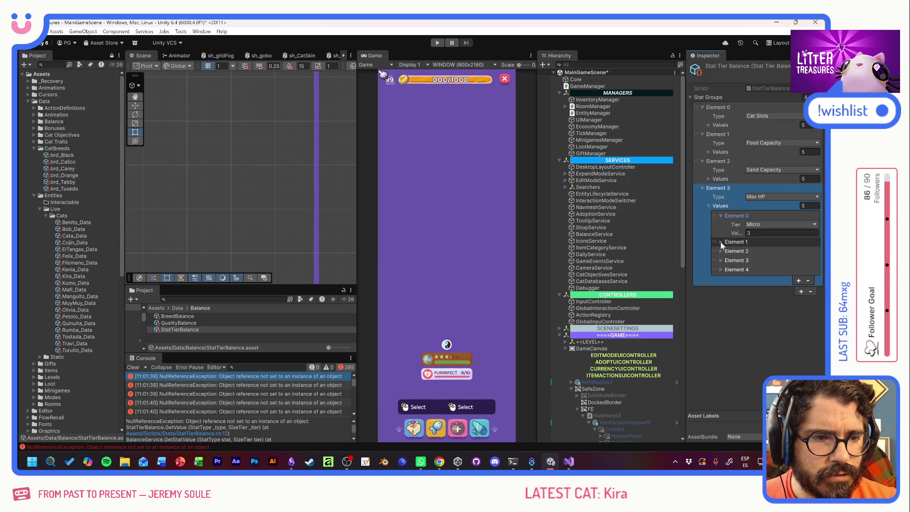
click(720, 241)
click(721, 267)
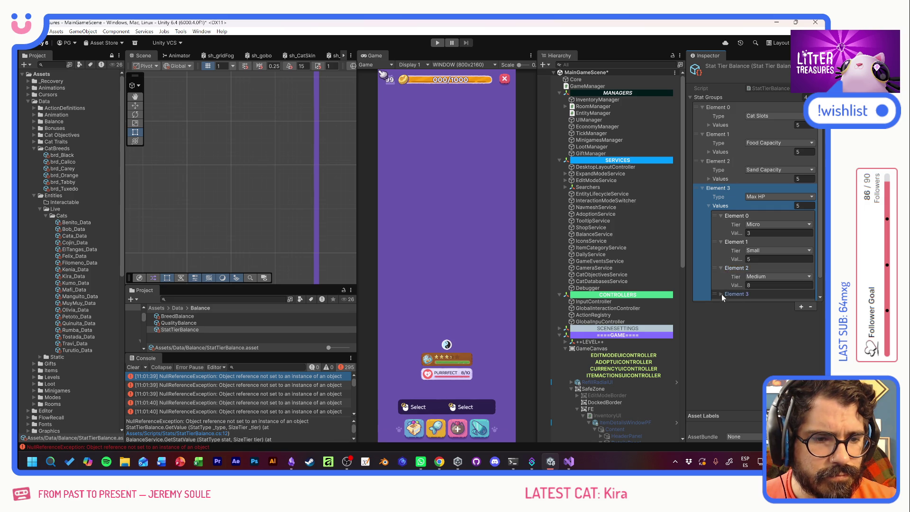
click(721, 294)
scroll(721, 294, down, 1)
click(720, 284)
scroll(730, 256, down, 1)
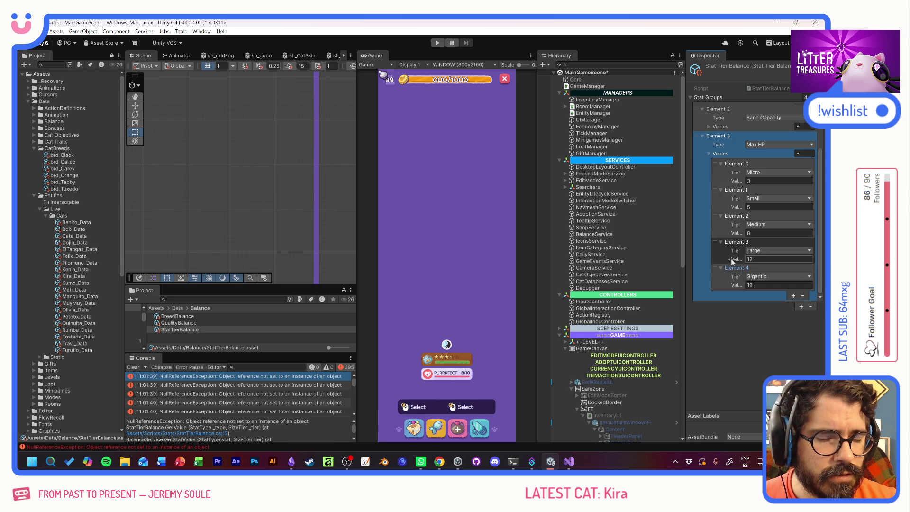
Enter Max HP tier values Micro 4, Small 6, Medium 8, Large 12, Gigantic 15, and save
click(758, 180)
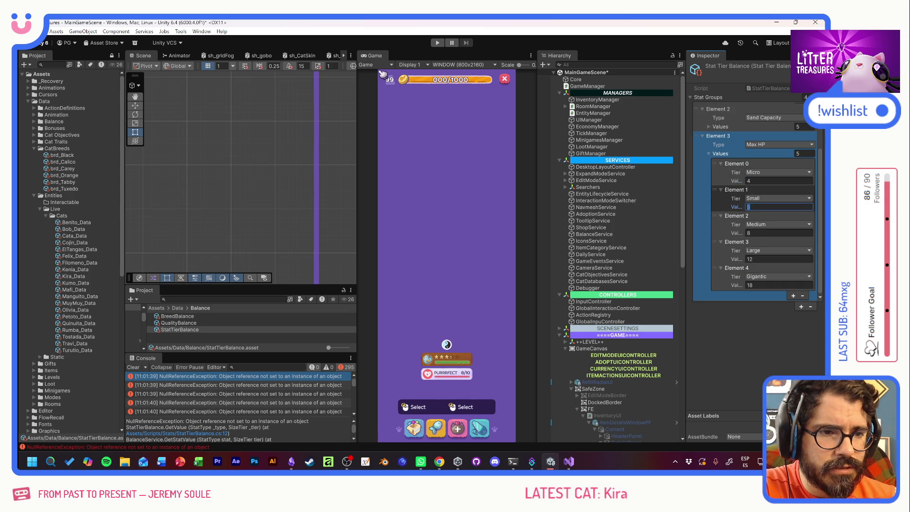
text(6)
key(Tab)
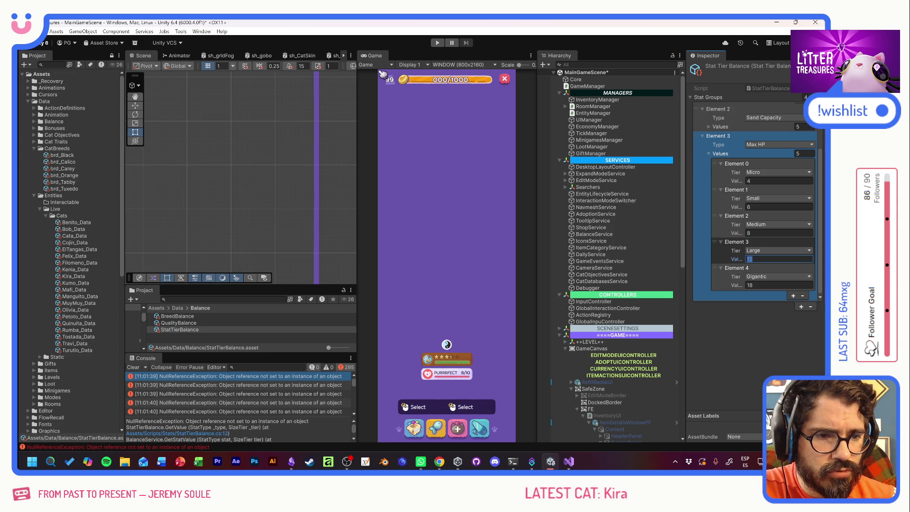
key(Return)
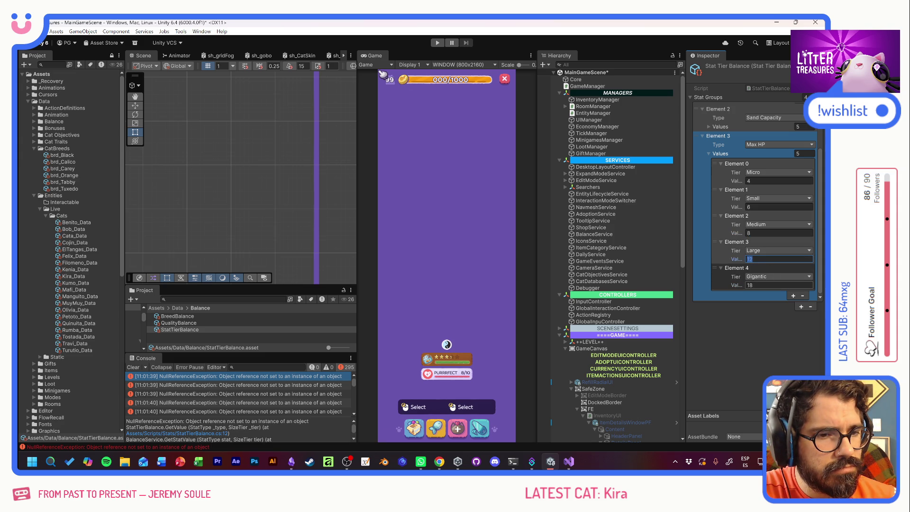
key(Tab)
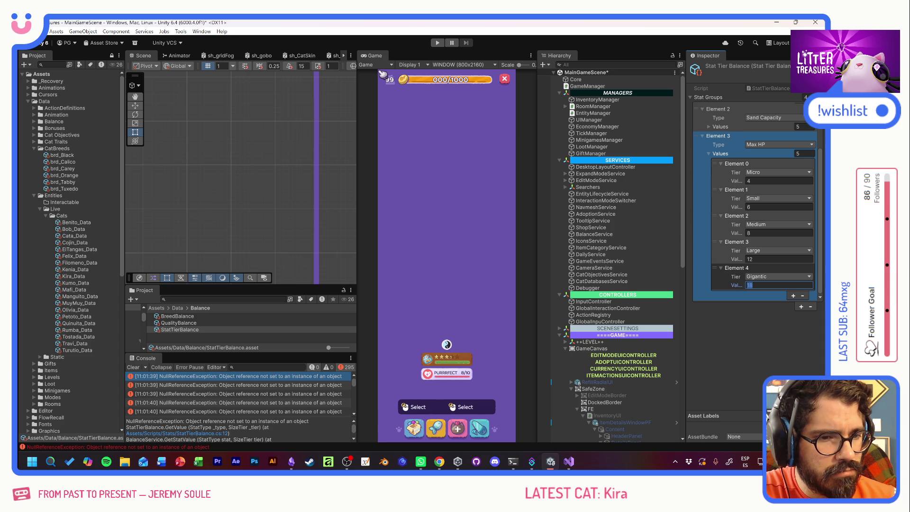
text(15)
click(764, 317)
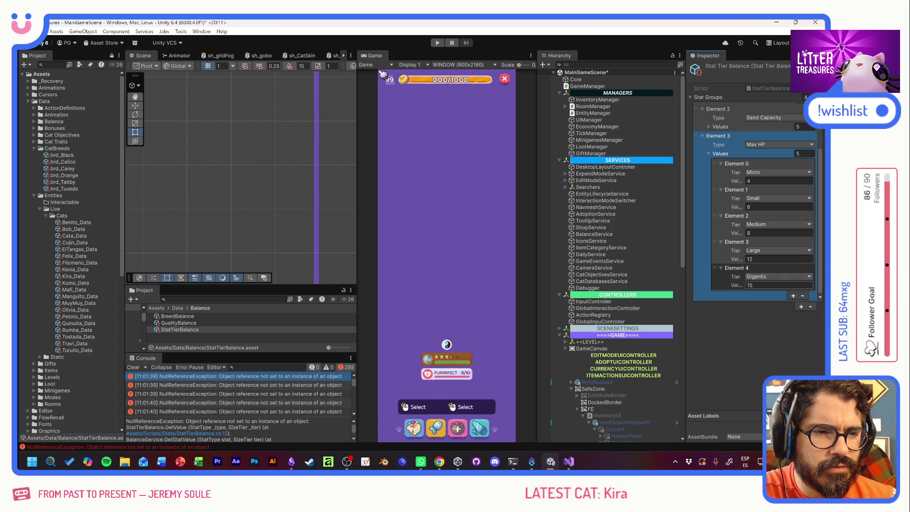
key(ctrl+s)
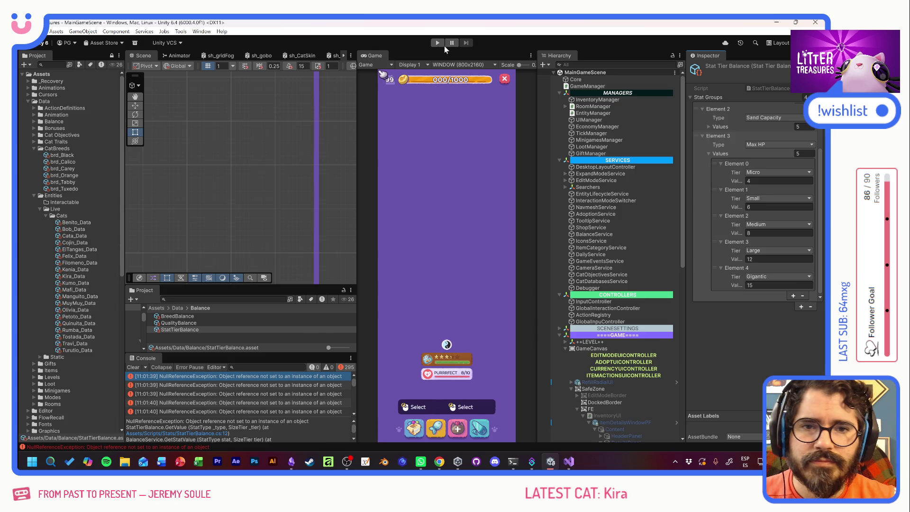
Play-test and check the Disposable Plate's inventory stats show three icons, including the Max HP heart, then stop
click(437, 43)
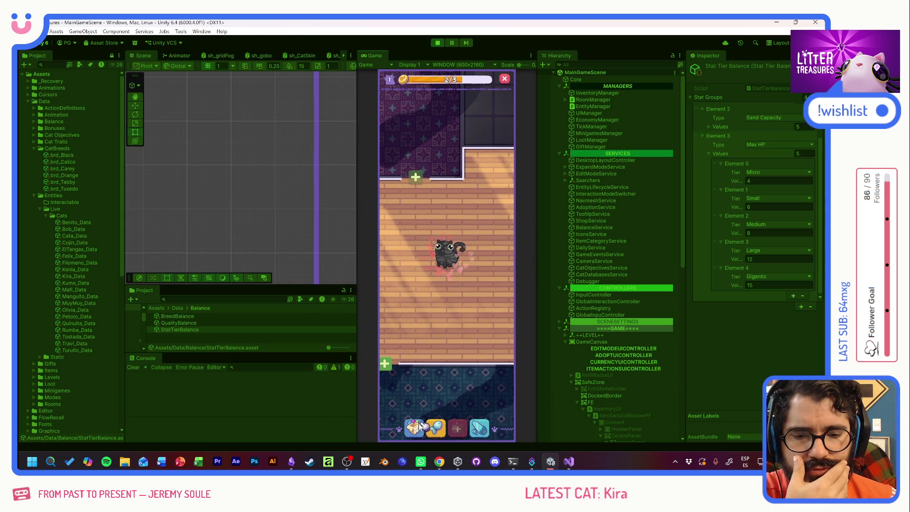
click(423, 421)
click(442, 299)
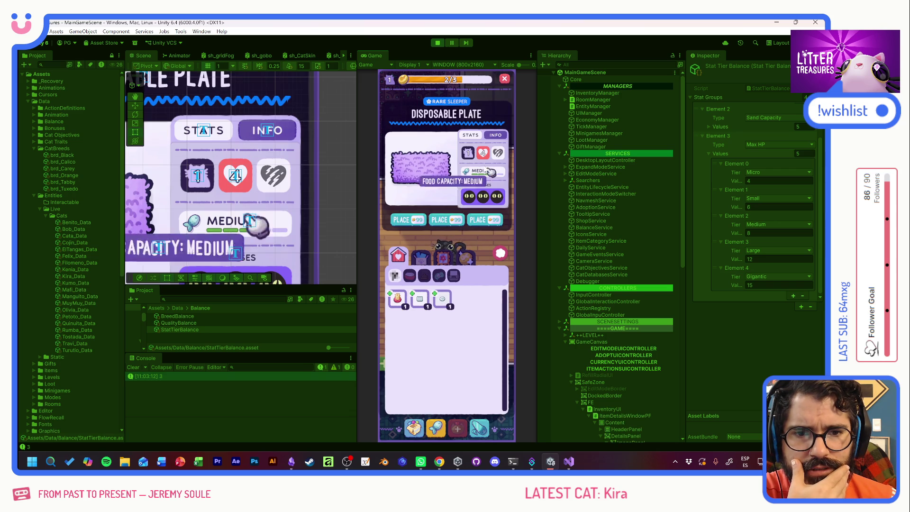
mouse_move(469, 156)
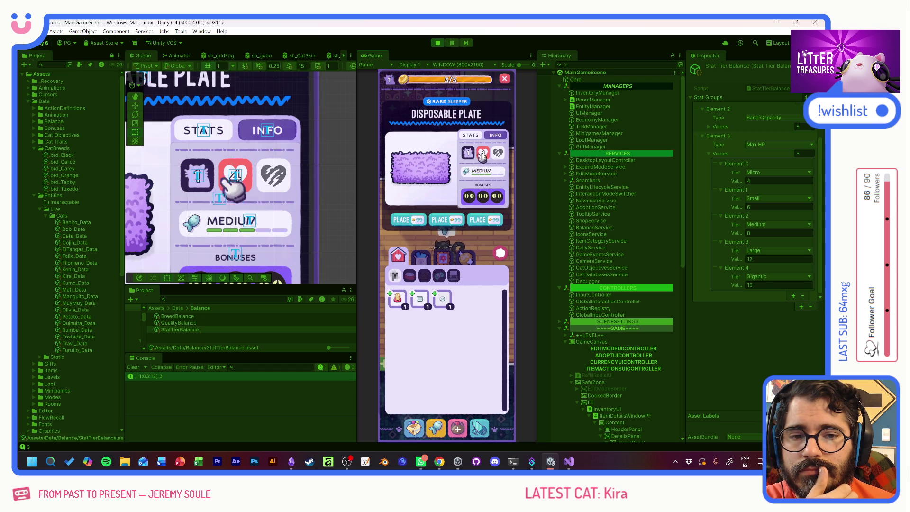
click(438, 43)
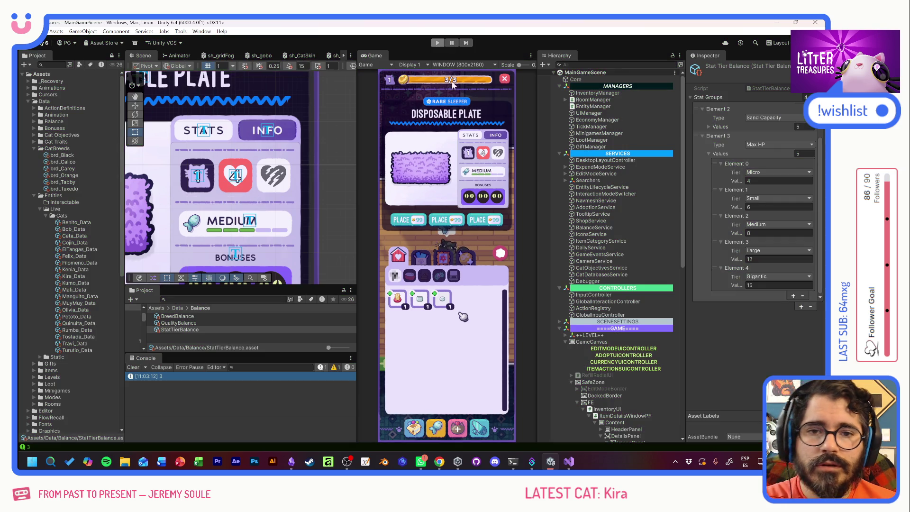
In Visual Studio, close BalanceService.cs and bring up ItemStatSubModuleUI.cs
key(alt+Tab)
click(149, 234)
middle_click(70, 53)
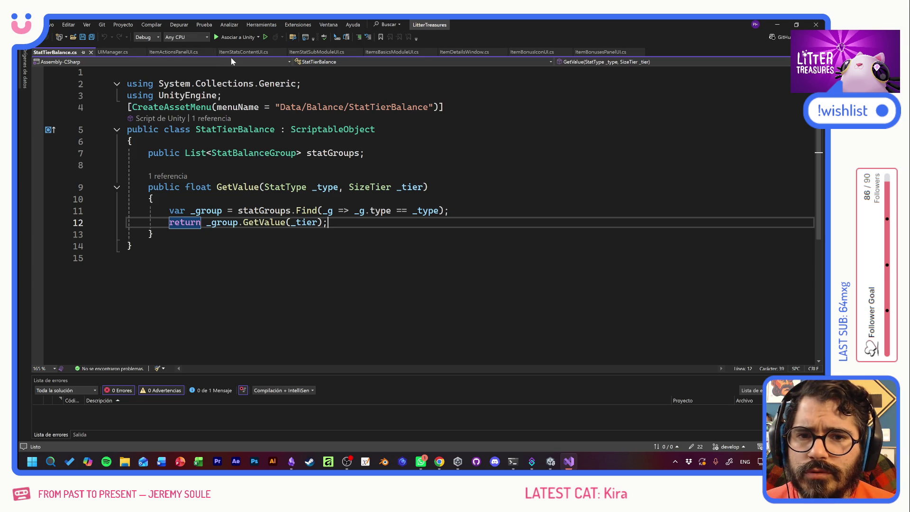
click(317, 54)
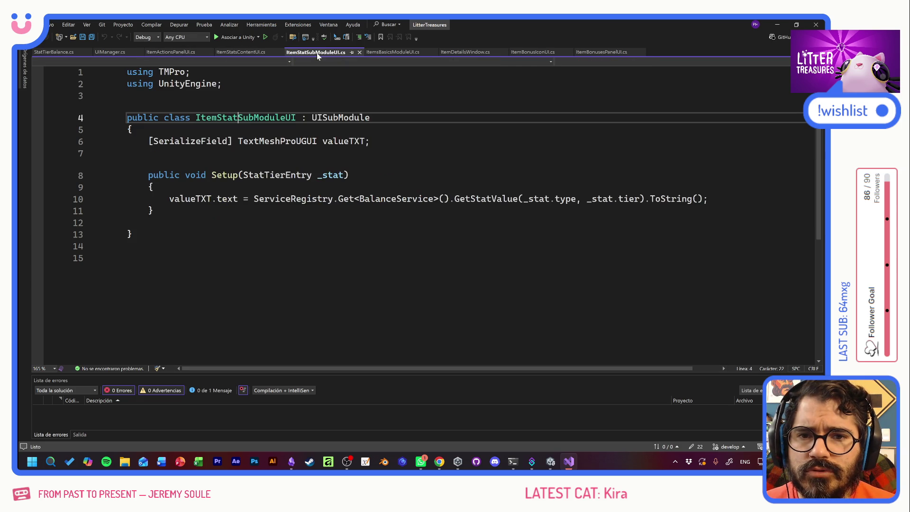
Declare [SerializeField] StaticTooltipProvider tooltipProvider; on line 7 and save the script
click(149, 152)
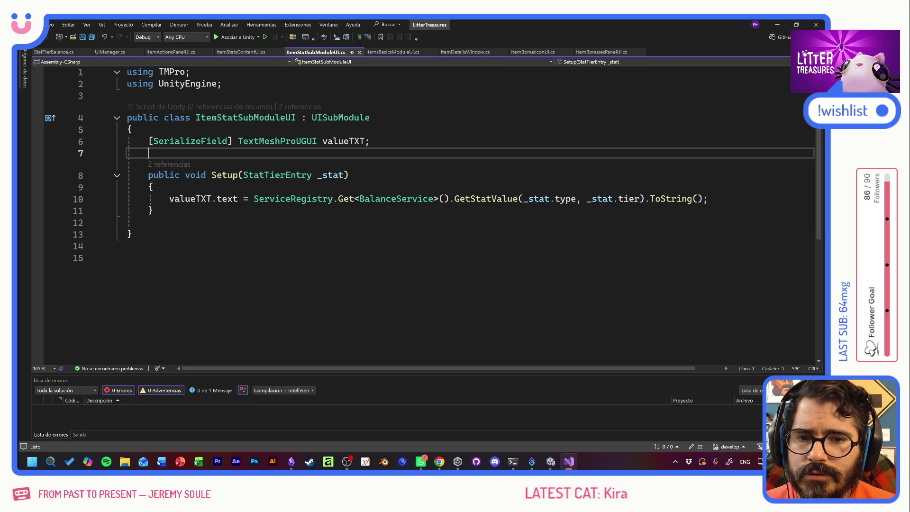
text([Se)
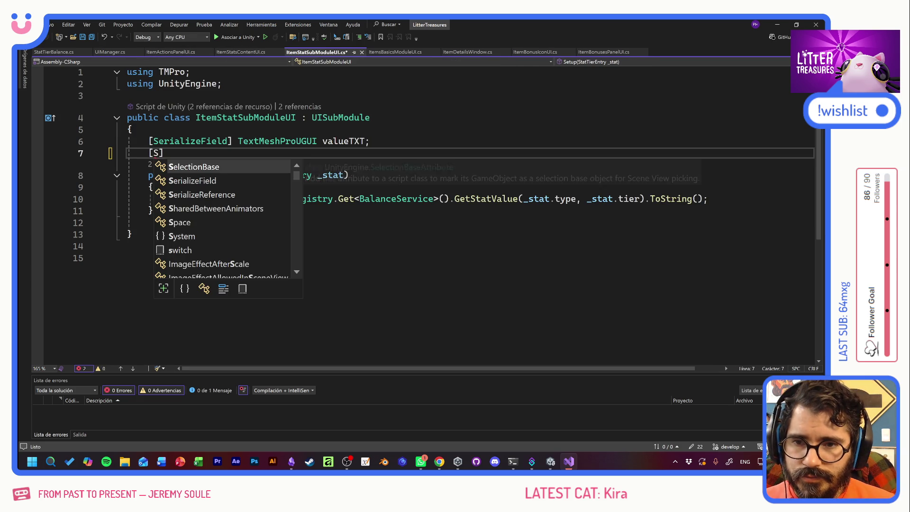
key(Down)
key(Tab)
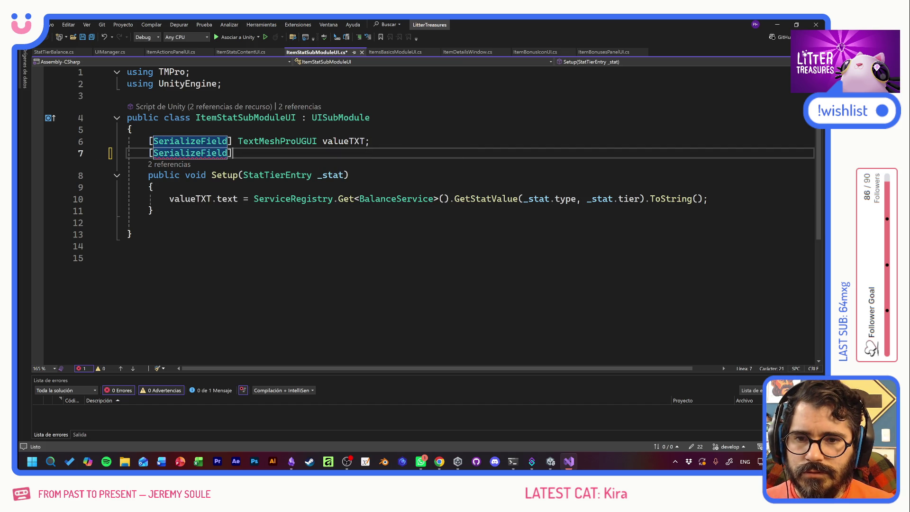
text(] Tooltip)
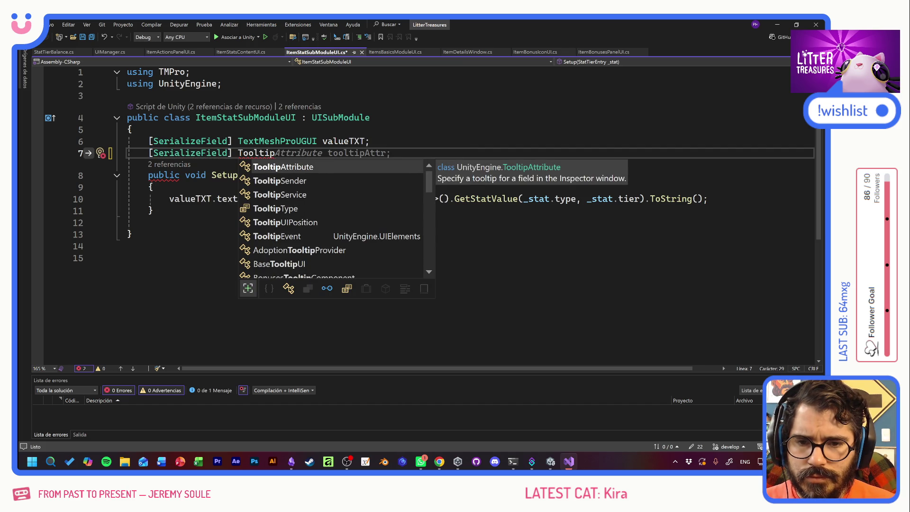
text(provi)
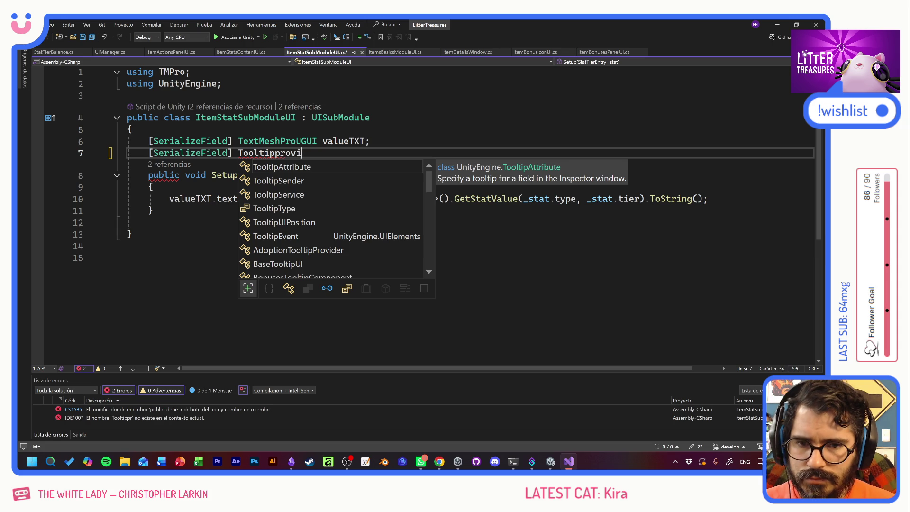
key(BackSpace)
key(BackSpace)
key(BackSpace)
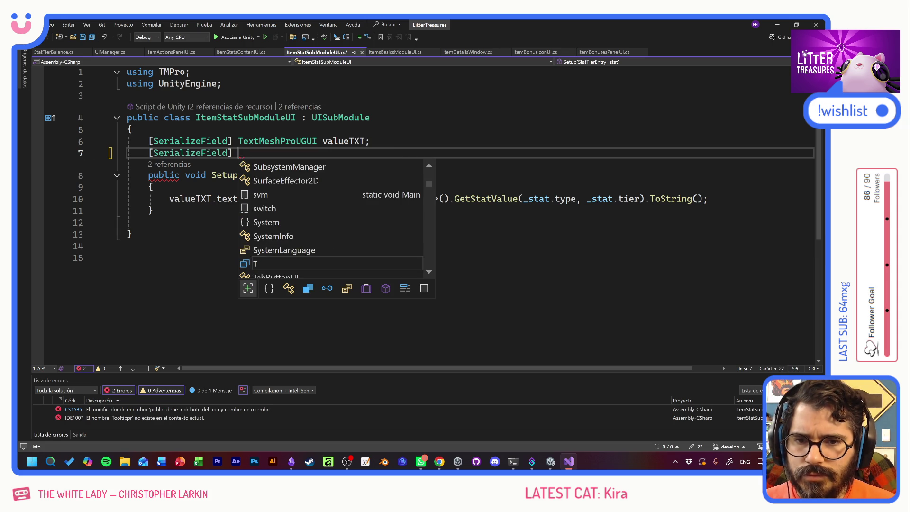
text(provider)
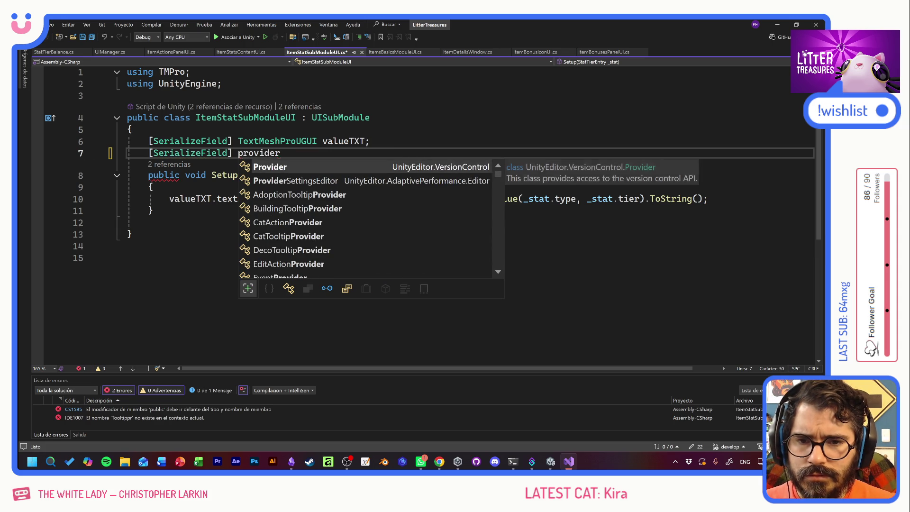
scroll(360, 227, down, 7)
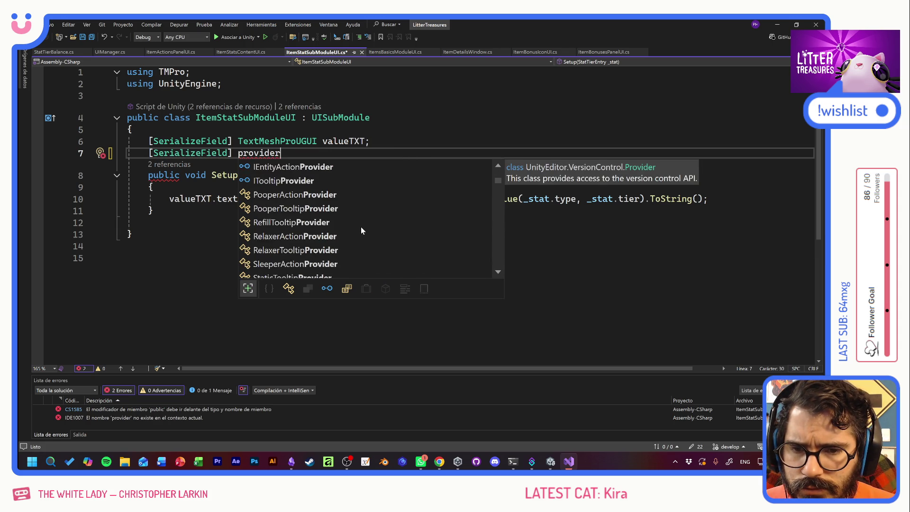
scroll(361, 228, up, 1)
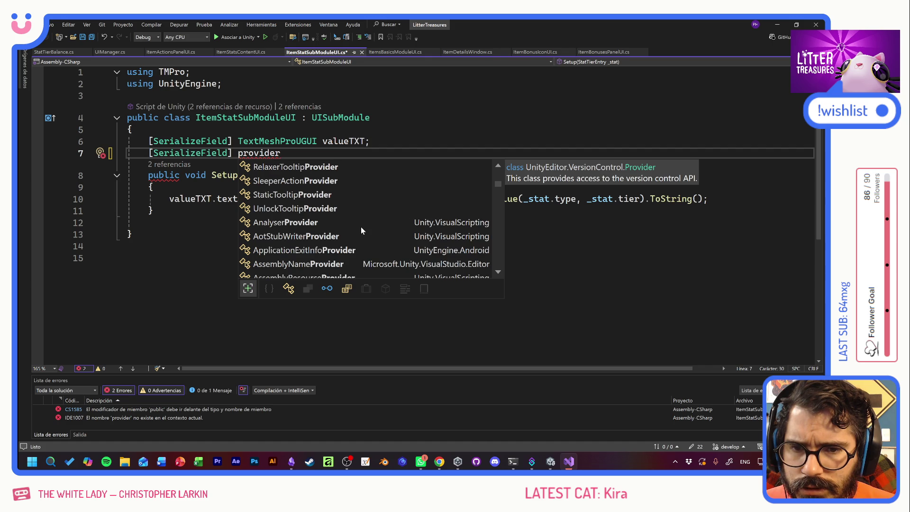
double_click(295, 195)
key(Tab)
key(ctrl+s)
Add an empty line inside Setup and place the cursor at its _stat parameter
click(708, 199)
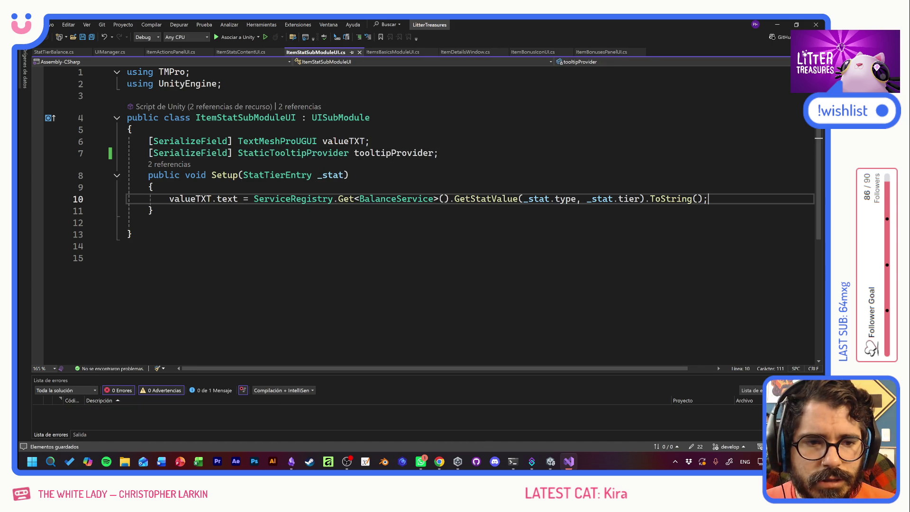
key(Return)
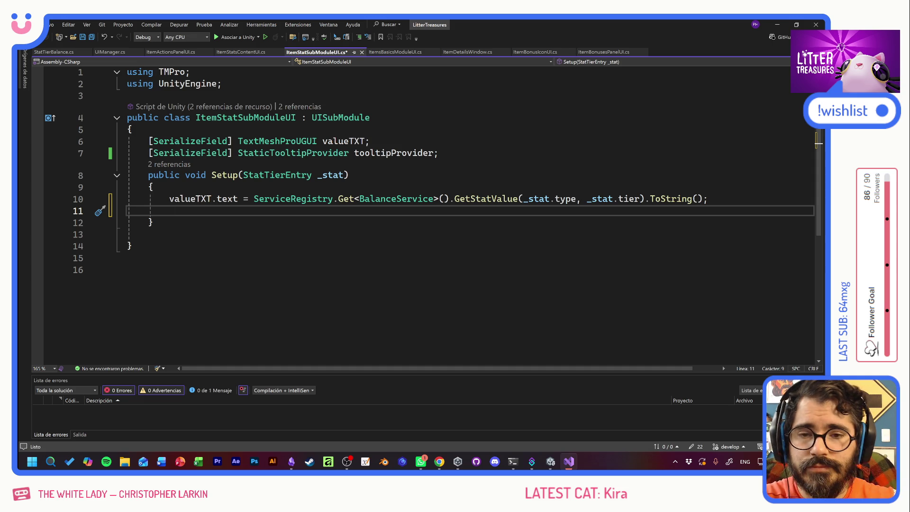
click(344, 175)
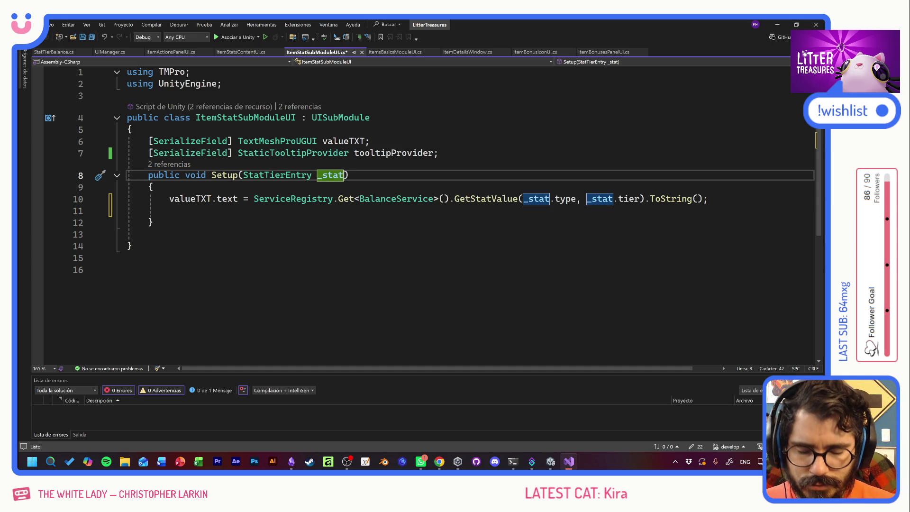
Add a string _tooltipLabel parameter to Setup and start a tooltipProvider.title = _tooltipLabel line
text(,)
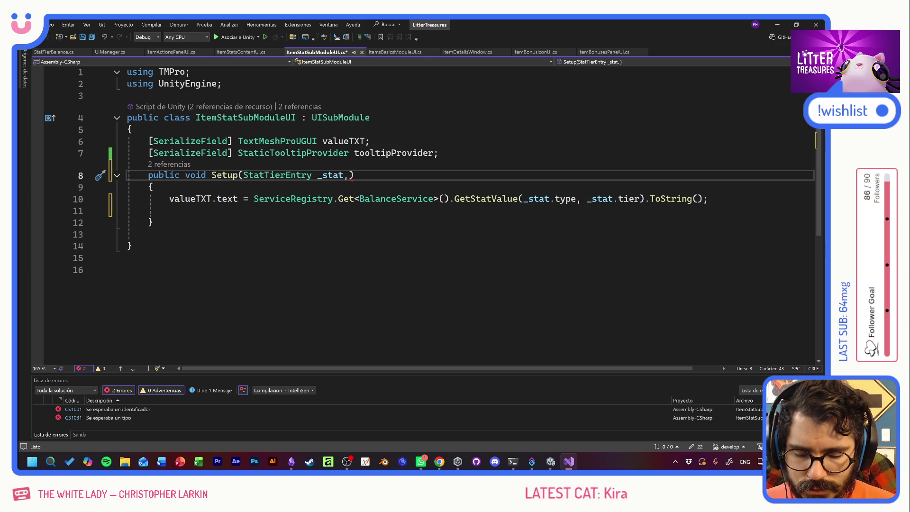
text(string )
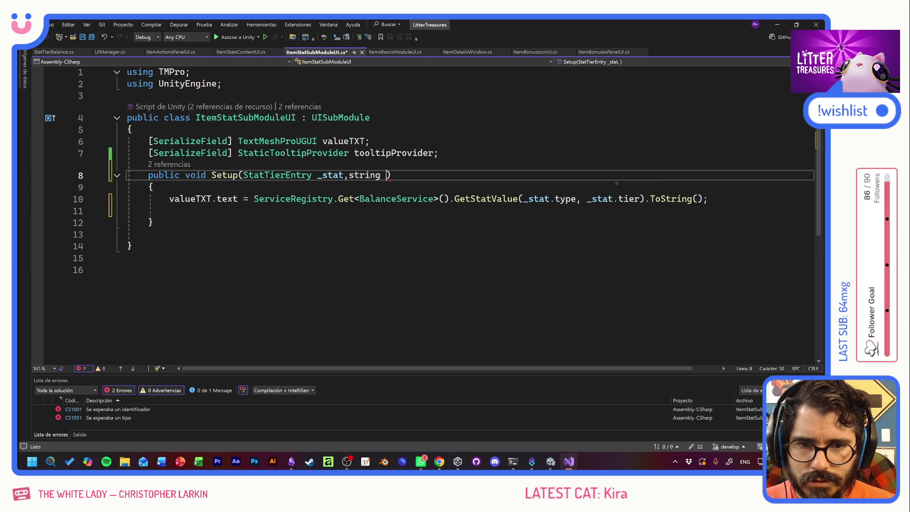
text(_t)
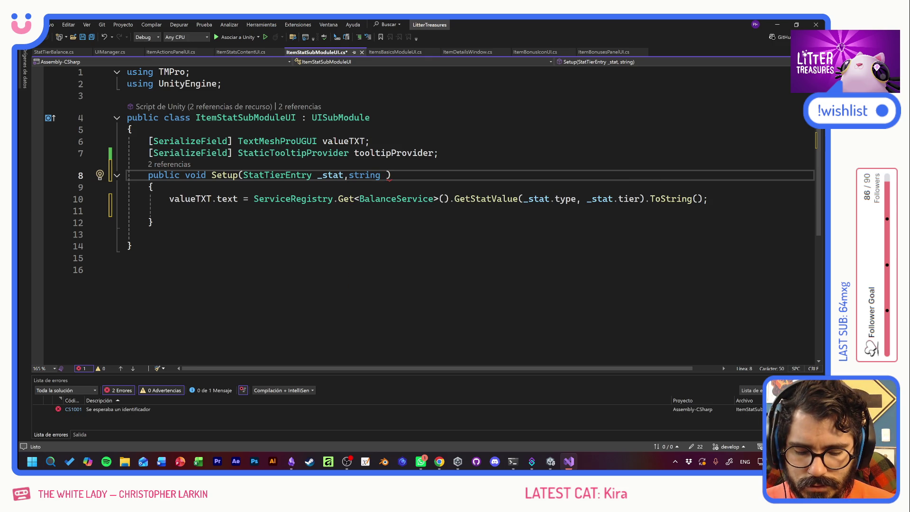
text(ooltipLabel)
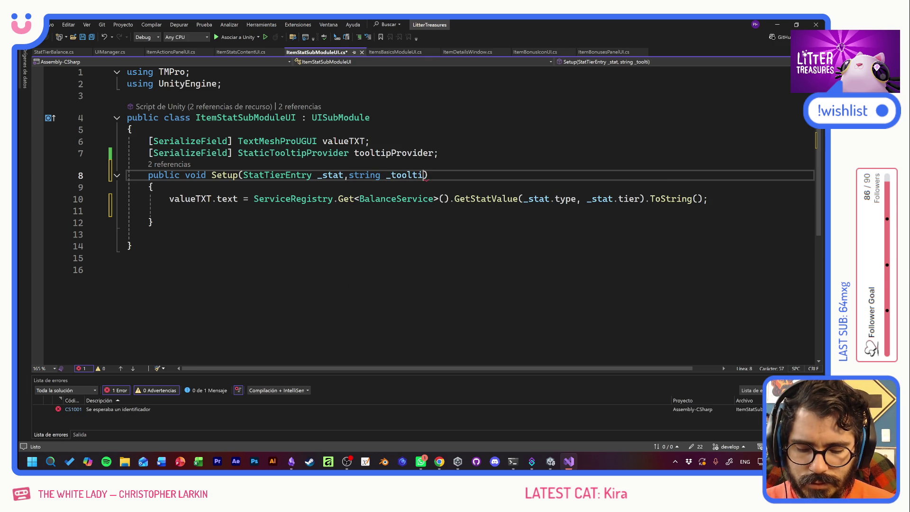
key(ctrl+s)
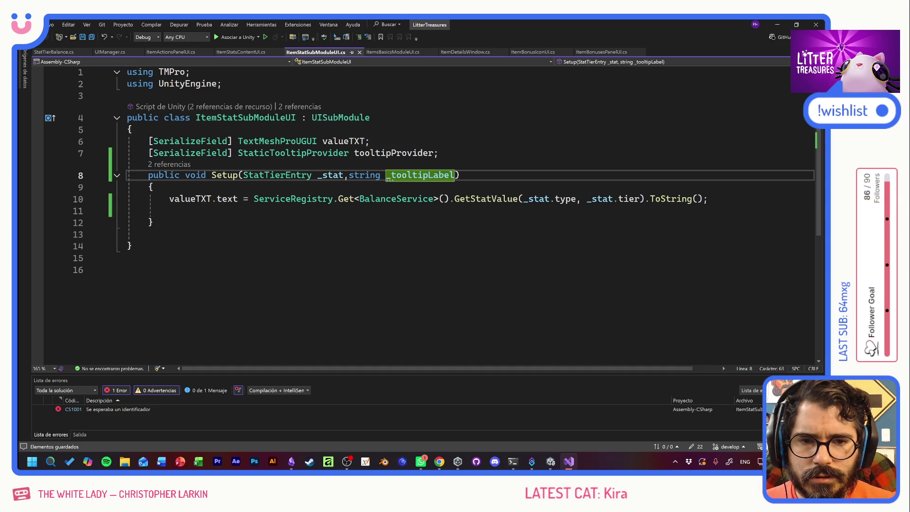
click(709, 198)
key(Return)
text(tooltip)
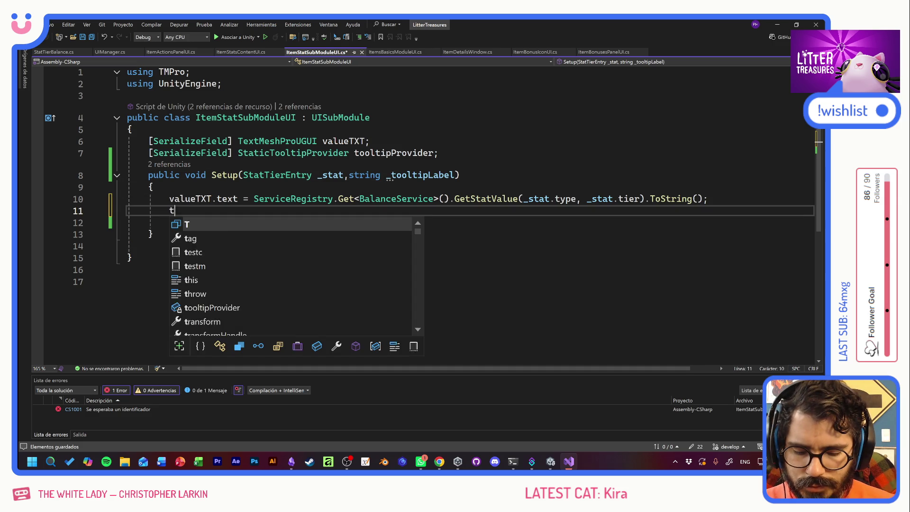
key(Tab)
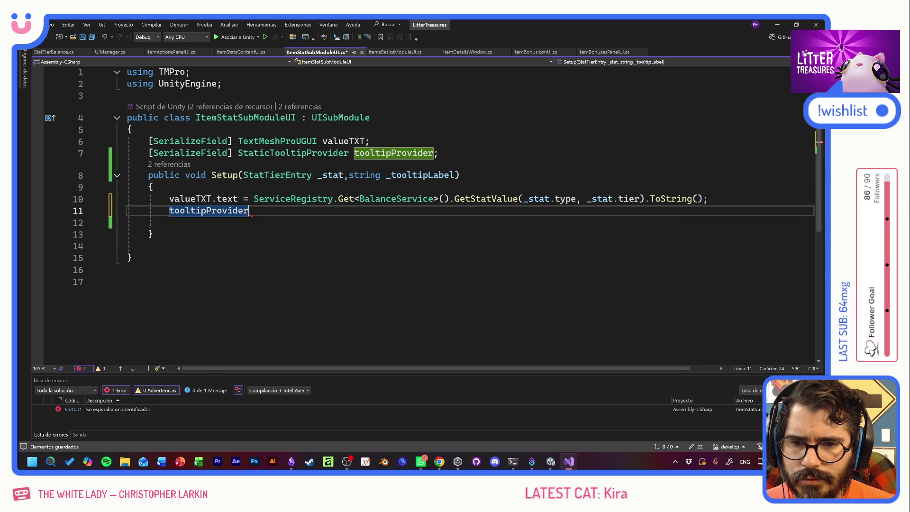
text(.co)
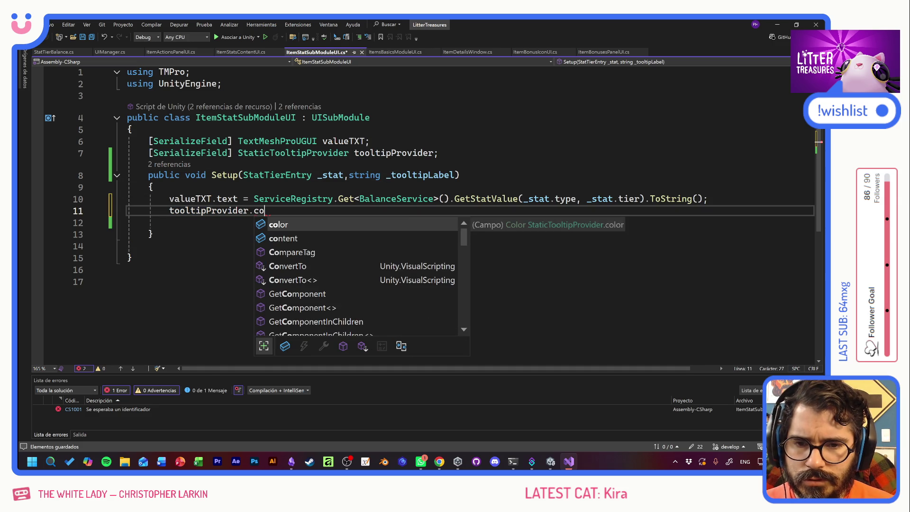
key(BackSpace)
key(BackSpace)
text(ti)
key(Tab)
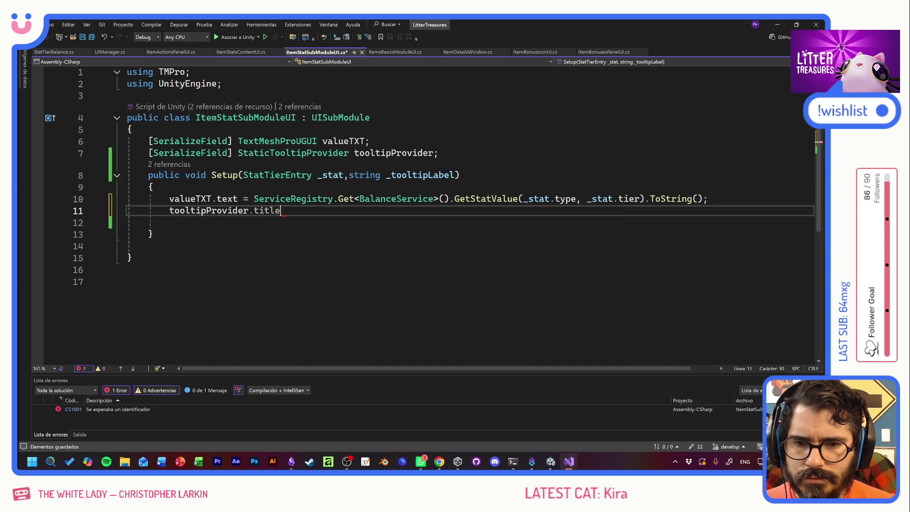
text( =)
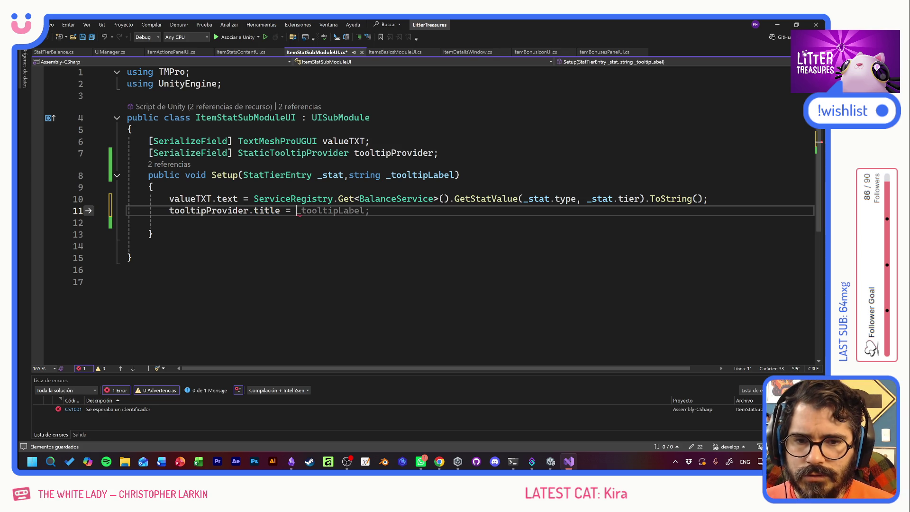
key(Tab)
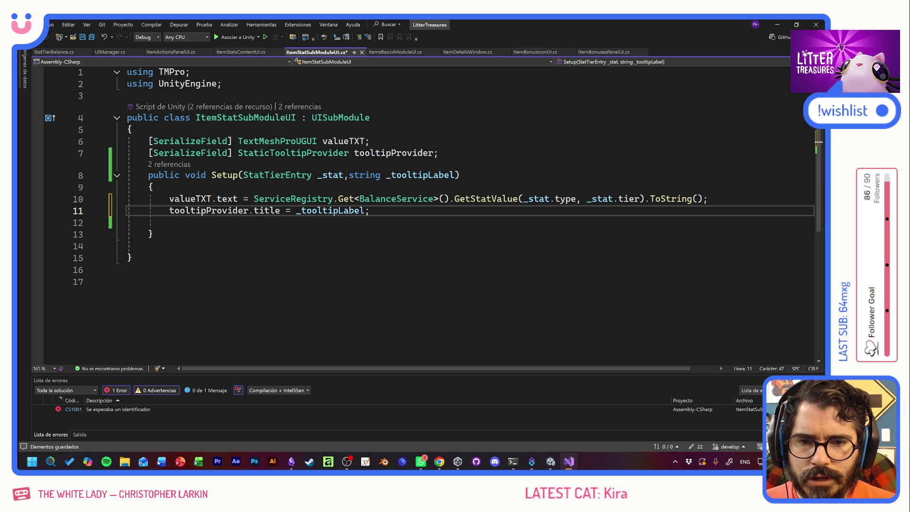
Turn the title assignment into the interpolated string $"{_tooltipLabel}: {}"
text(")
text($)
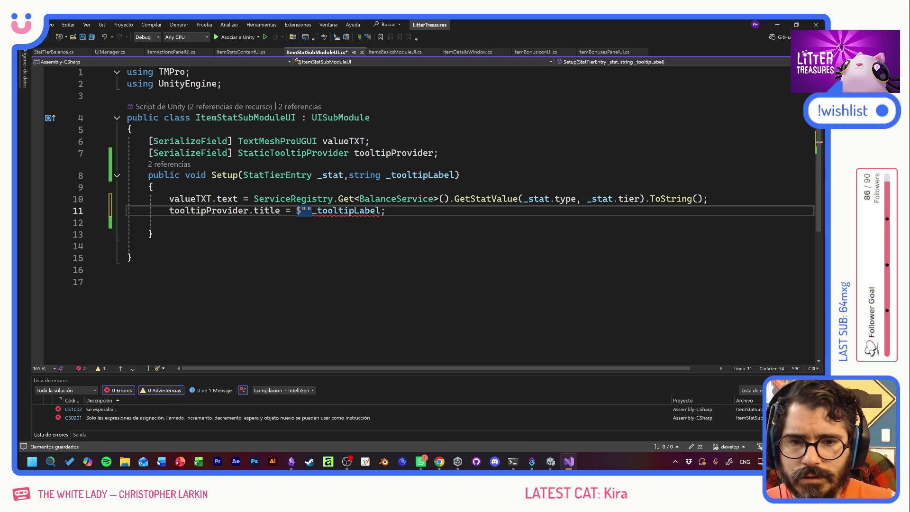
click(381, 211)
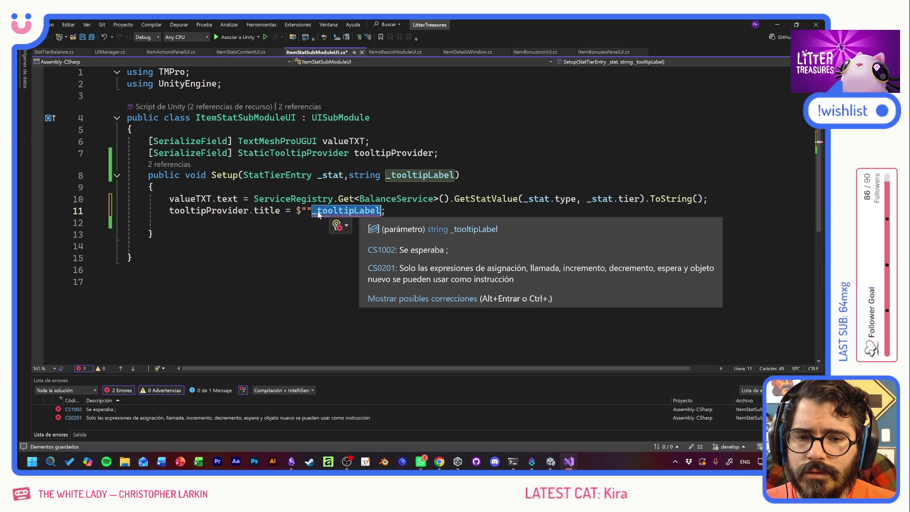
text(")
key(ctrl+Left)
key(BackSpace)
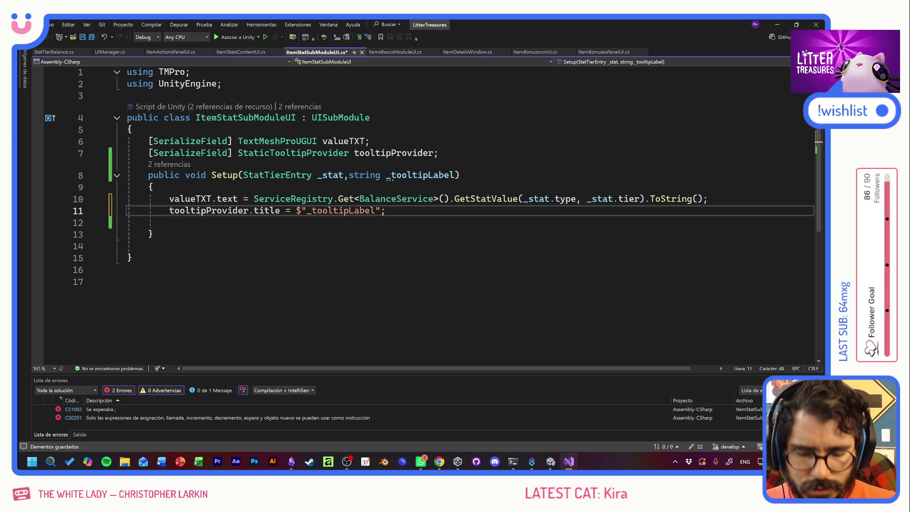
text(})
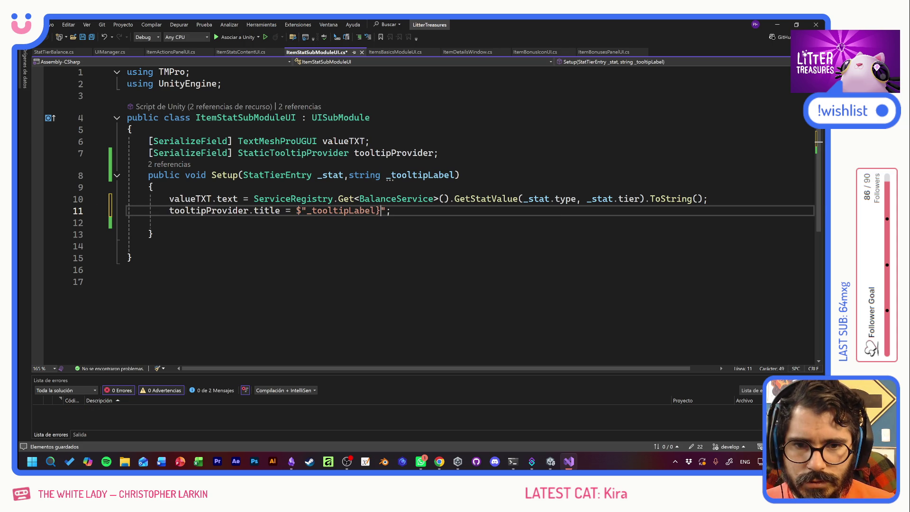
click(312, 211)
text({)
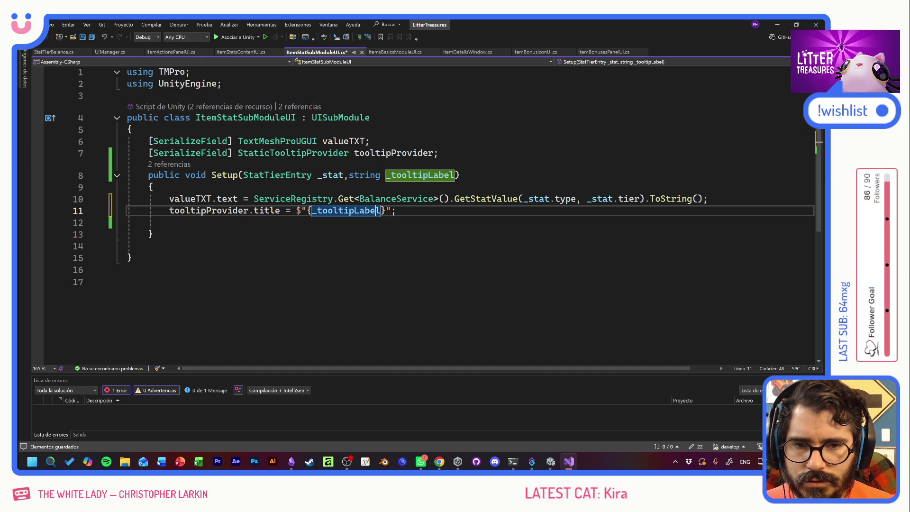
click(386, 211)
key(BackSpace)
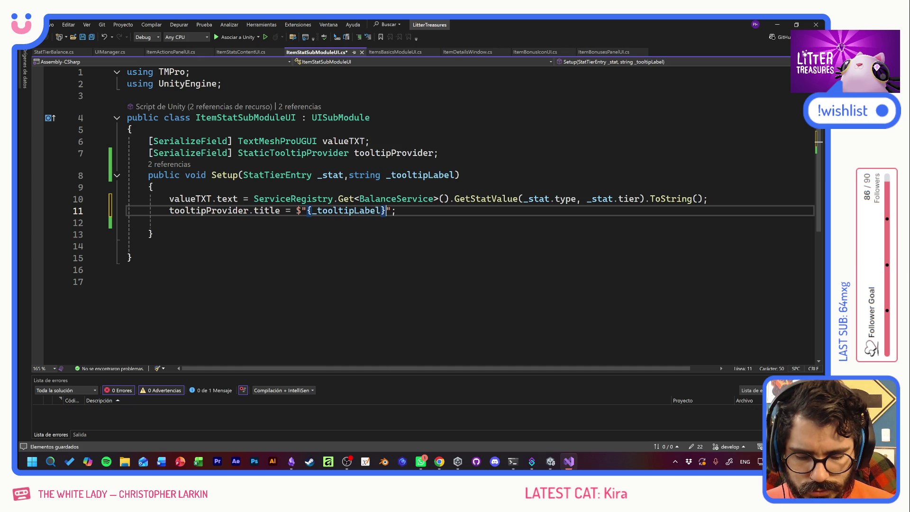
text(: {})
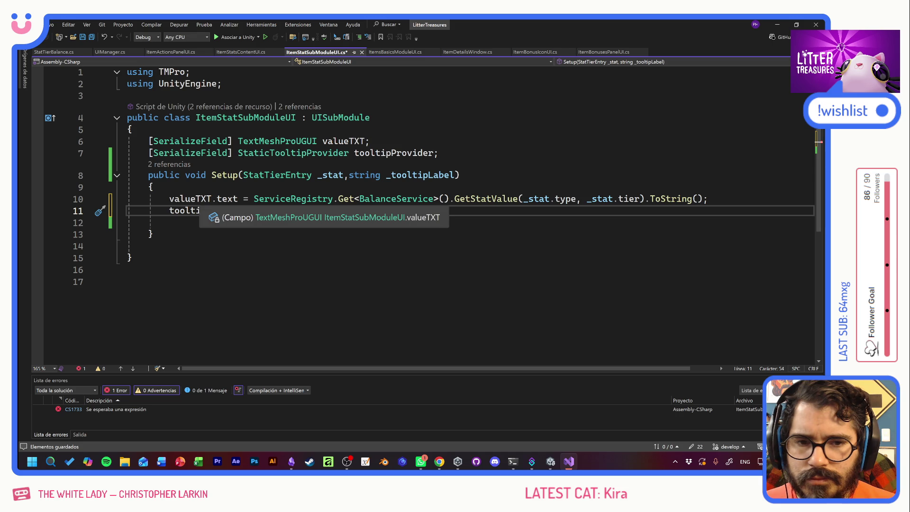
Inspect valueTXT.text on line 10 and open a new first line in the Setup body
double_click(189, 199)
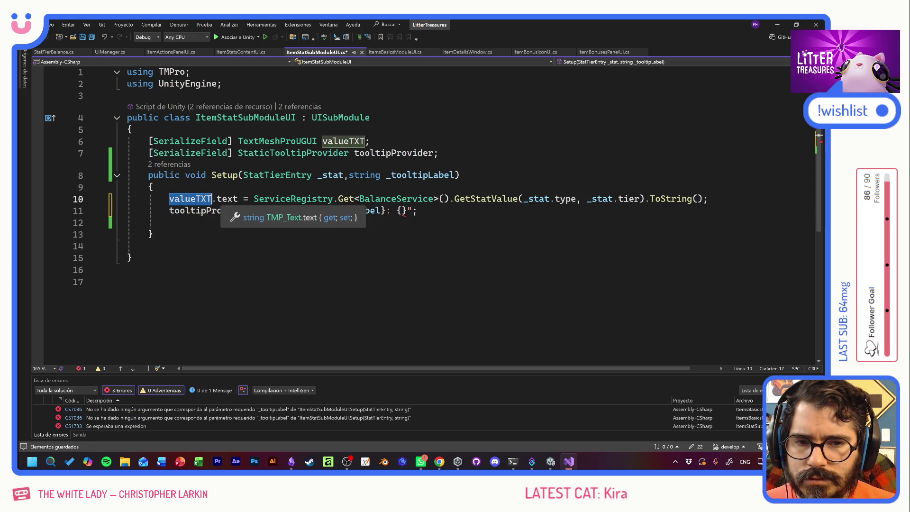
click(236, 199)
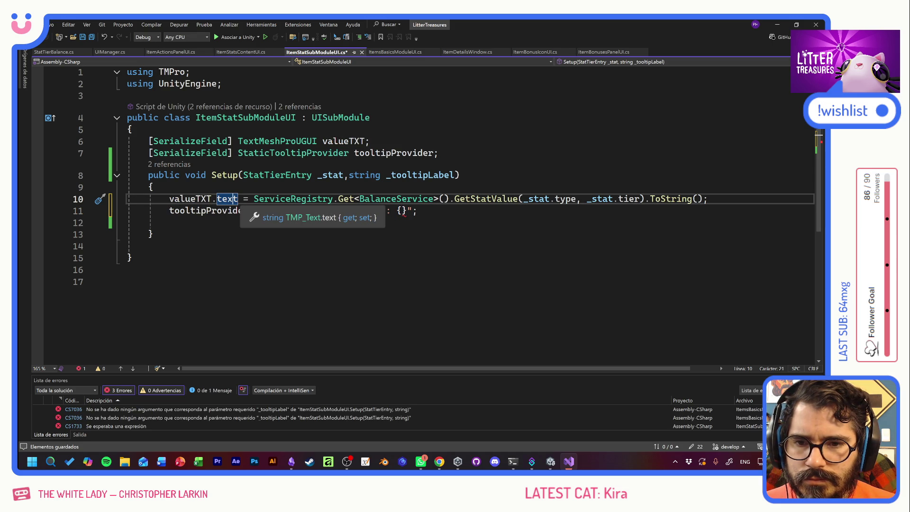
drag(238, 199, 169, 199)
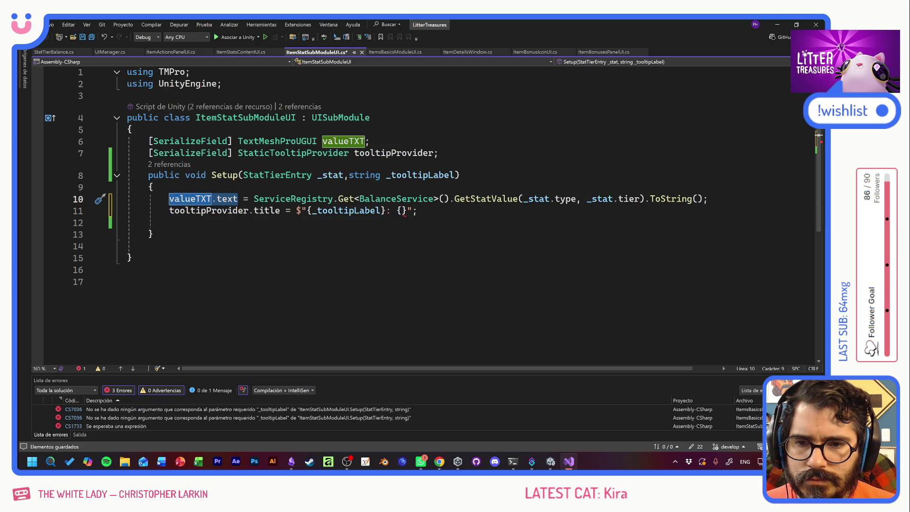
click(156, 187)
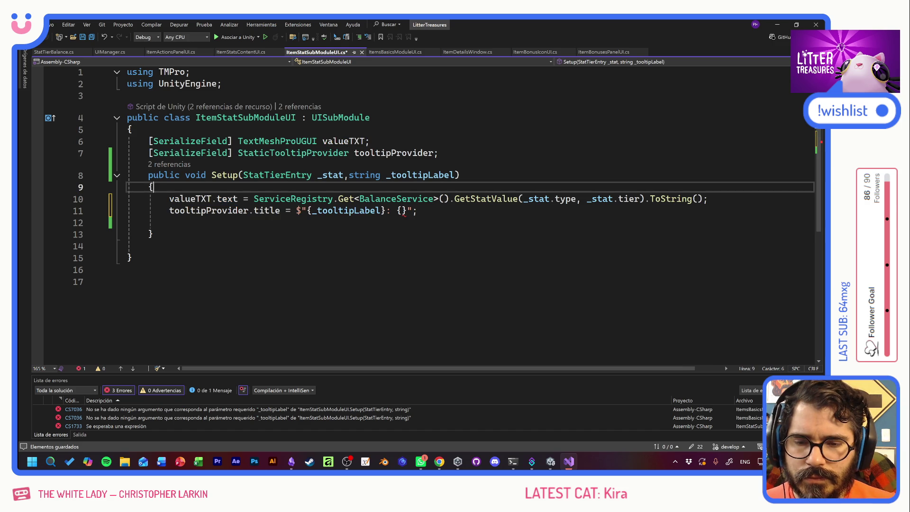
key(Return)
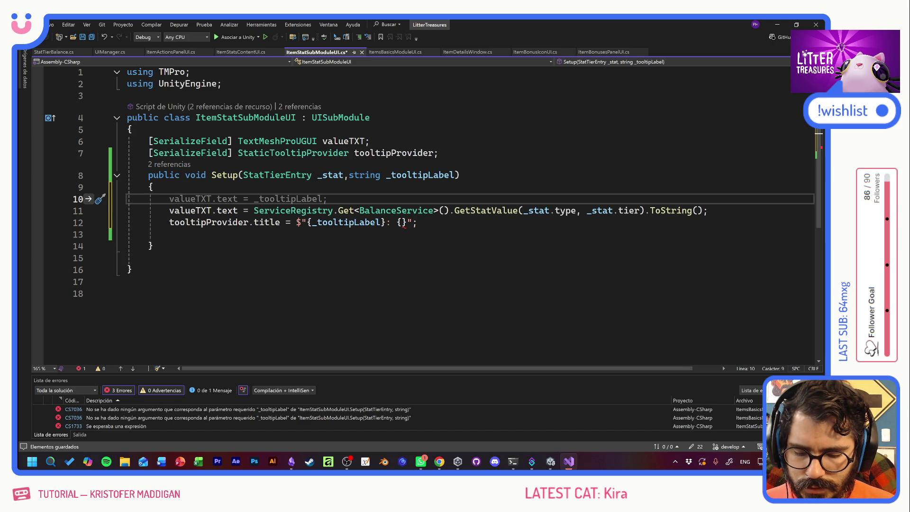
Declare float _value in Setup, initialised with the stat lookup moved from line 11, and save
text(float _va)
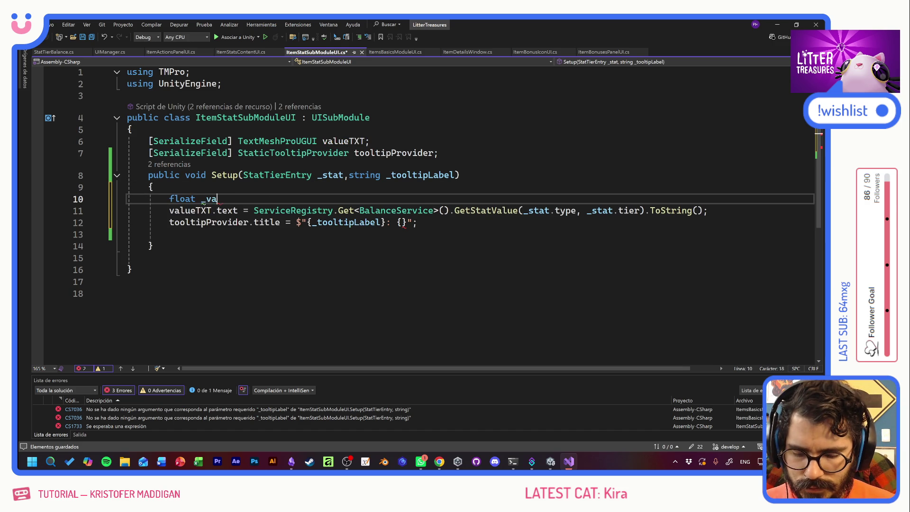
key(BackSpace)
key(BackSpace)
key(BackSpace)
text(ue =)
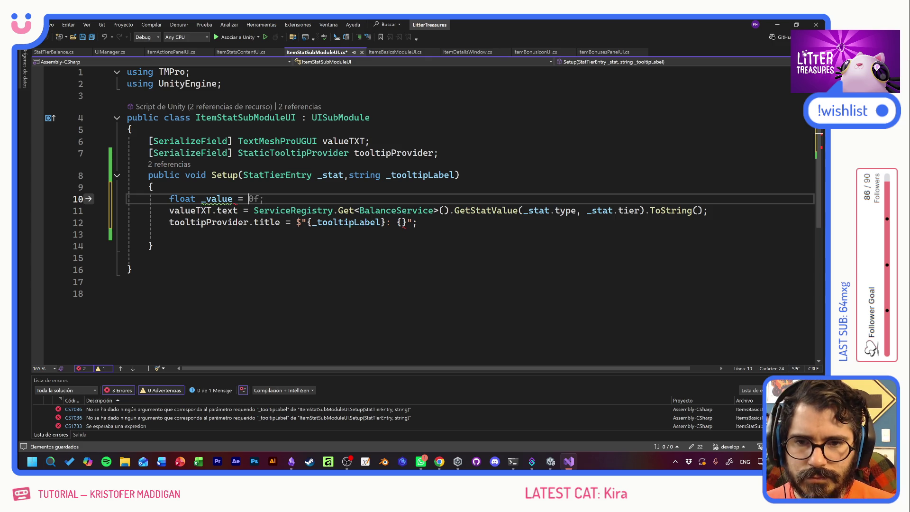
mouse_move(333, 210)
mouse_down()
mouse_move(254, 210)
mouse_move(645, 211)
mouse_up()
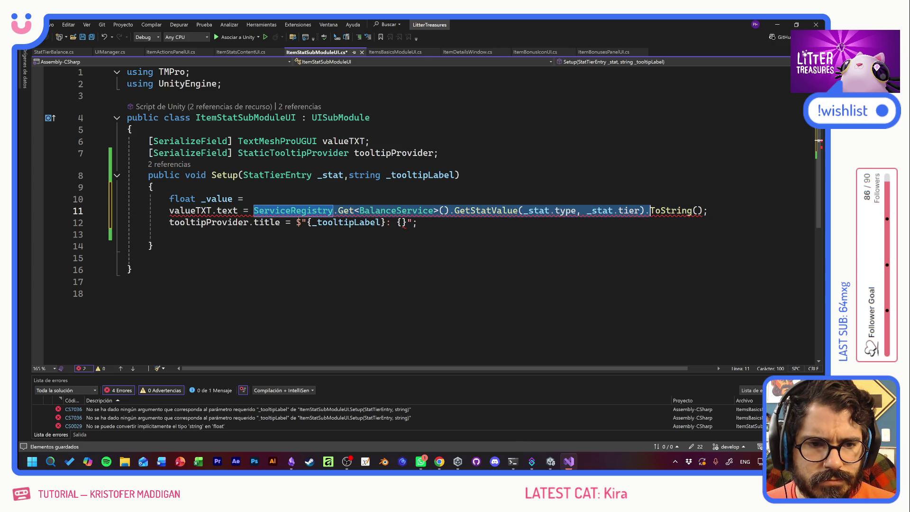
key(BackSpace)
key(Up)
text(ServiceRegistry.Get<BalanceService>().GetStatValue(_stat.type, _stat.tier))
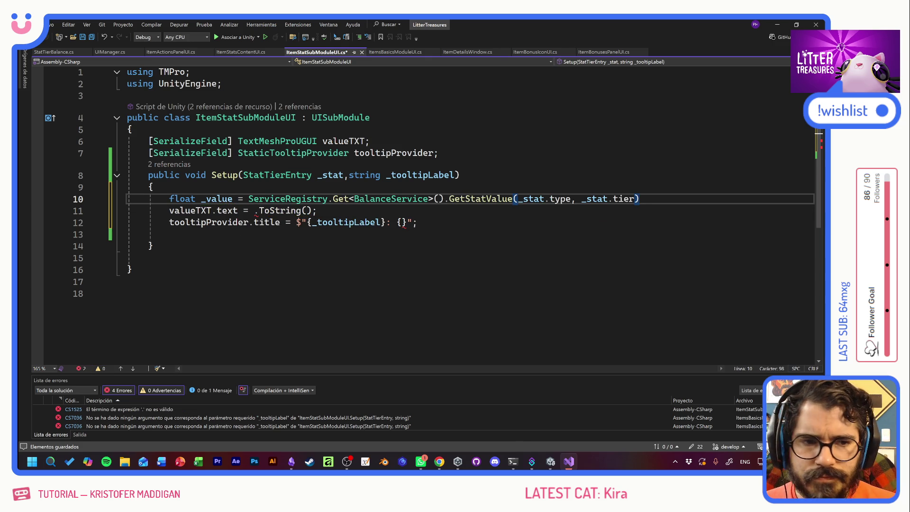
text(;)
key(ctrl+s)
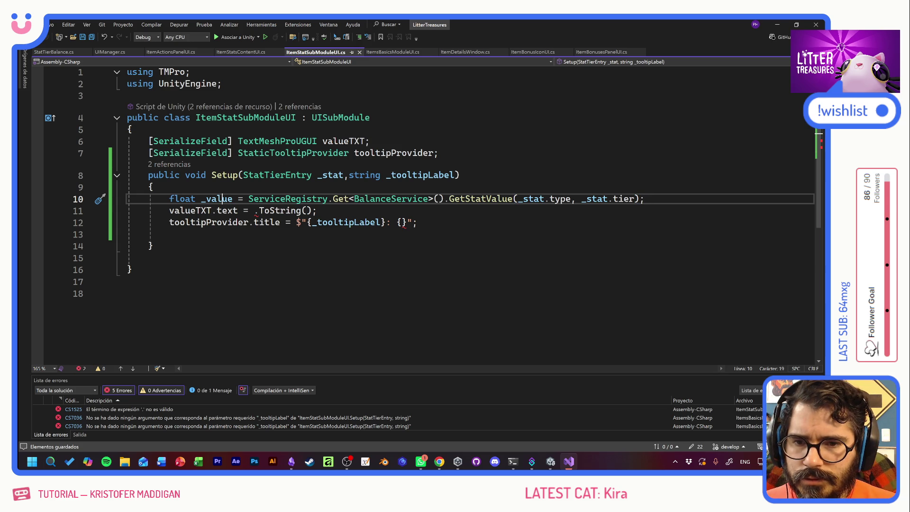
Use _value in the value text and tooltip title, save, then open the CS7036 error's ItemsBasicsModuleUI.cs
double_click(217, 199)
key(ctrl+c)
click(254, 210)
key(ctrl+v)
click(402, 222)
key(ctrl+v)
key(ctrl+s)
click(153, 246)
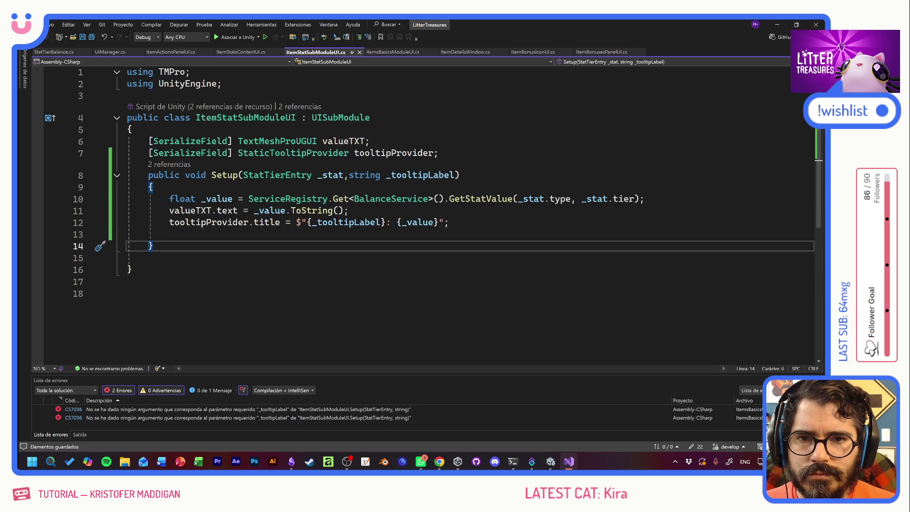
key(alt+Tab)
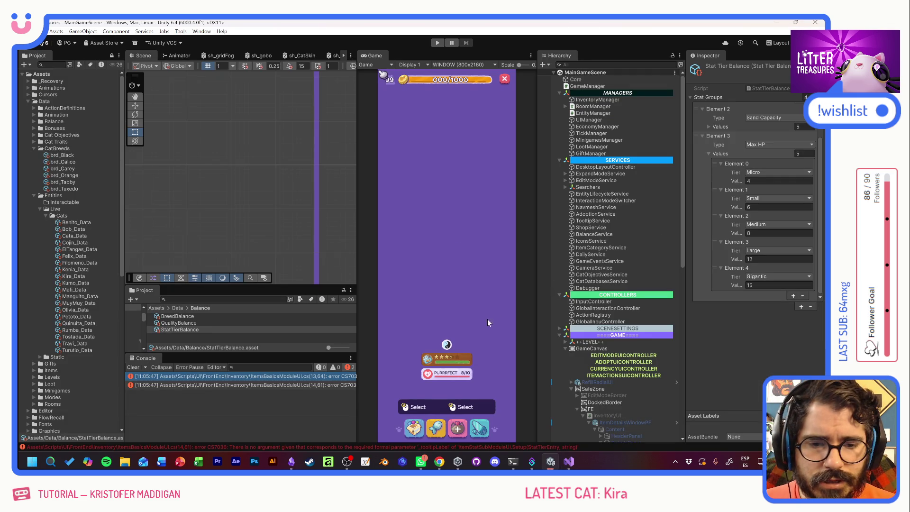
double_click(219, 376)
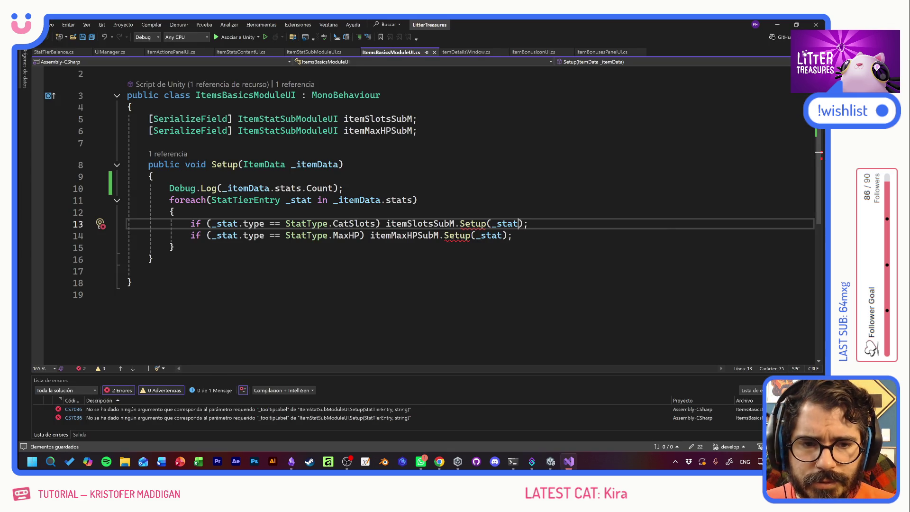
Add "CAT CAPACITY" as the label argument of the slots Setup call on line 13
text(, )
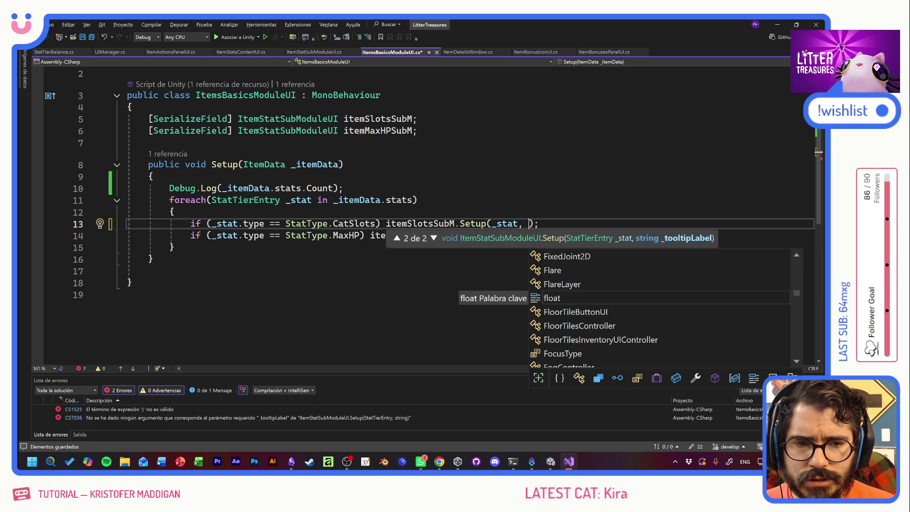
text("C)
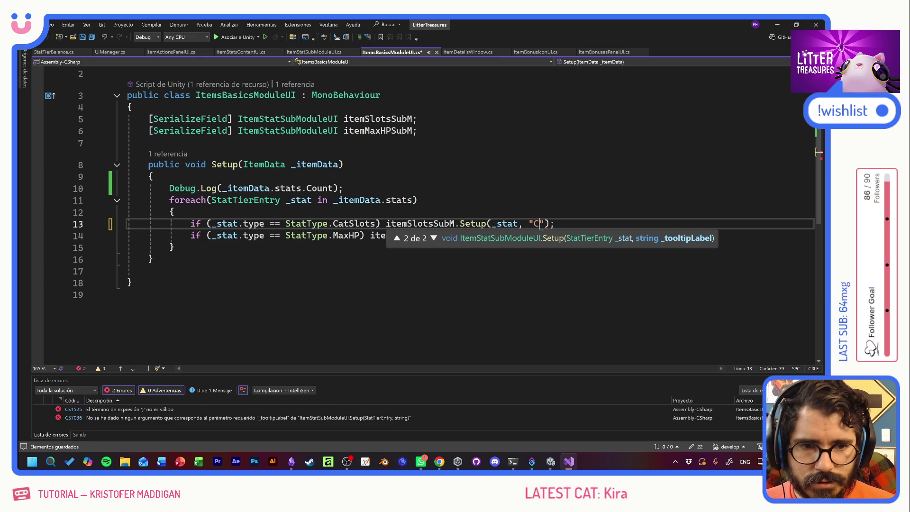
key(BackSpace)
key(BackSpace)
text("CA)
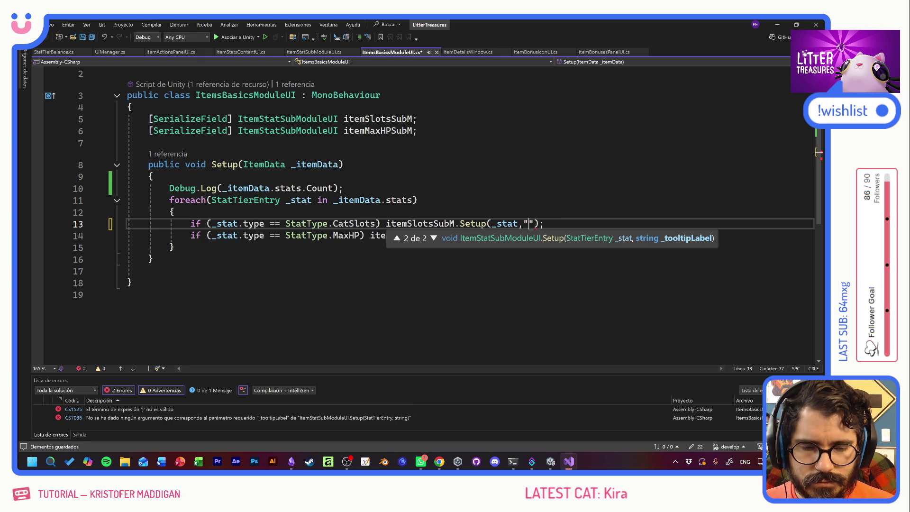
text(T CAPACITY)
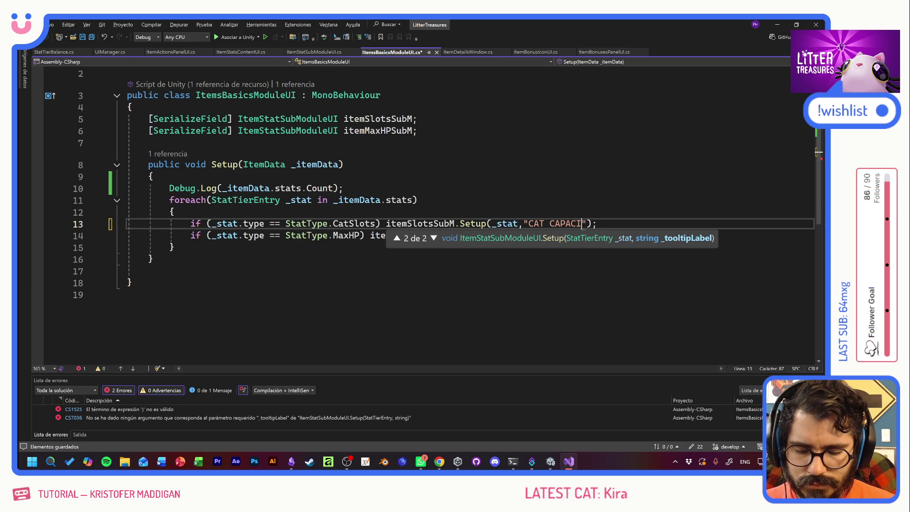
key(Up)
key(Up)
key(Down)
key(Down)
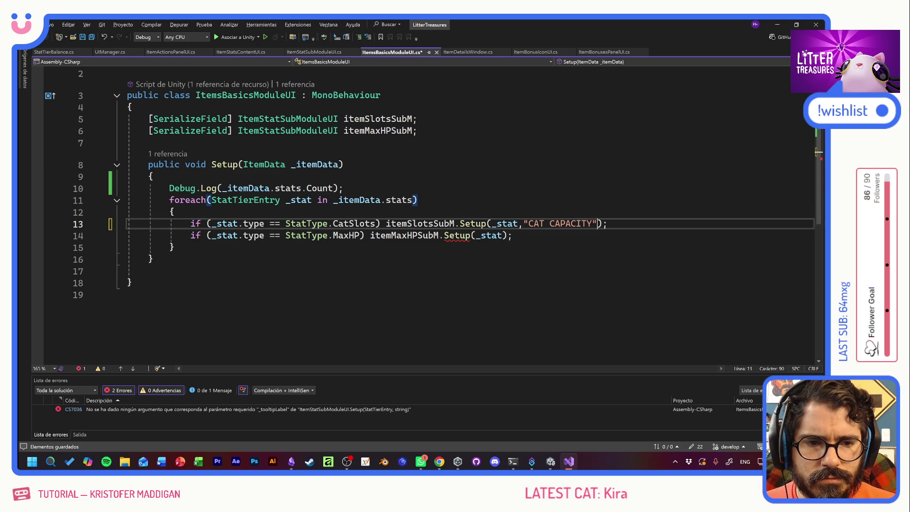
key(ctrl+shift+Left)
key(ctrl+shift+Left)
key(ctrl+shift+Left)
key(ctrl+x)
key(ctrl+v)
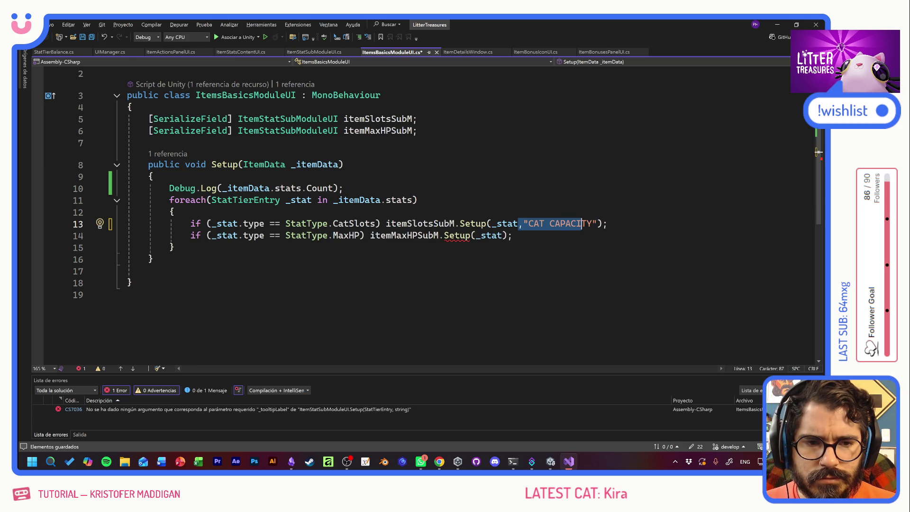
Paste the label into the max HP Setup call on line 14 and change it to "MAX HEALTH"
key(Down)
key(Left)
key(Left)
text(,)
key(ctrl+v)
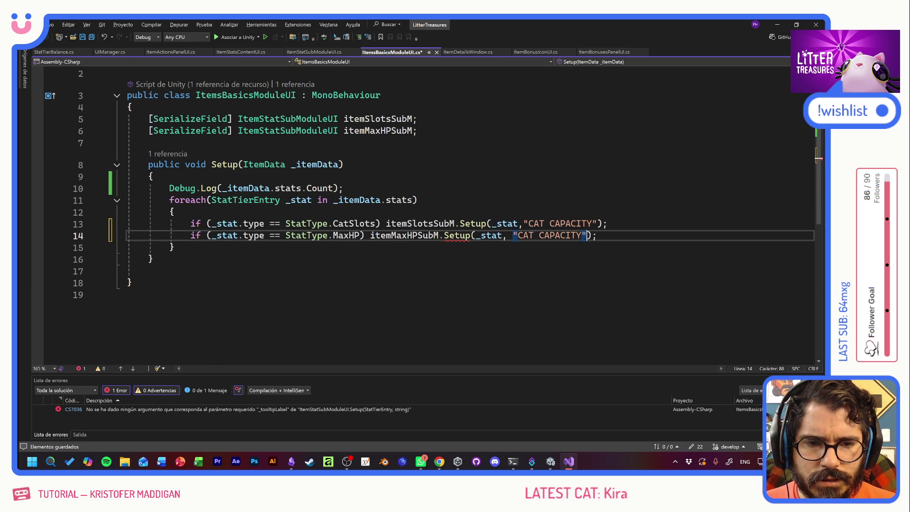
key(shift+Right)
key(shift+Right)
key(shift+Right)
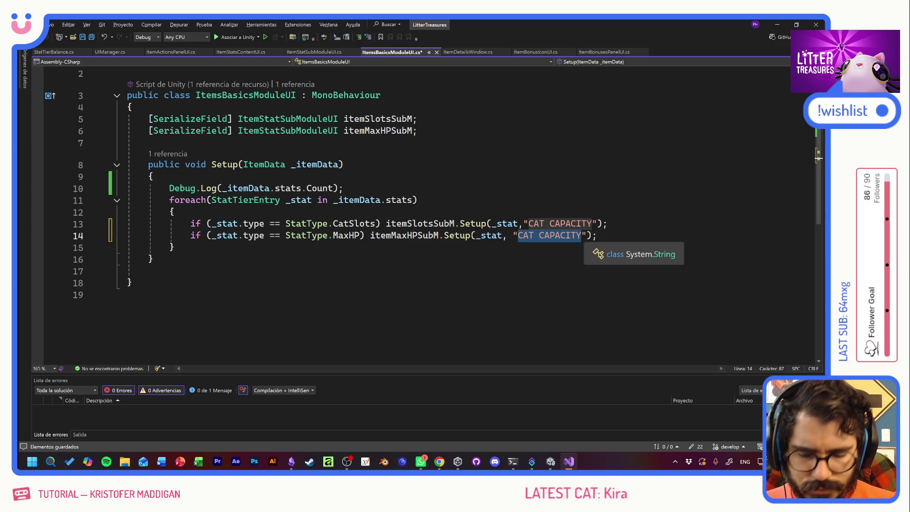
text(MAX HEALTH)
Save ItemsBasicsModuleUI.cs and return to Unity to recompile
key(ctrl+s)
click(342, 188)
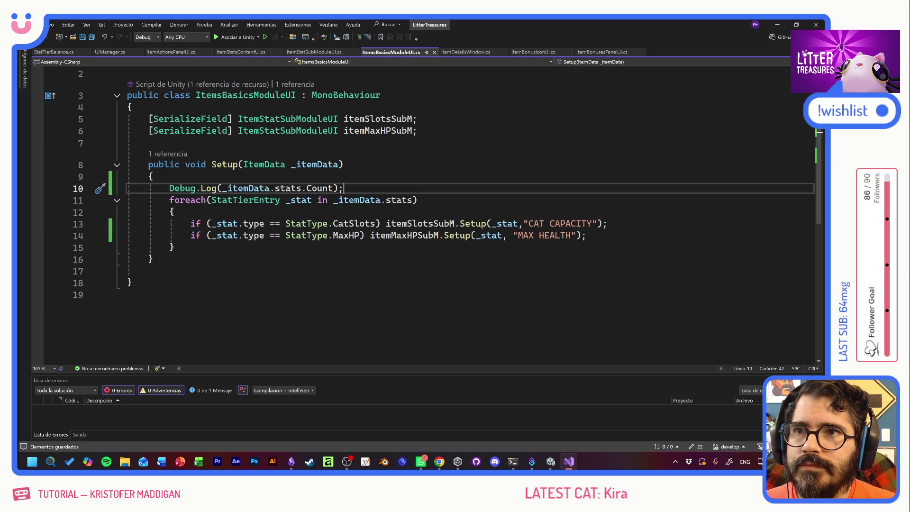
click(417, 199)
click(607, 223)
click(587, 235)
click(418, 200)
key(alt+Tab)
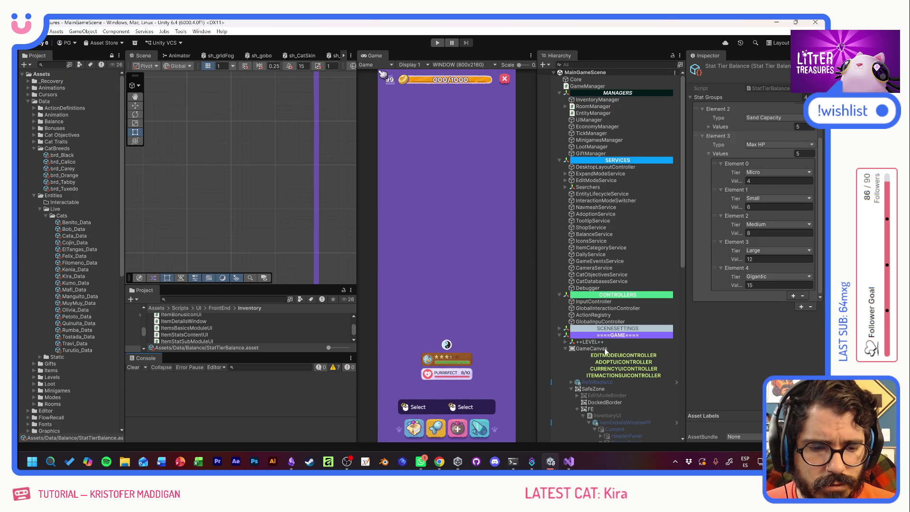
In the ItemDetailsWindowPF prefab, assign each submodule's Static Tooltip Provider to its Tooltip Provider field, then play
click(647, 422)
click(676, 422)
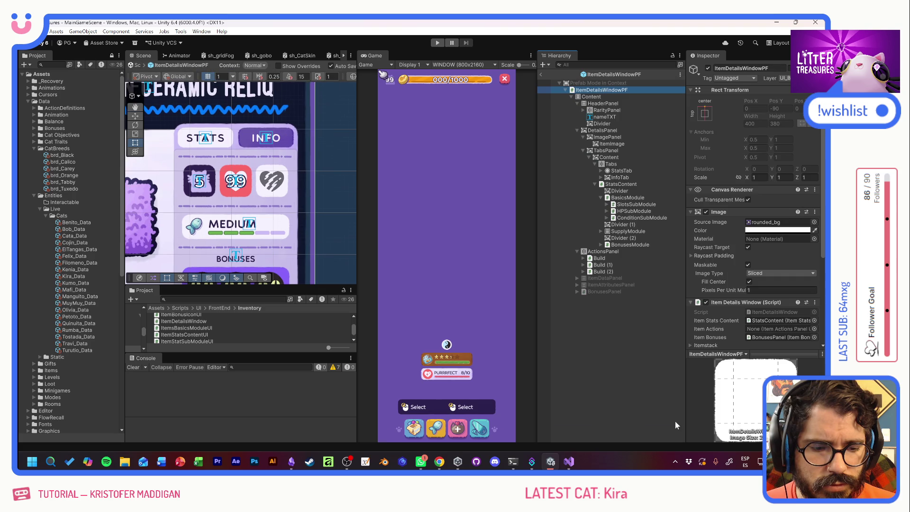
click(630, 204)
scroll(740, 262, down, 2)
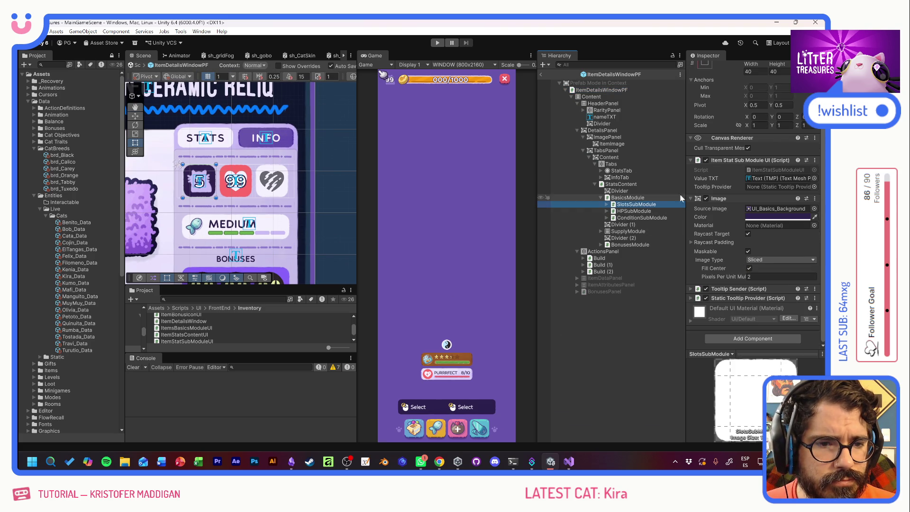
click(692, 199)
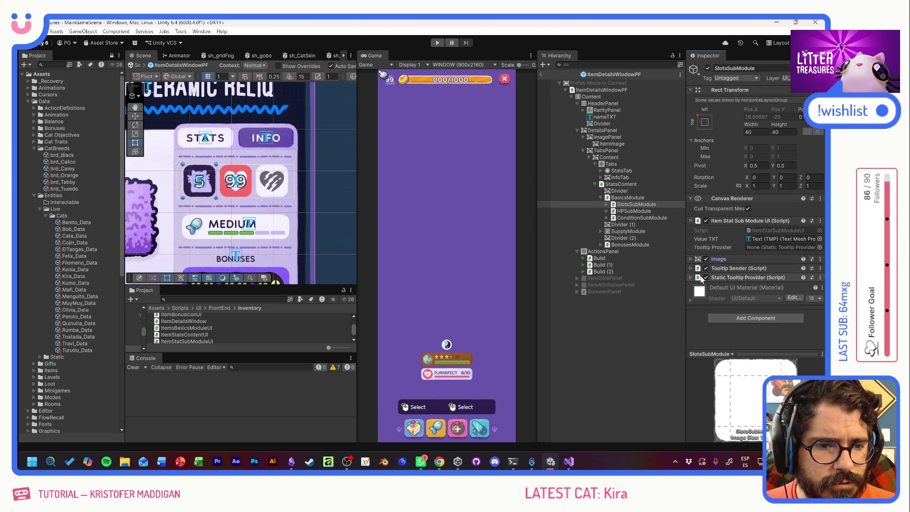
mouse_move(729, 278)
mouse_down()
mouse_move(766, 250)
mouse_move(631, 223)
mouse_move(633, 212)
mouse_move(718, 246)
mouse_move(763, 247)
mouse_up()
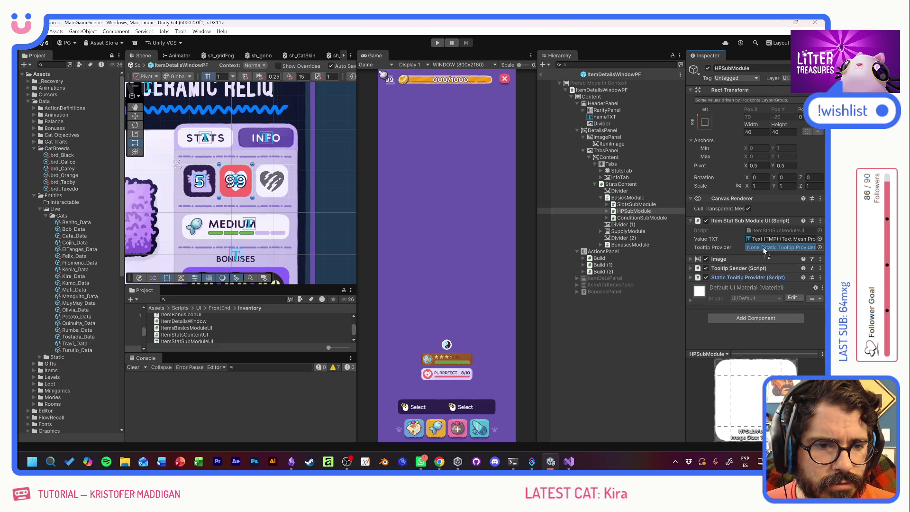
click(437, 43)
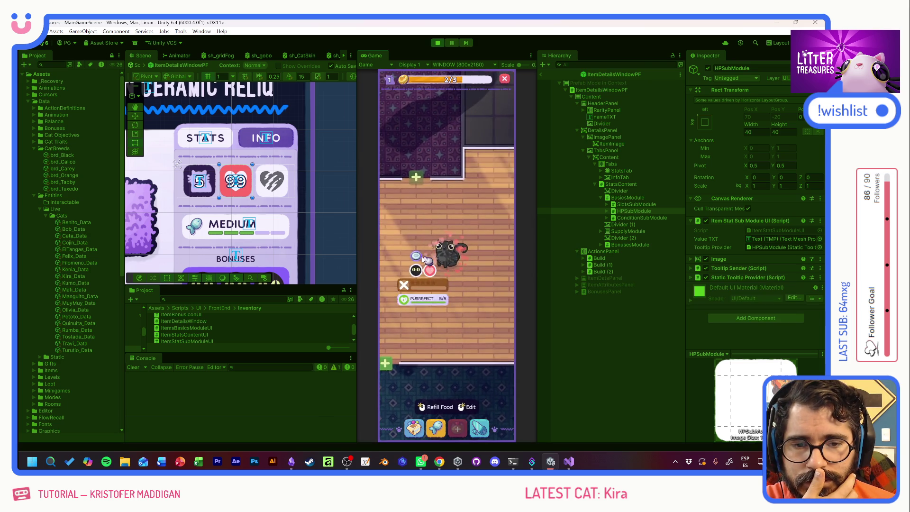
Open the Disposable Plate from the in-game inventory, check its heart tooltip reads MAX HEALTH: 4, then stop
click(421, 237)
click(414, 428)
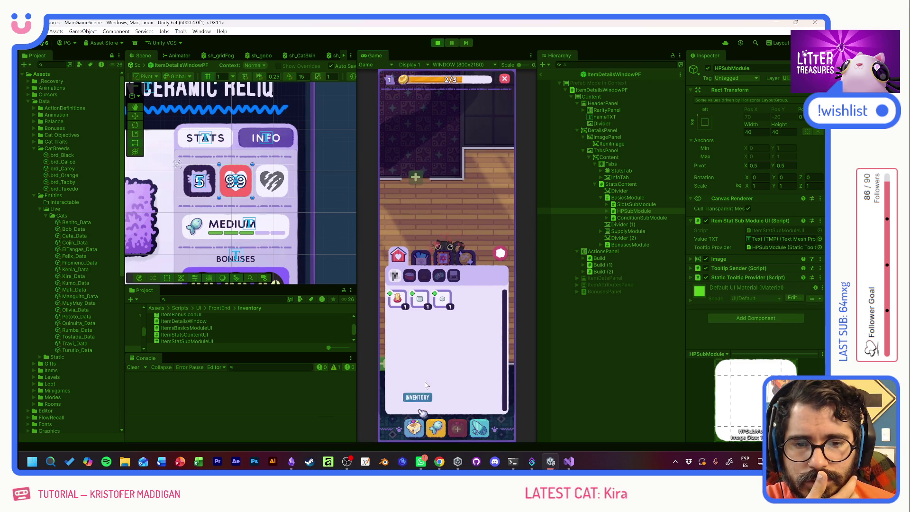
click(443, 301)
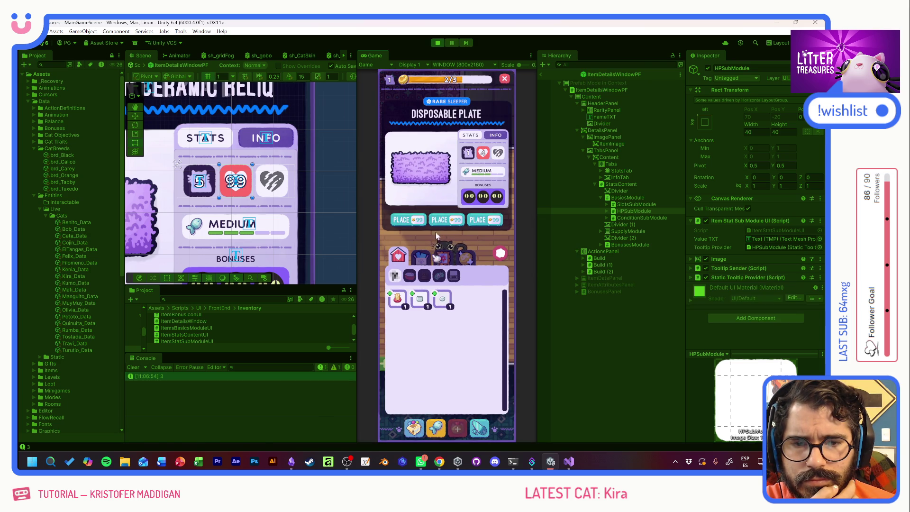
mouse_move(483, 156)
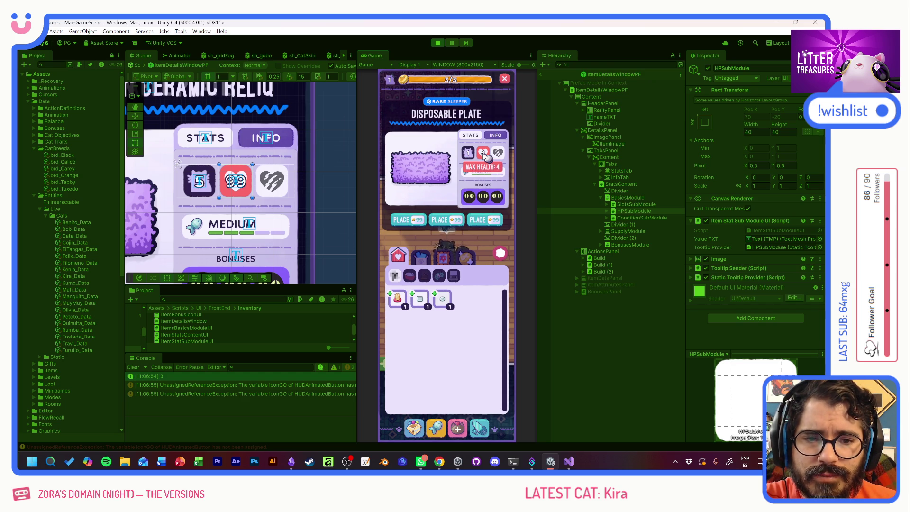
click(437, 43)
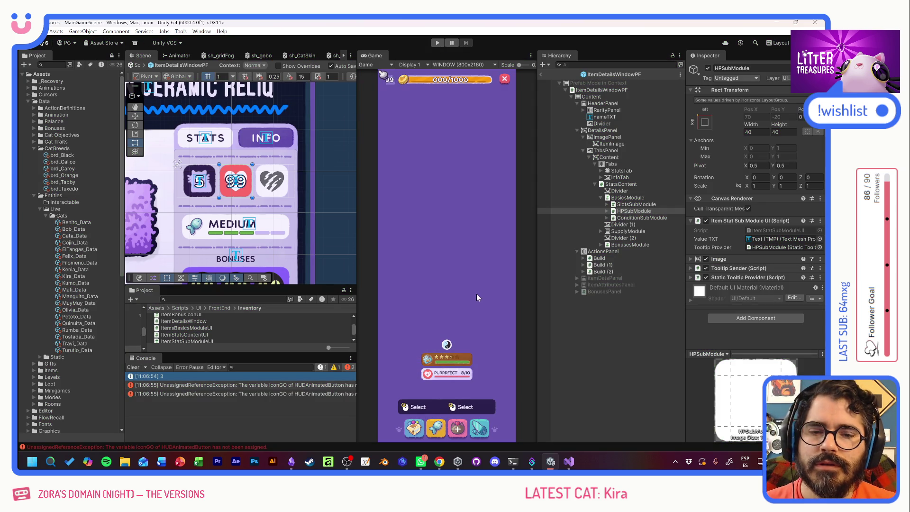
Bring up GitHub Desktop with its 22 changed files and focus the commit Summary field
key(alt+Tab)
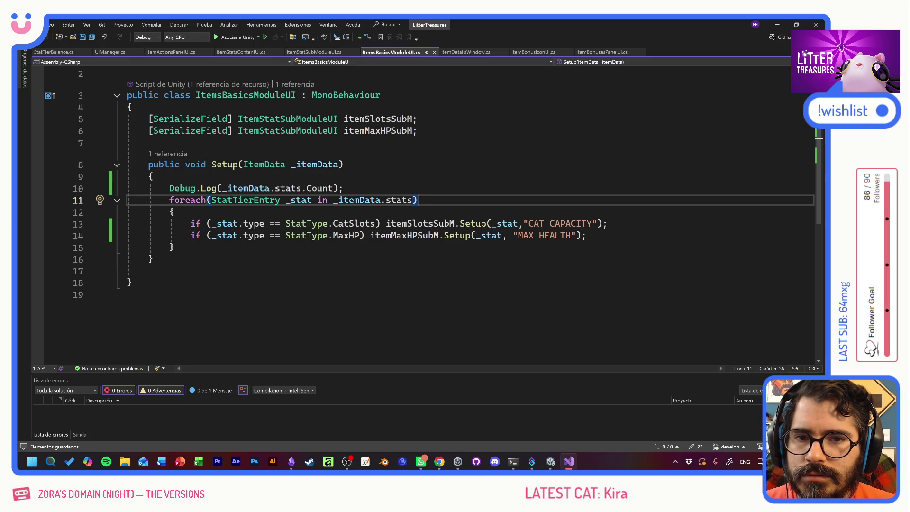
click(476, 461)
click(128, 373)
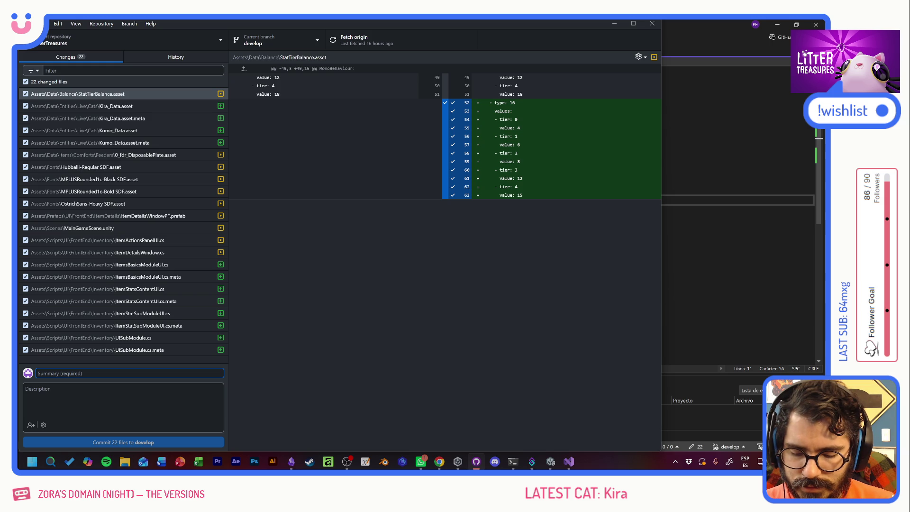
Commit the 22 files to develop as 'Item Stats modules y submodules started' and push to origin
text(sTATS)
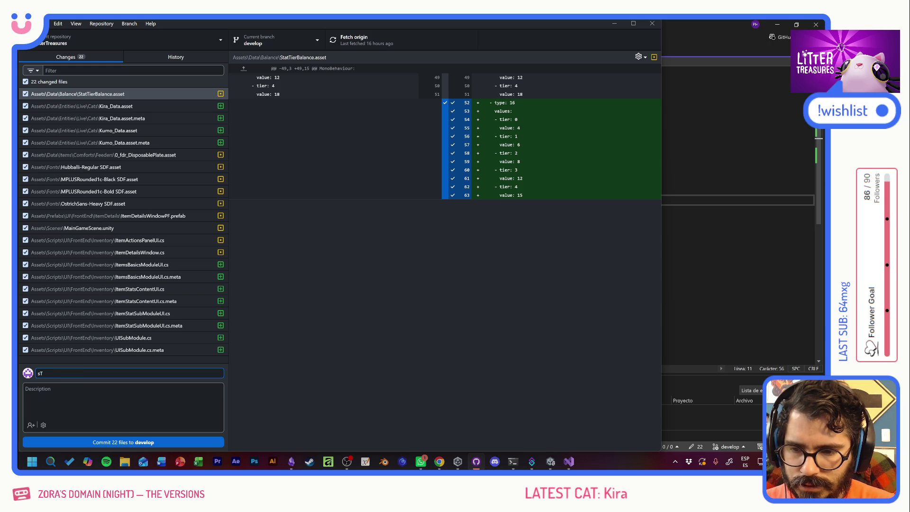
key(BackSpace)
key(BackSpace)
text(Item Stats mo)
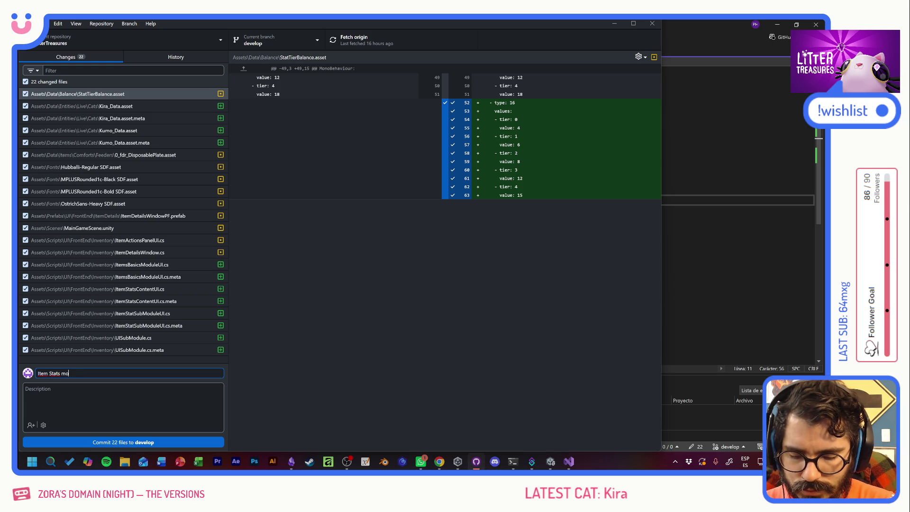
text(dules y submodules started)
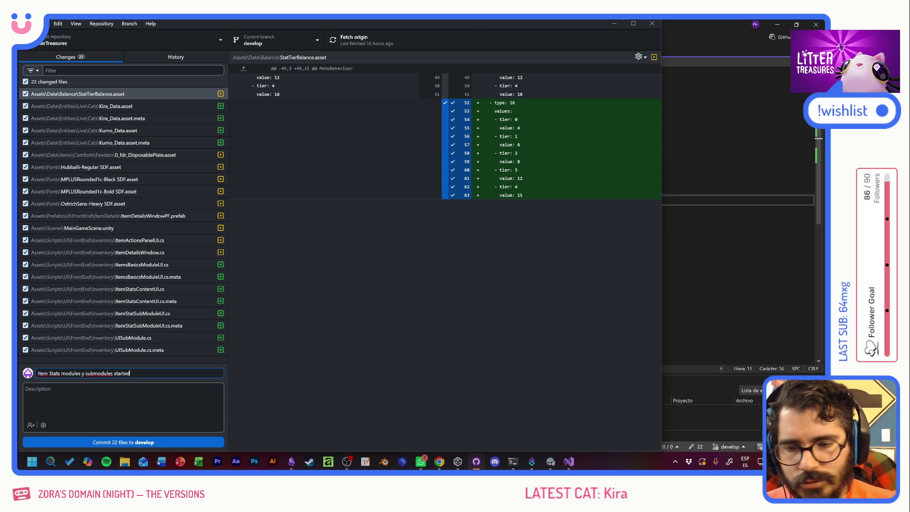
key(ctrl+Return)
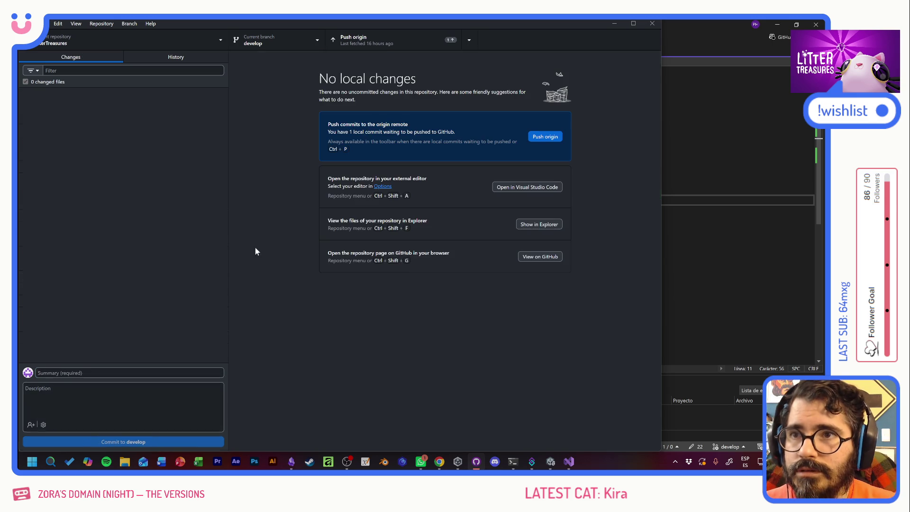
click(372, 44)
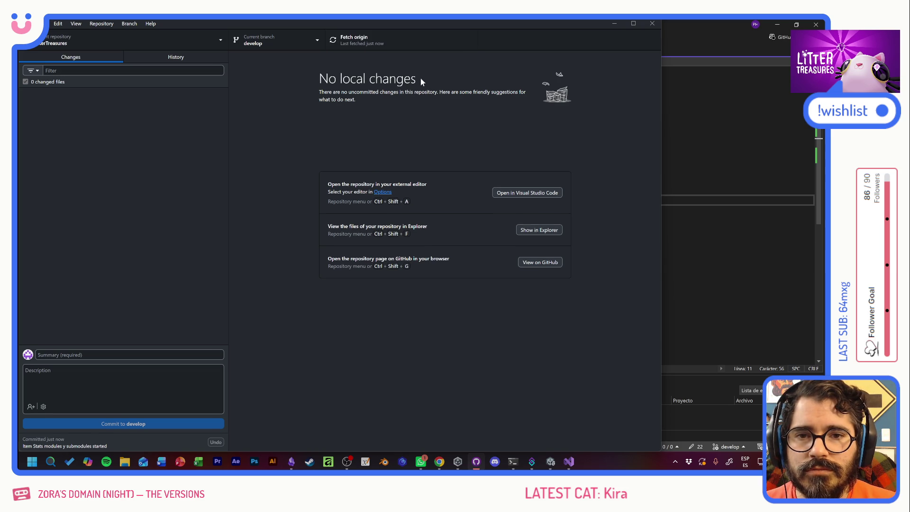
click(672, 45)
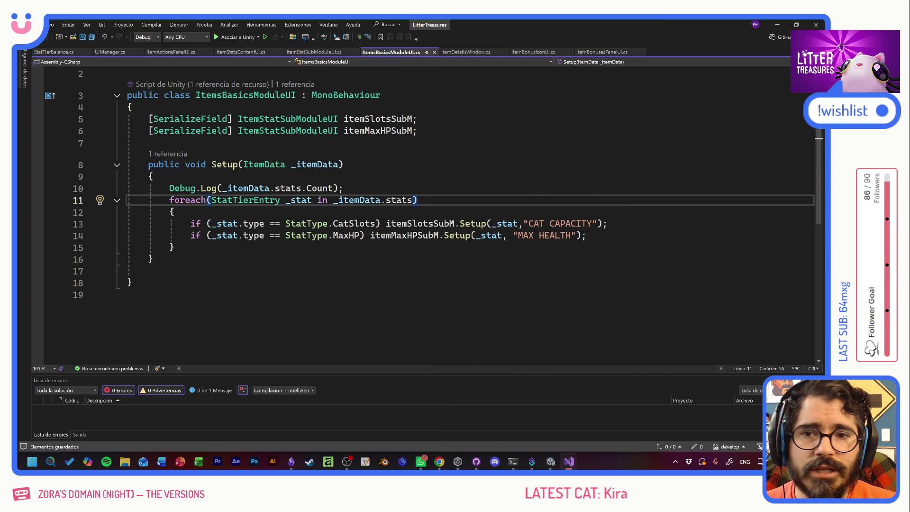
Find 0_fdr_DisposablePlate with an 'fdr' Project search and open its ItemData.cs script
key(alt+Tab)
click(502, 205)
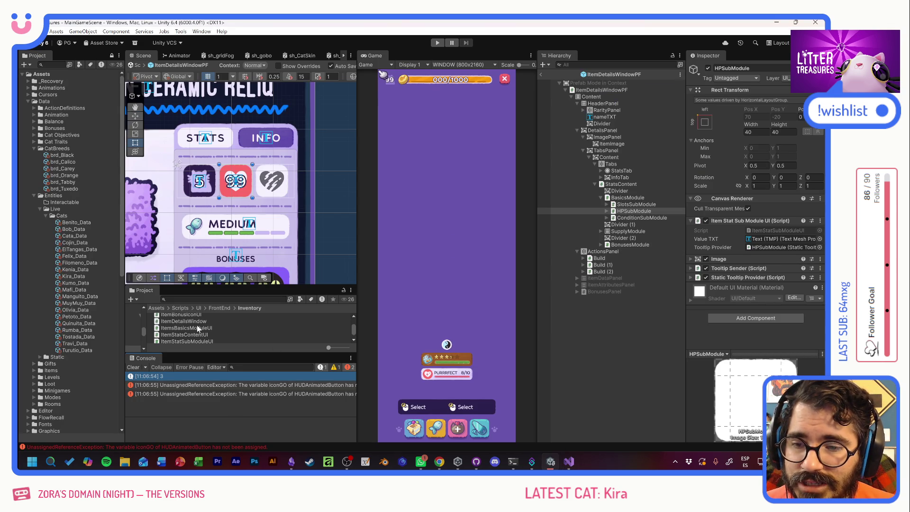
click(208, 299)
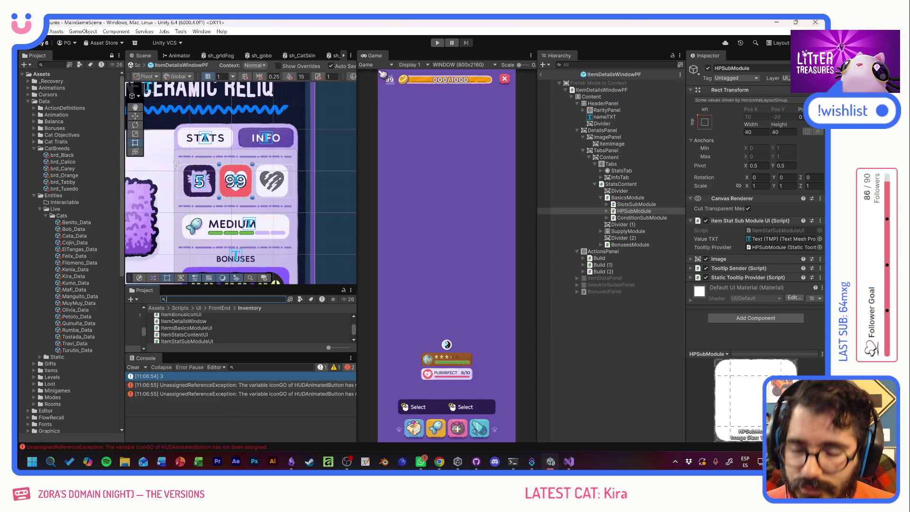
text(fdr)
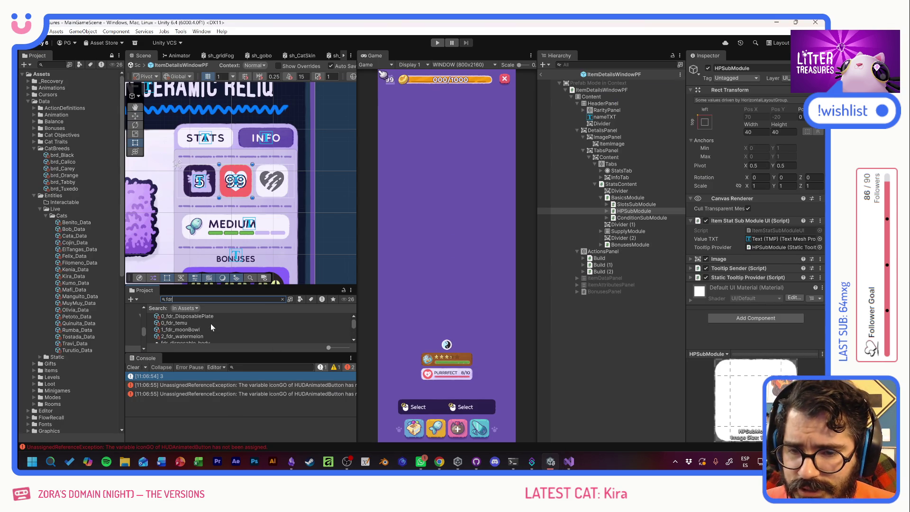
click(179, 324)
key(Up)
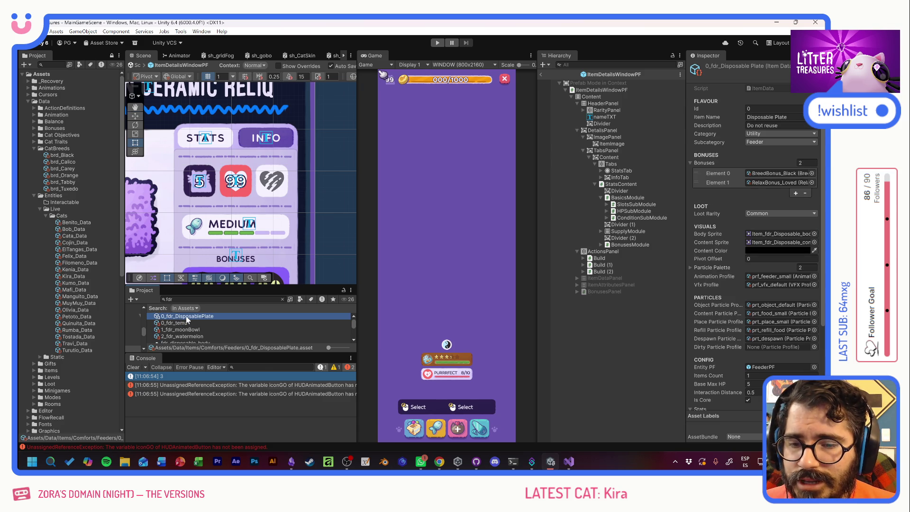
scroll(715, 315, down, 3)
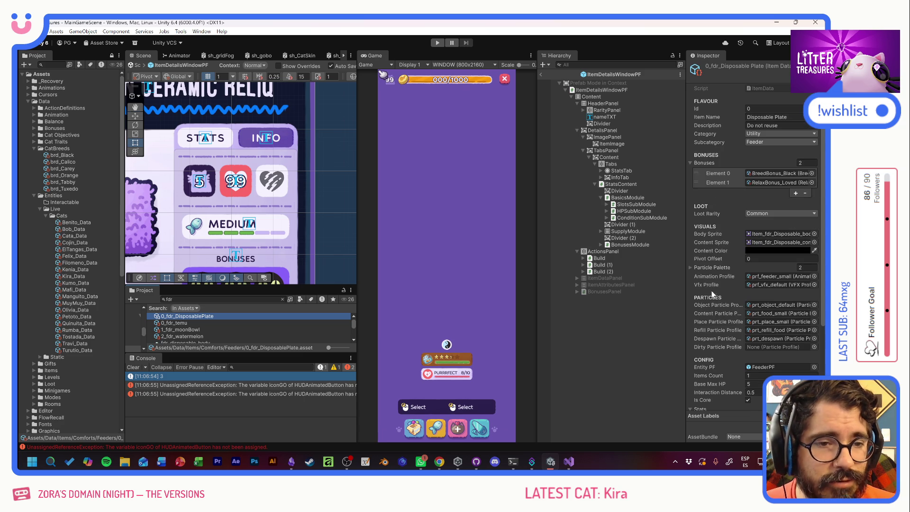
double_click(173, 328)
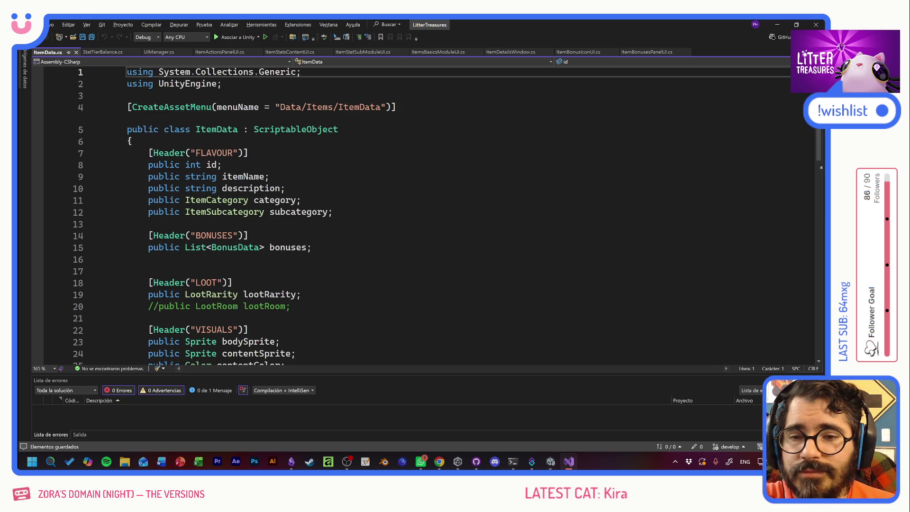
Delete the 'public int baseMaxHP;' line and surrounding blank lines, save ItemData.cs, and return to Unity
scroll(426, 213, down, 12)
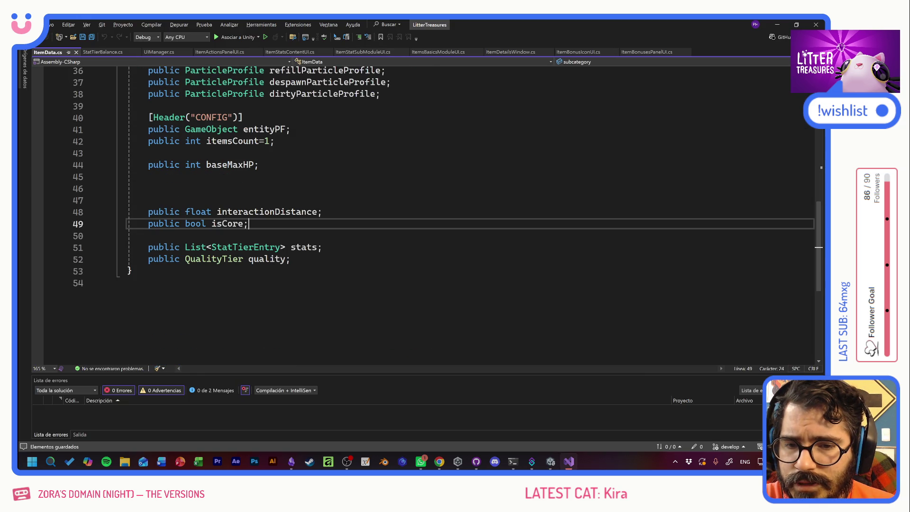
click(247, 223)
scroll(247, 224, up, 4)
mouse_move(148, 330)
mouse_down()
mouse_move(163, 307)
mouse_move(127, 307)
mouse_up()
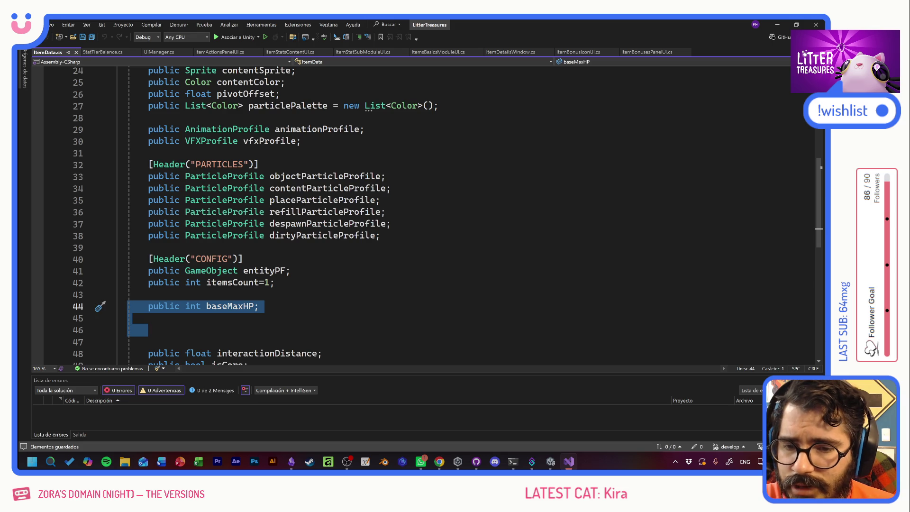
click(148, 330)
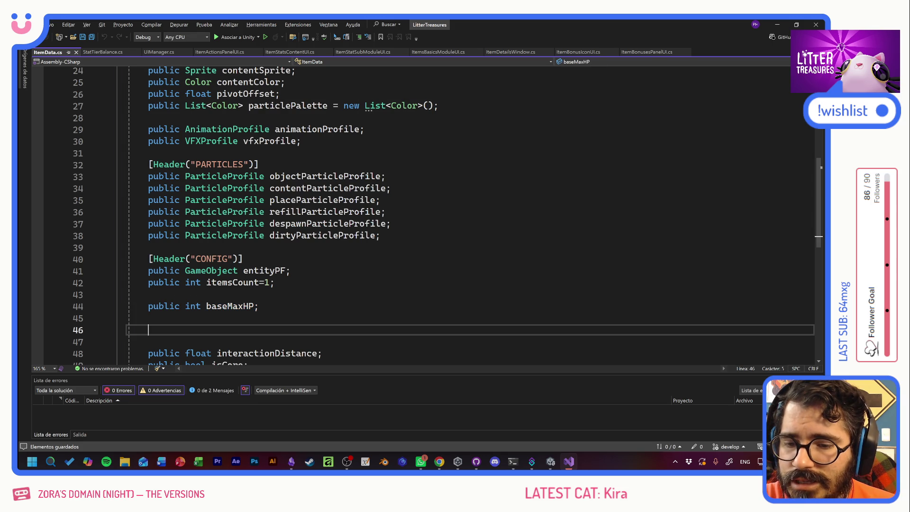
drag(147, 341, 127, 307)
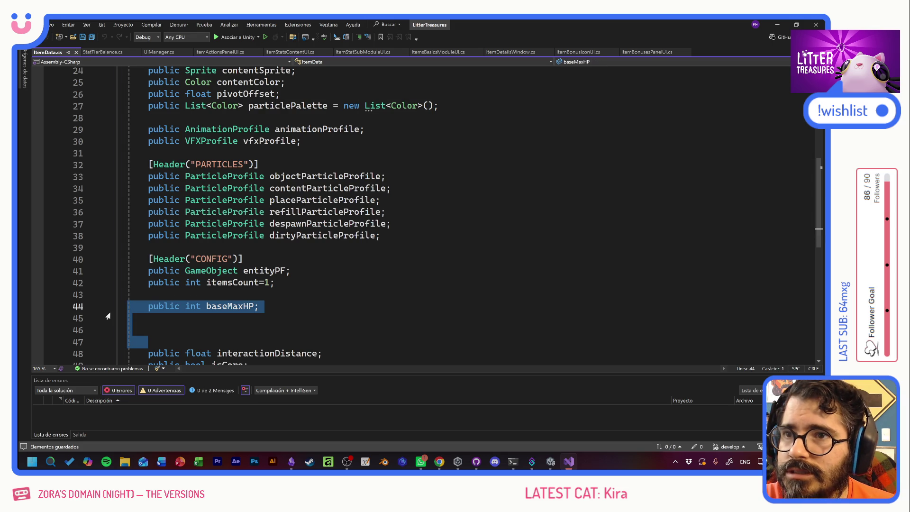
key(Delete)
key(BackSpace)
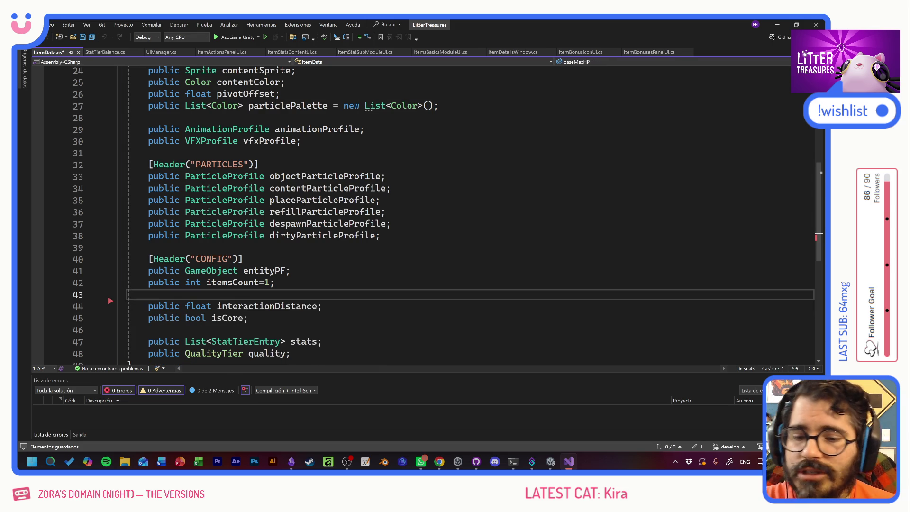
key(ctrl+s)
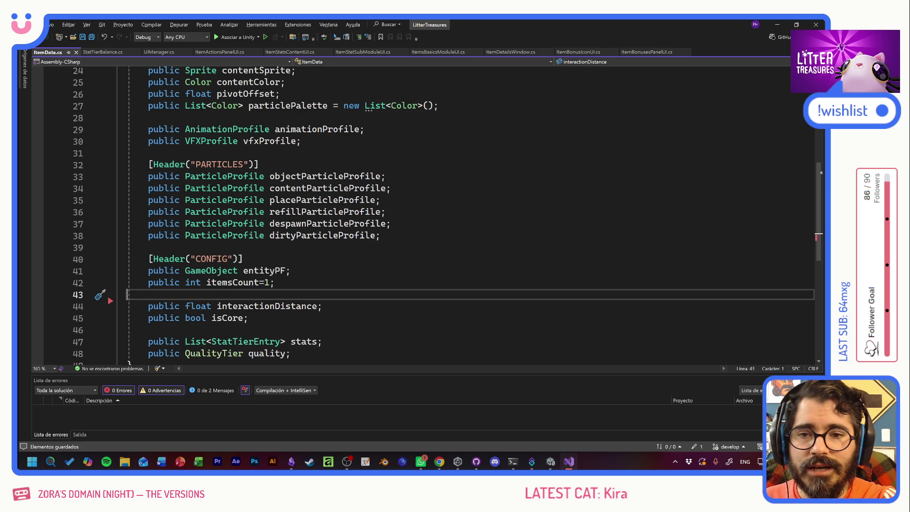
key(alt+Tab)
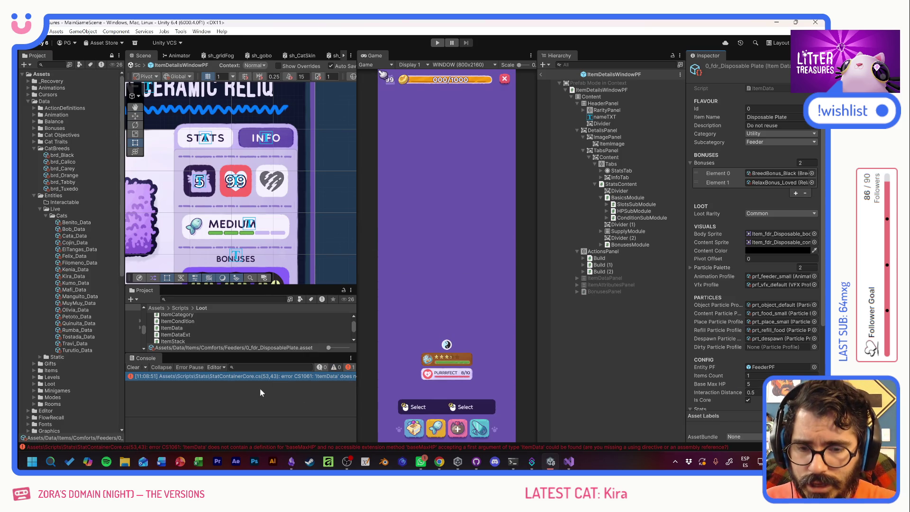
Open StatContainerCore.cs at the CS1061 error and locate line 53 in InitializeFromItem
double_click(266, 377)
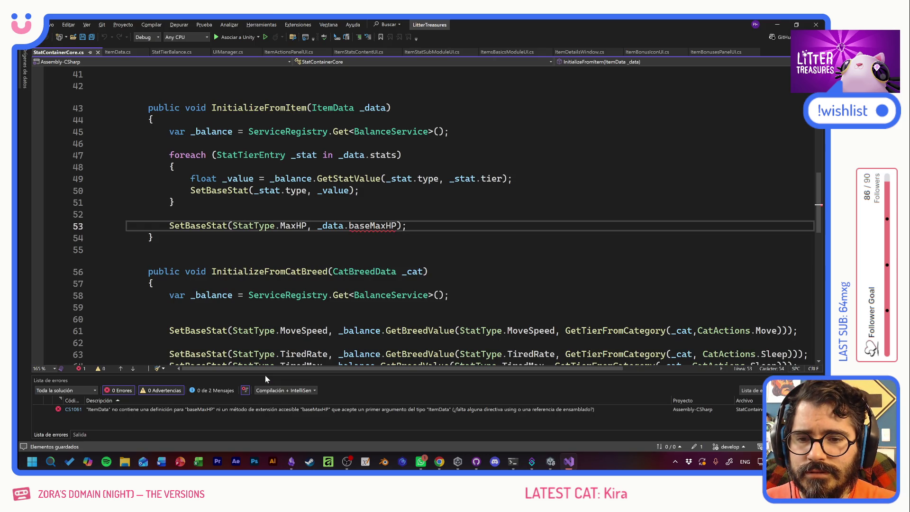
click(149, 249)
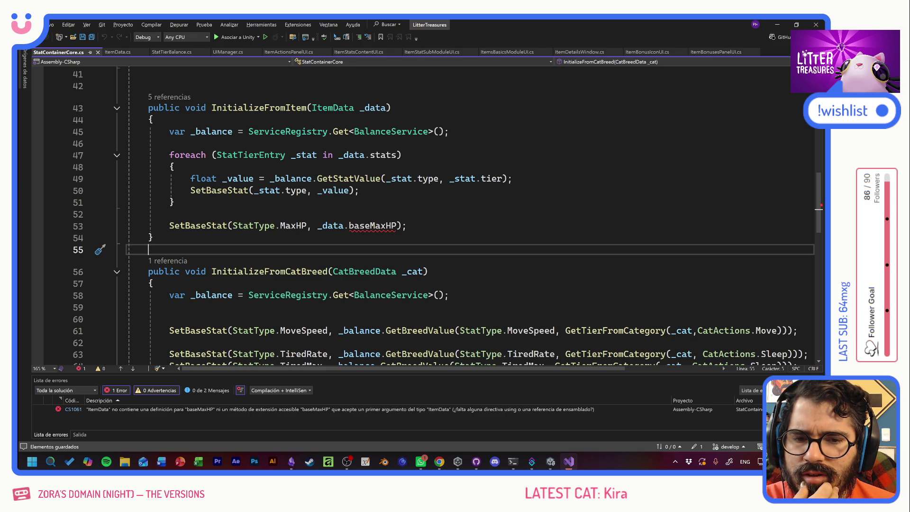
mouse_move(372, 227)
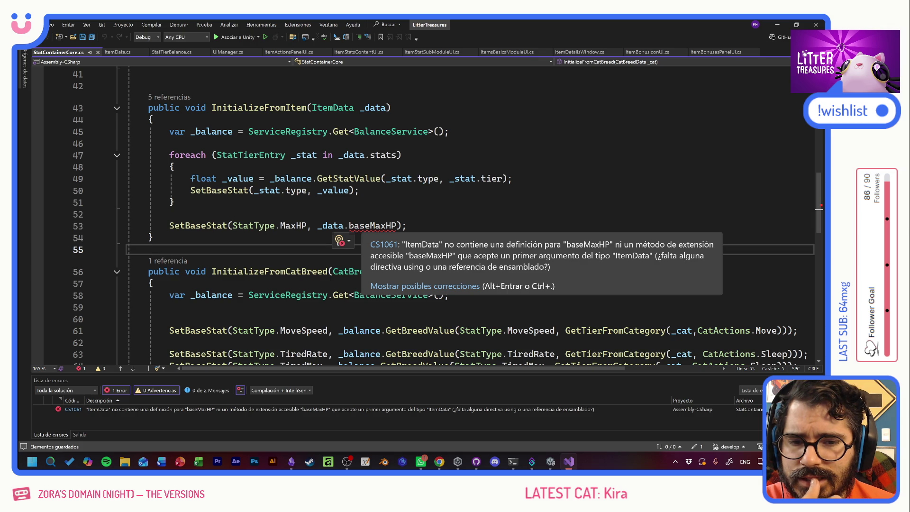
click(407, 225)
key(shift+Home)
key(shift+Home)
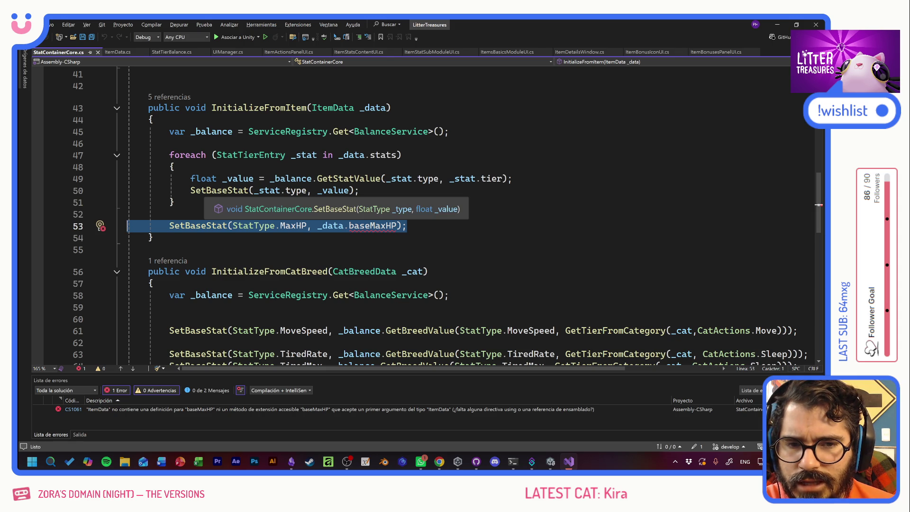
click(148, 250)
Delete the MaxHP line 53 reading baseMaxHP and save StatContainerCore.cs
drag(176, 167, 174, 203)
click(174, 203)
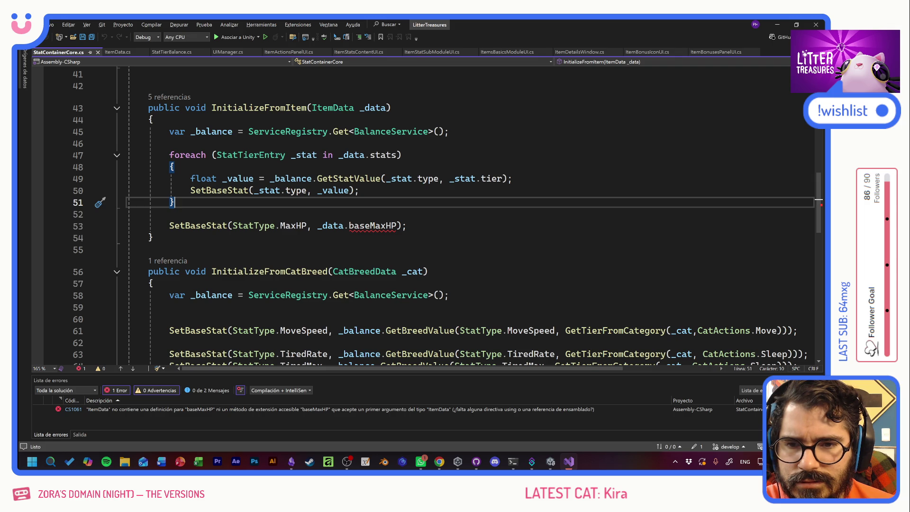
click(407, 226)
mouse_move(407, 226)
mouse_down()
mouse_move(127, 225)
mouse_move(128, 214)
mouse_up()
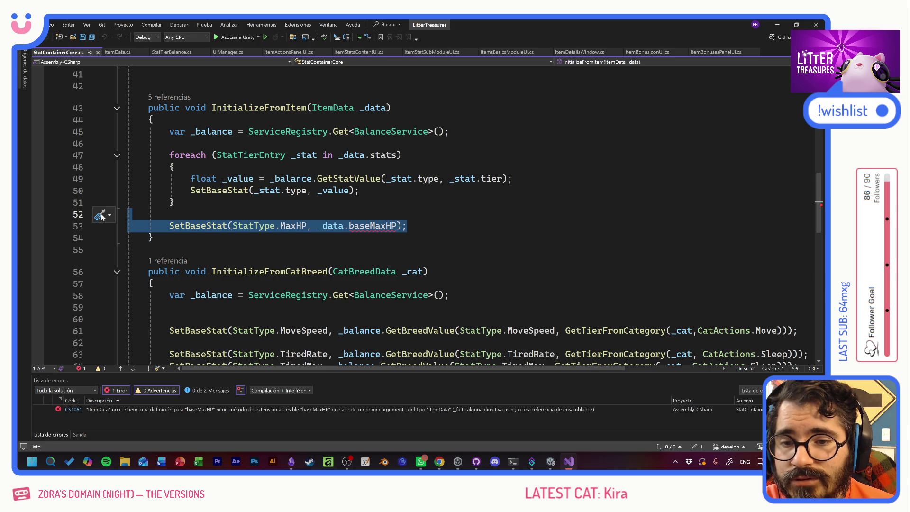
mouse_move(294, 230)
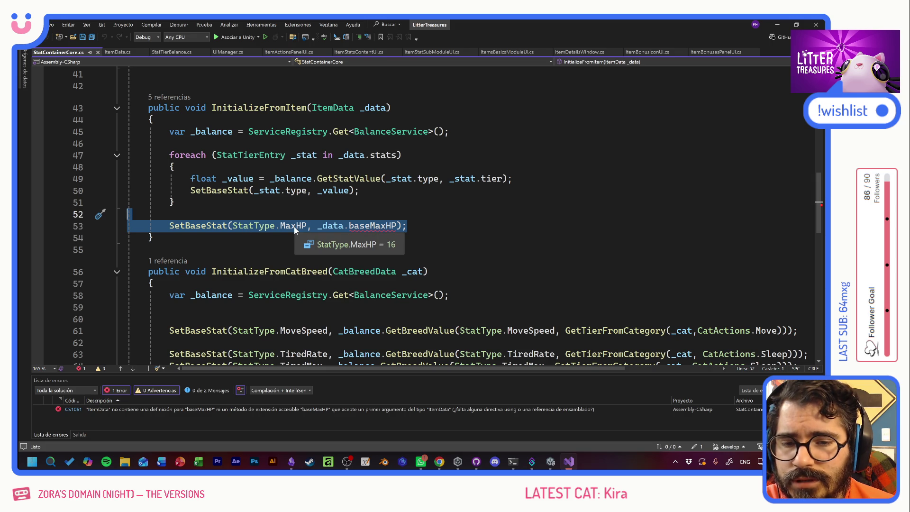
mouse_move(366, 227)
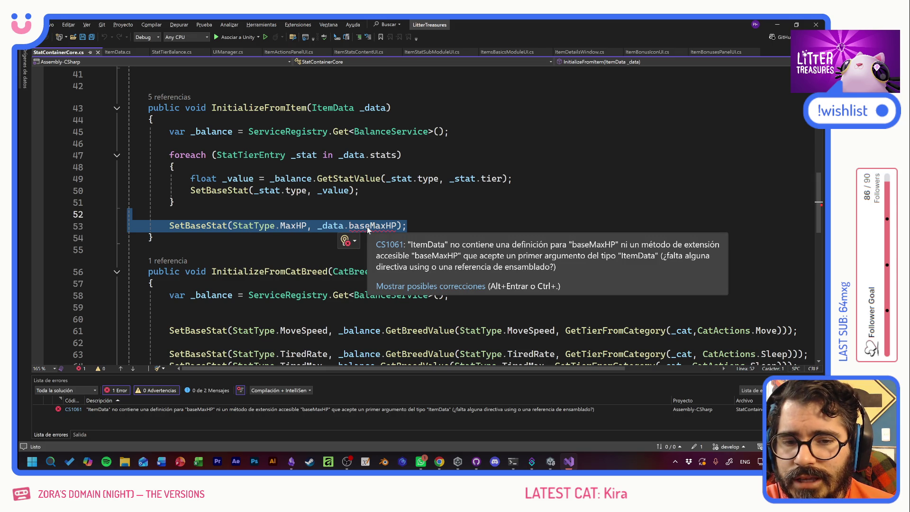
key(BackSpace)
key(BackSpace)
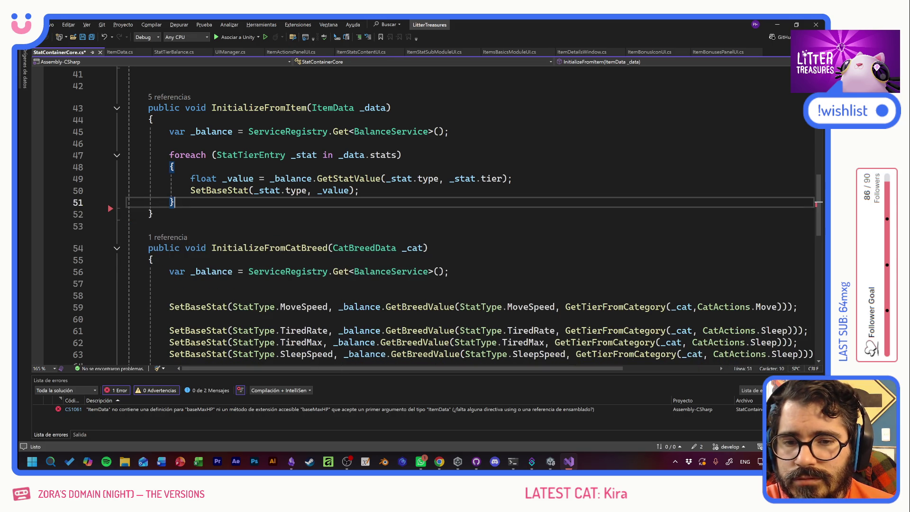
key(ctrl+s)
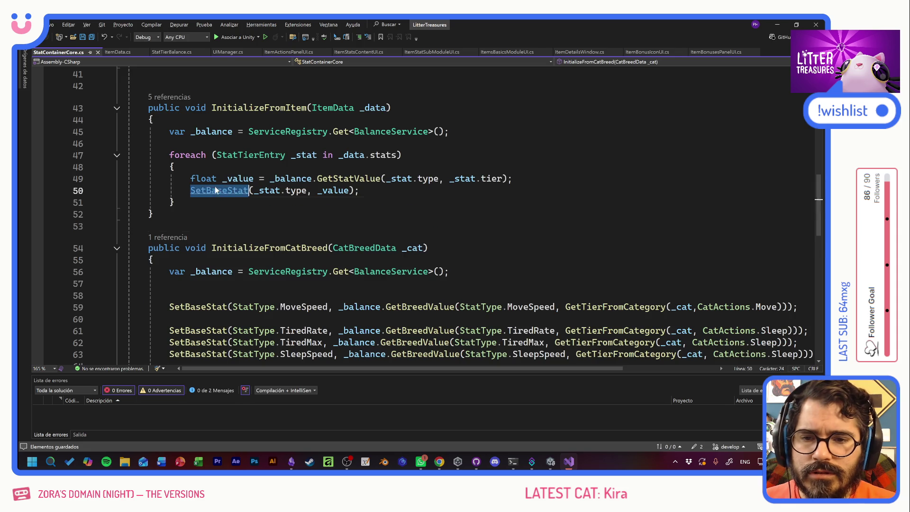
Review the SetBaseStat definition, then switch back to Unity to recompile
ctrl+click(211, 190)
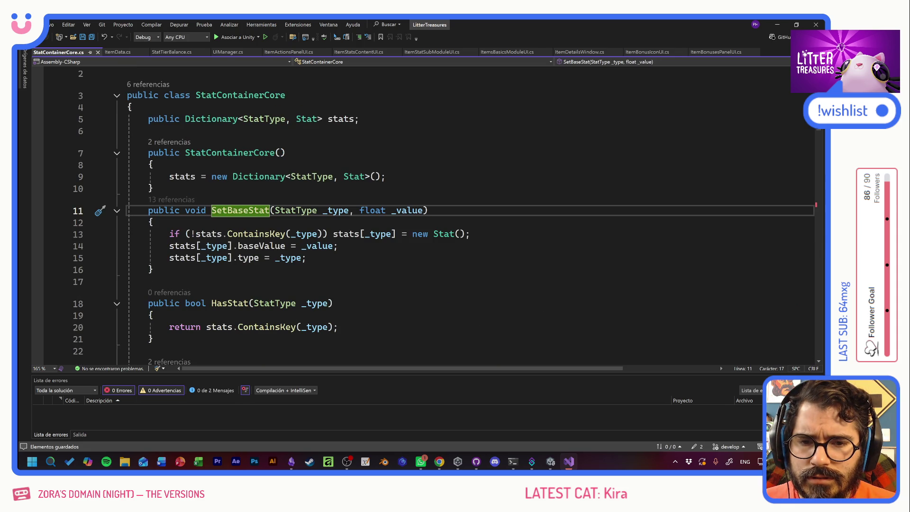
click(308, 257)
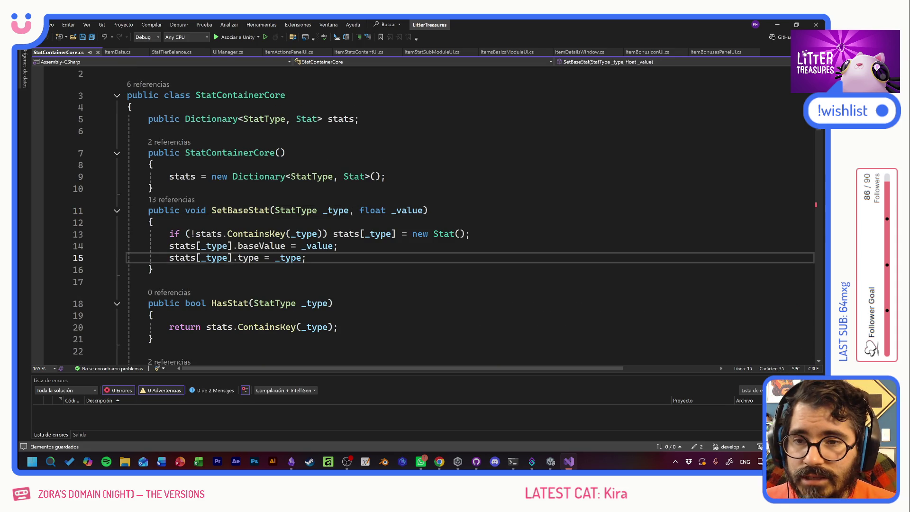
key(alt+Tab)
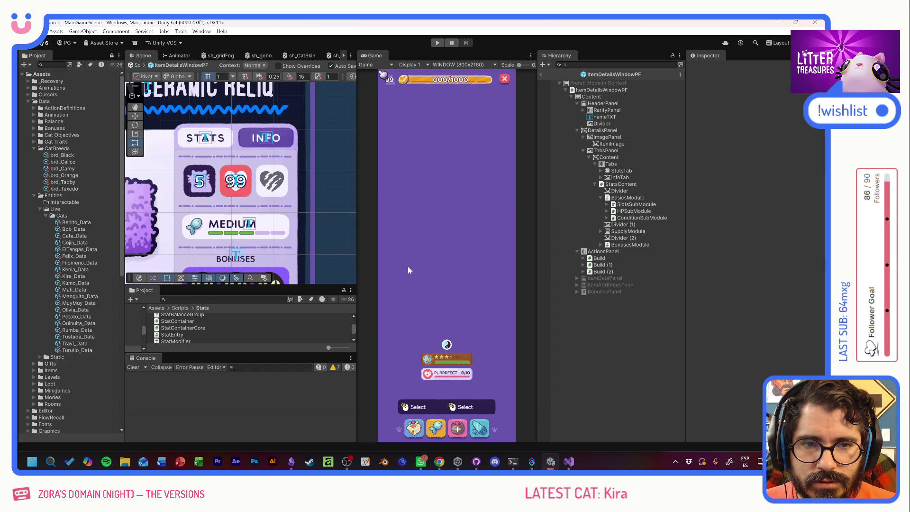
Play-test by checking the food bowl and Scratch Pole item details, then stop the game
click(439, 44)
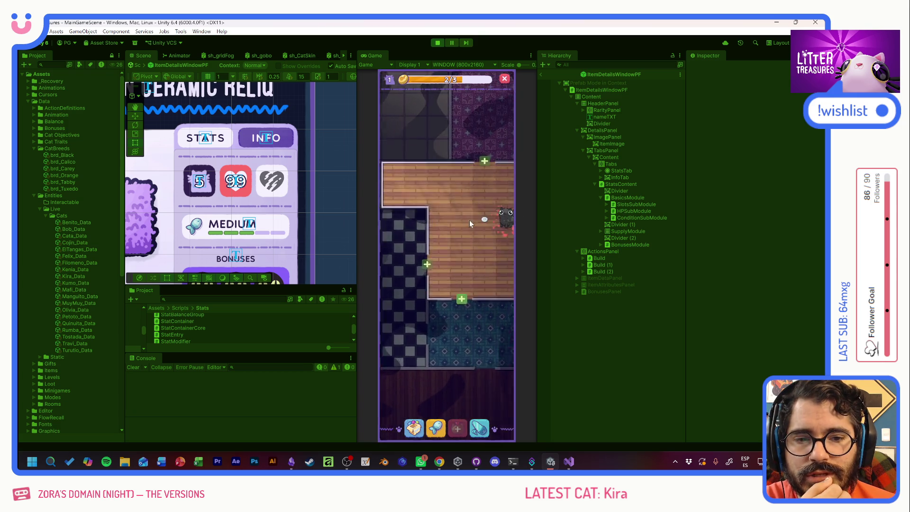
click(416, 255)
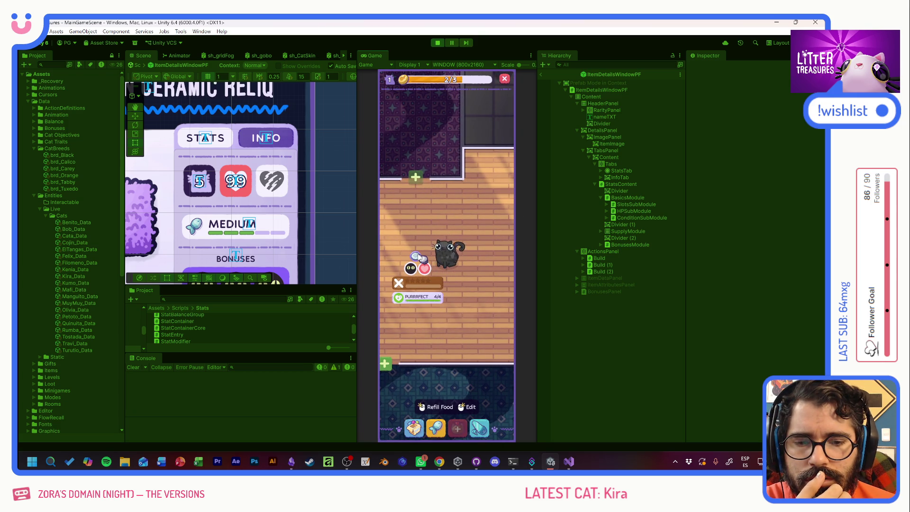
click(420, 235)
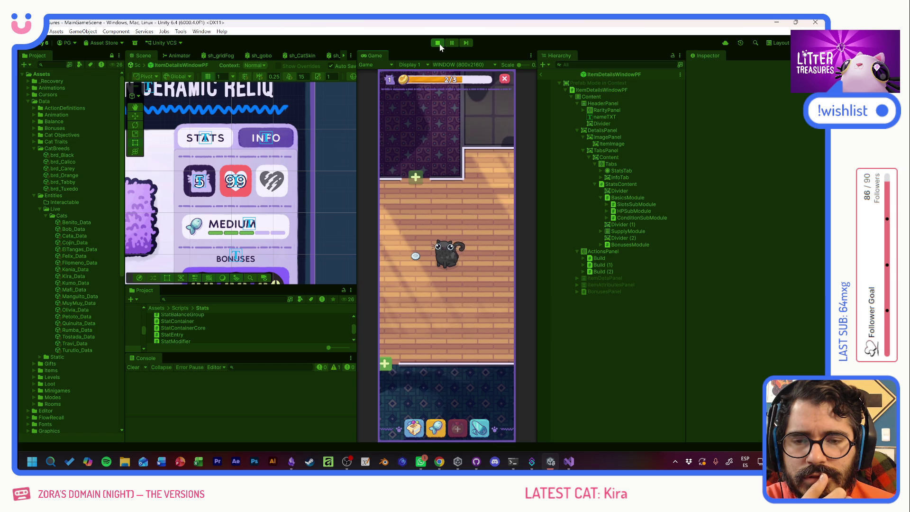
click(413, 428)
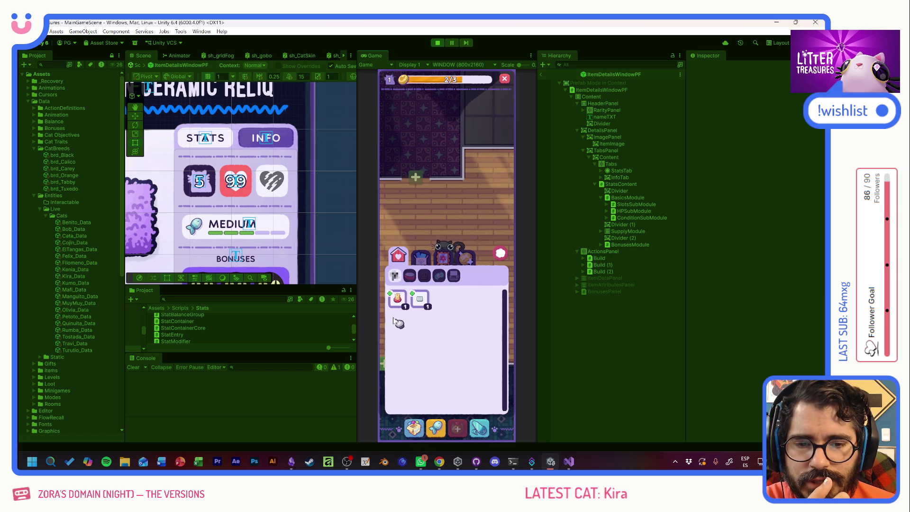
click(398, 303)
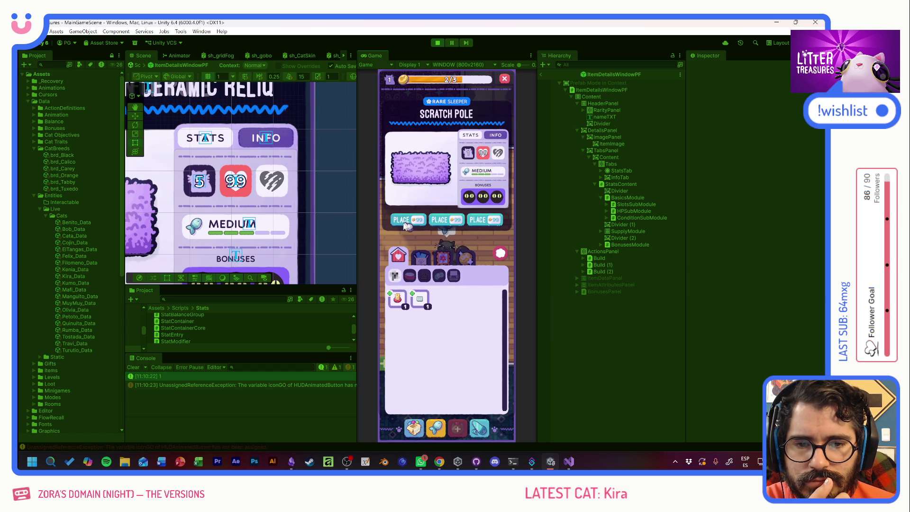
click(463, 232)
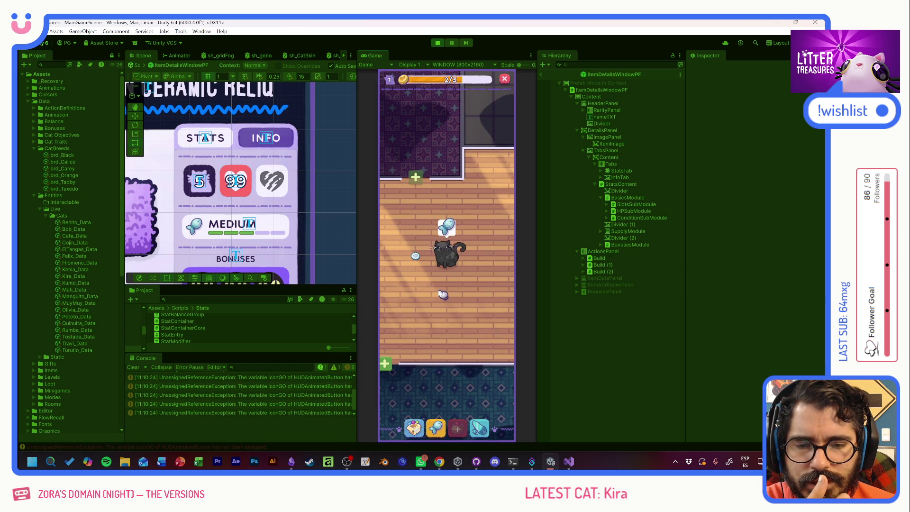
click(442, 43)
click(222, 299)
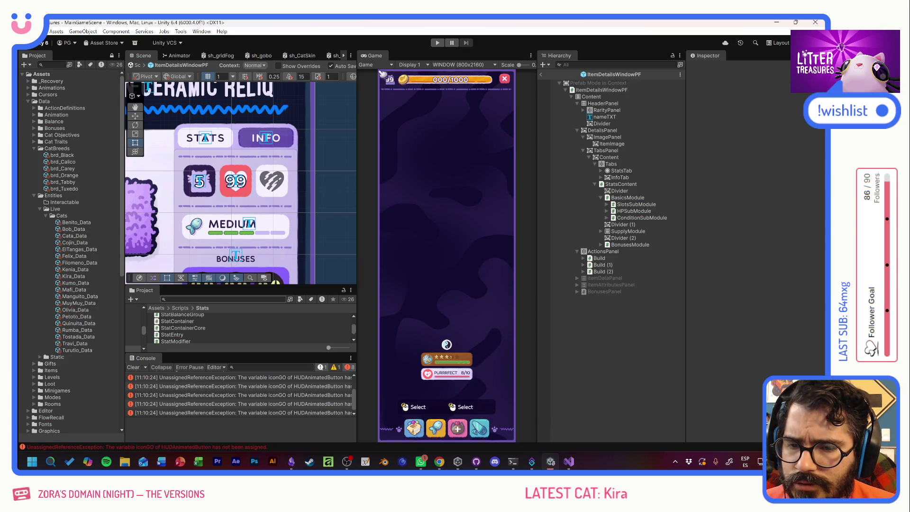
Set the Disposable Plate feeder's Max HP stat tier (Stats Element 2) to Gigantic
text(fdr)
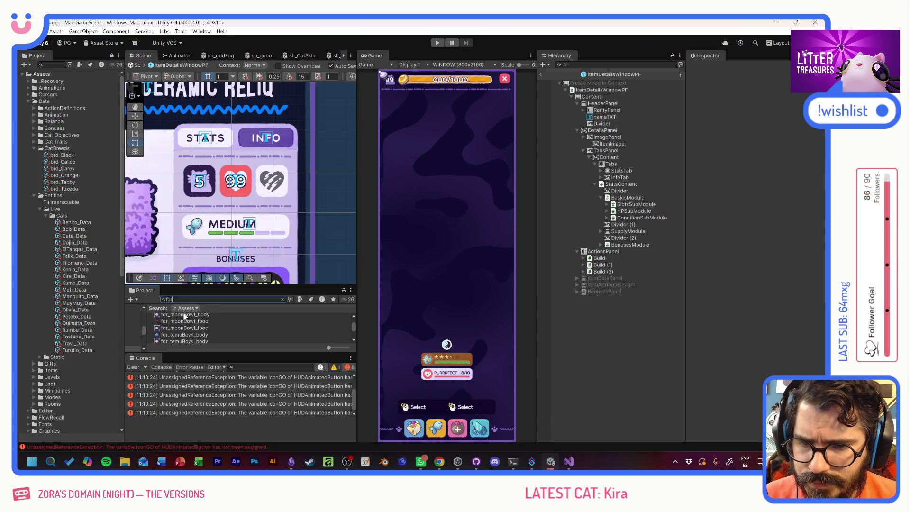
click(186, 316)
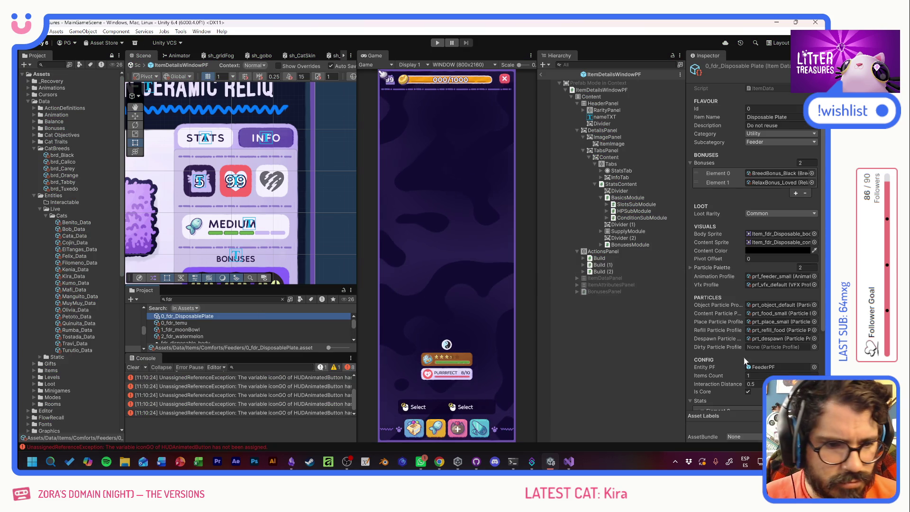
scroll(750, 350, down, 4)
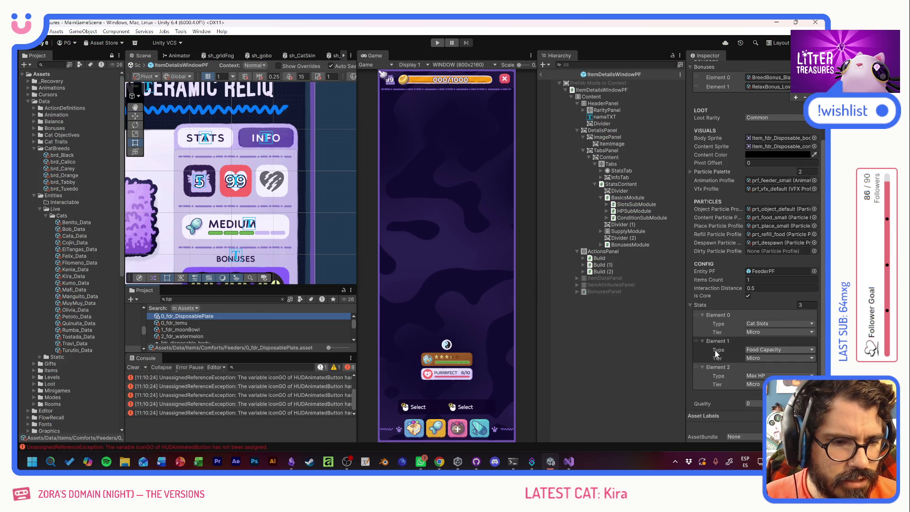
click(756, 384)
click(755, 429)
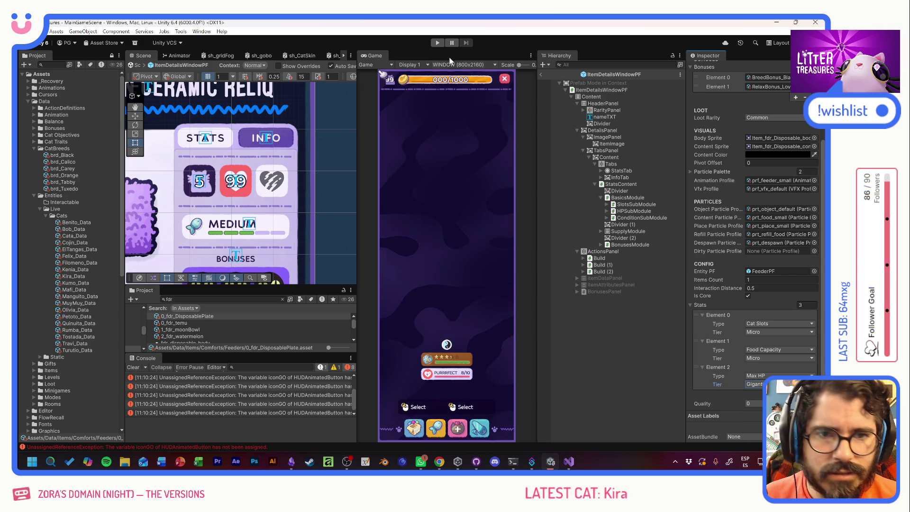
Run a short play session to test the Gigantic tier, then stop the game
click(441, 43)
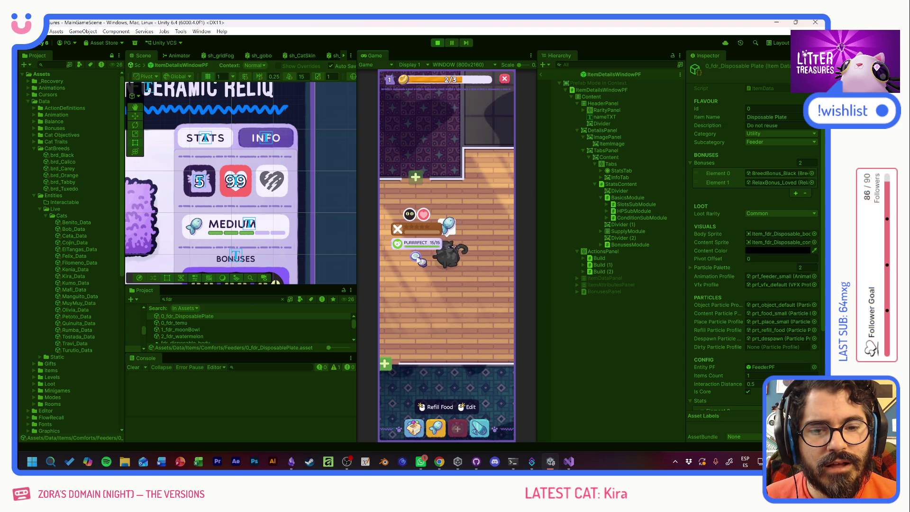
click(399, 193)
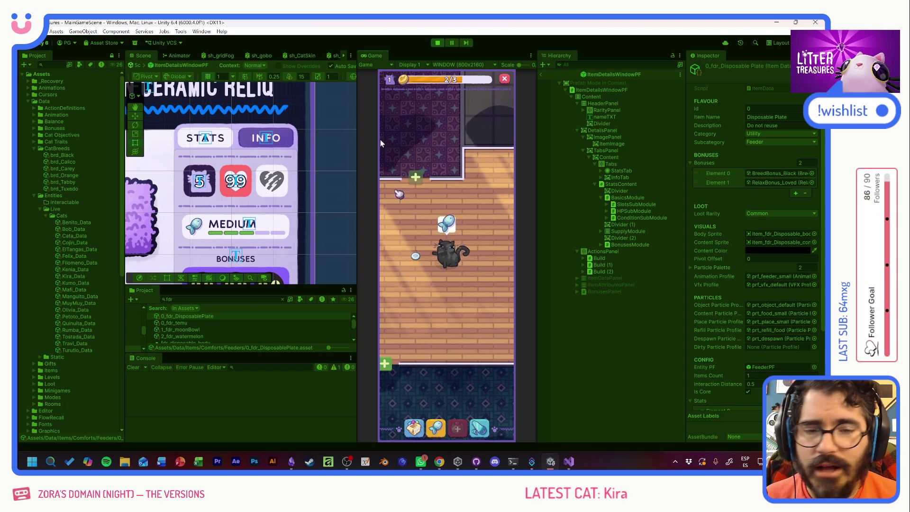
click(438, 43)
scroll(715, 347, down, 5)
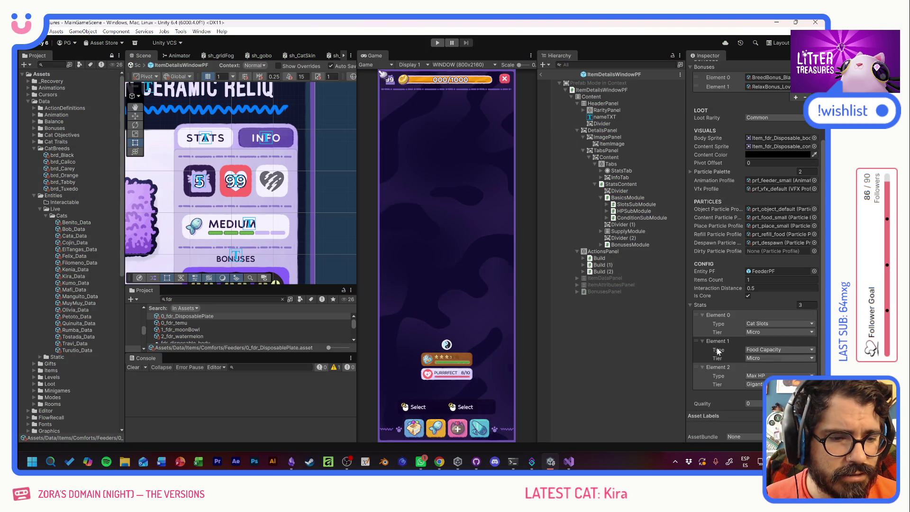
Reset Disposable Plate's Max HP tier to Micro, then give temu a third stat: Max HP at Small
click(779, 383)
click(755, 394)
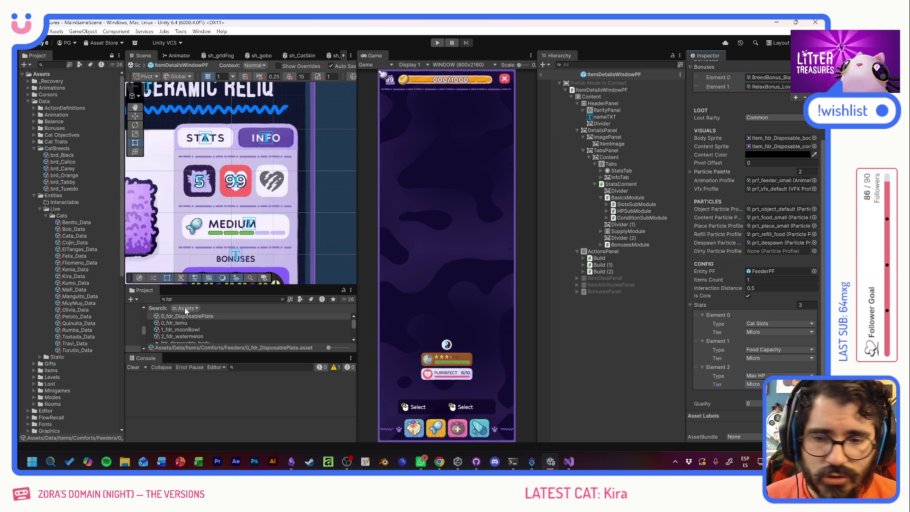
click(185, 324)
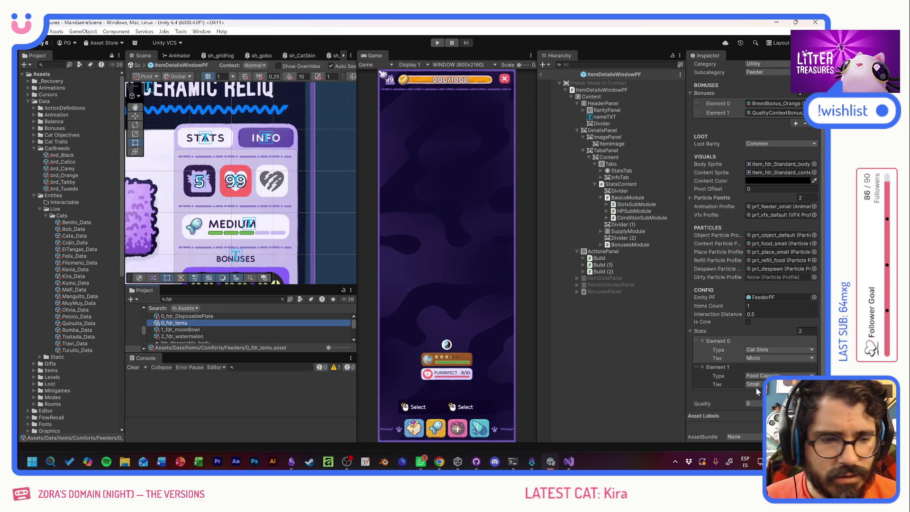
click(797, 394)
click(777, 401)
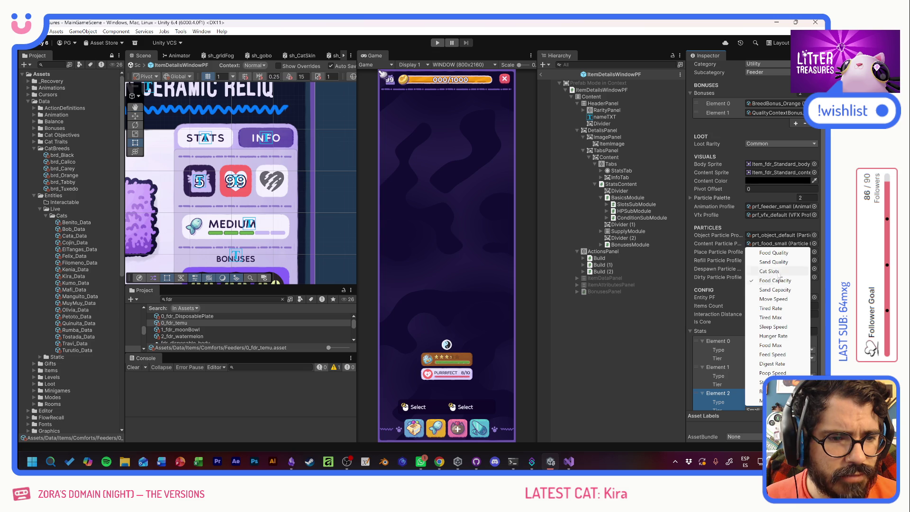
click(761, 400)
scroll(758, 341, down, 1)
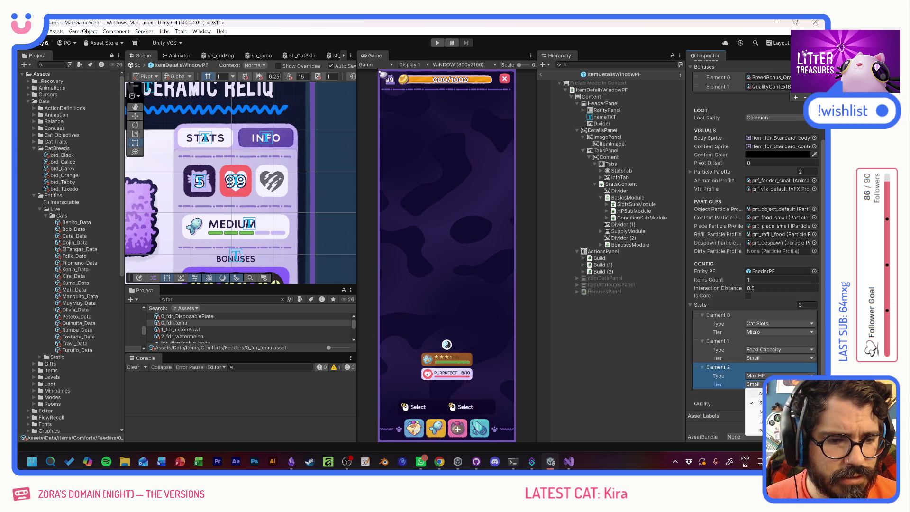
click(758, 402)
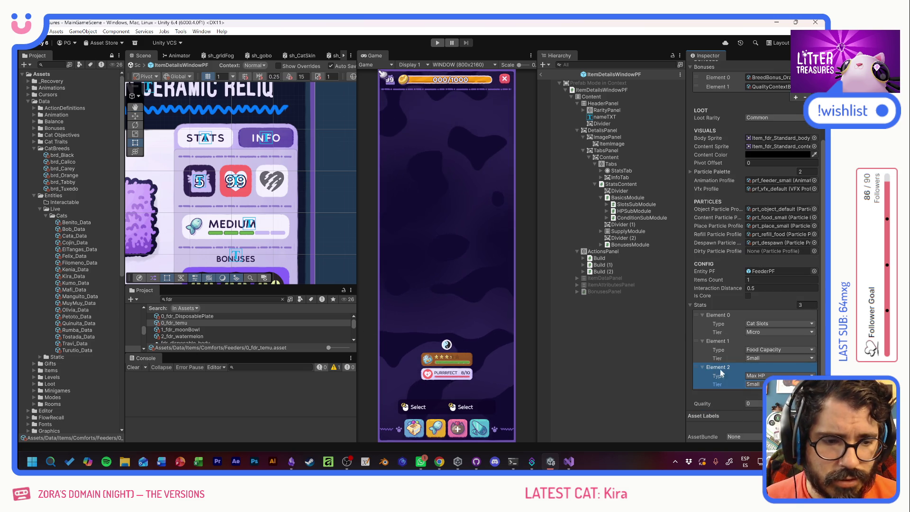
Add a third stat to moonBowl: Max HP at Medium tier
click(192, 331)
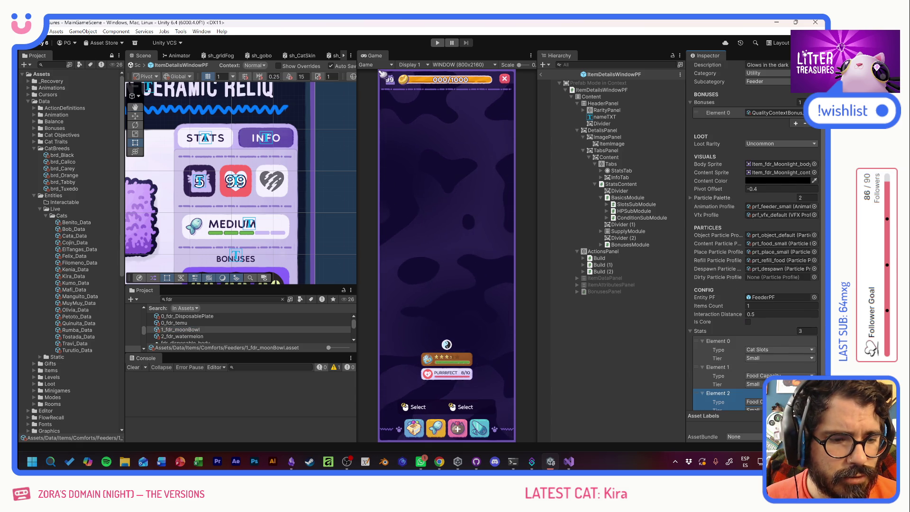
click(801, 396)
click(761, 375)
click(764, 375)
click(758, 384)
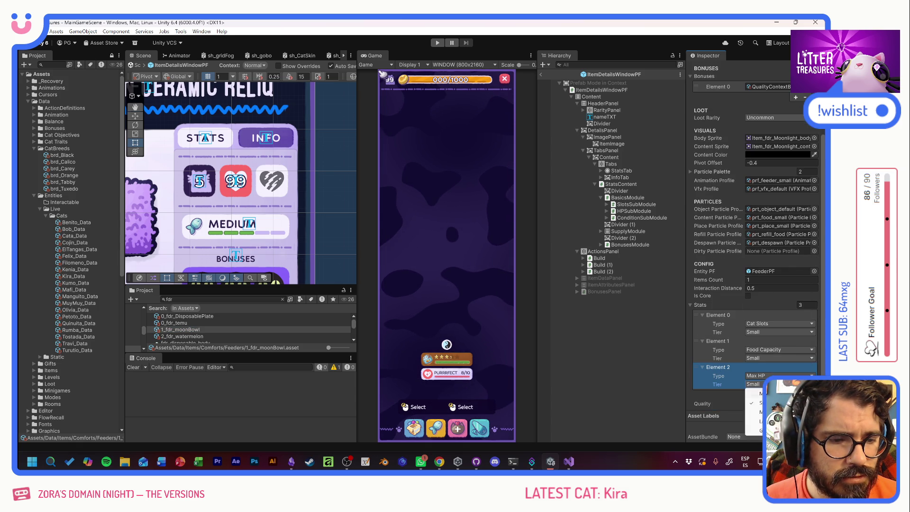
Add a third stat to watermelon: Max HP at Large tier
click(181, 336)
click(801, 395)
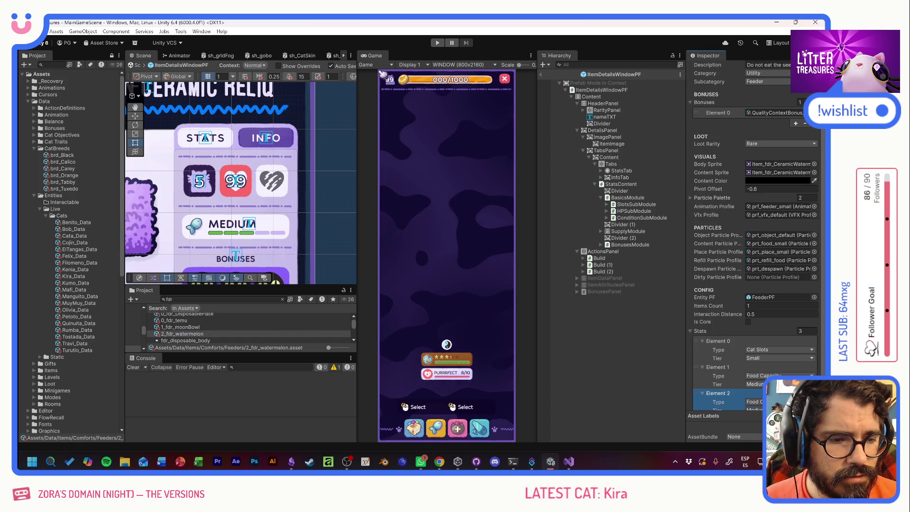
scroll(782, 370, down, 1)
click(777, 375)
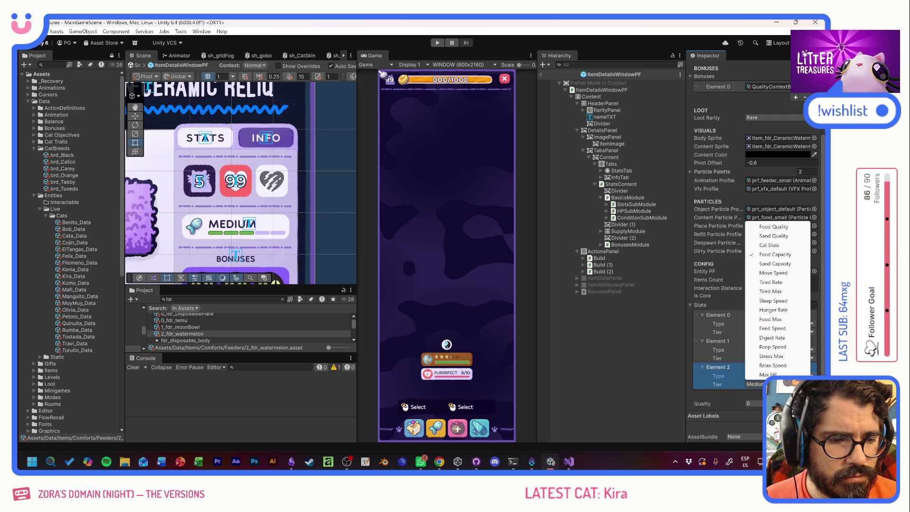
click(763, 284)
click(758, 384)
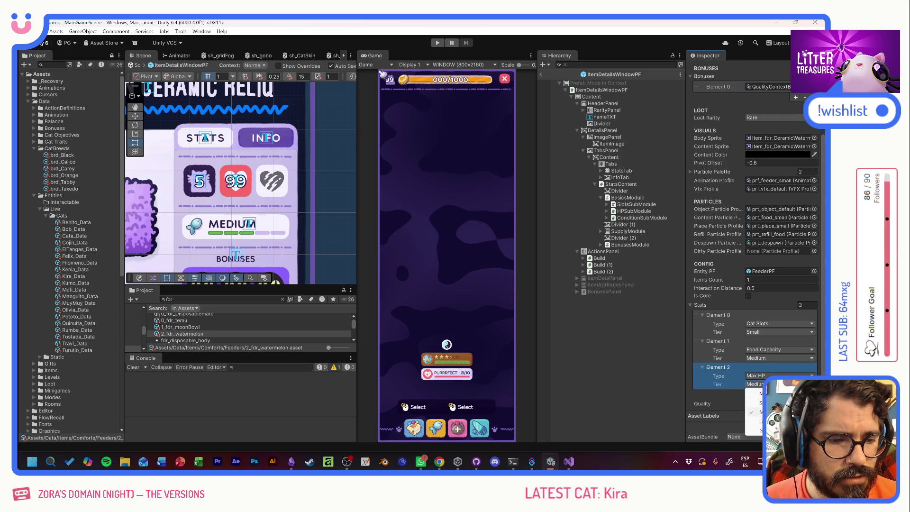
click(758, 422)
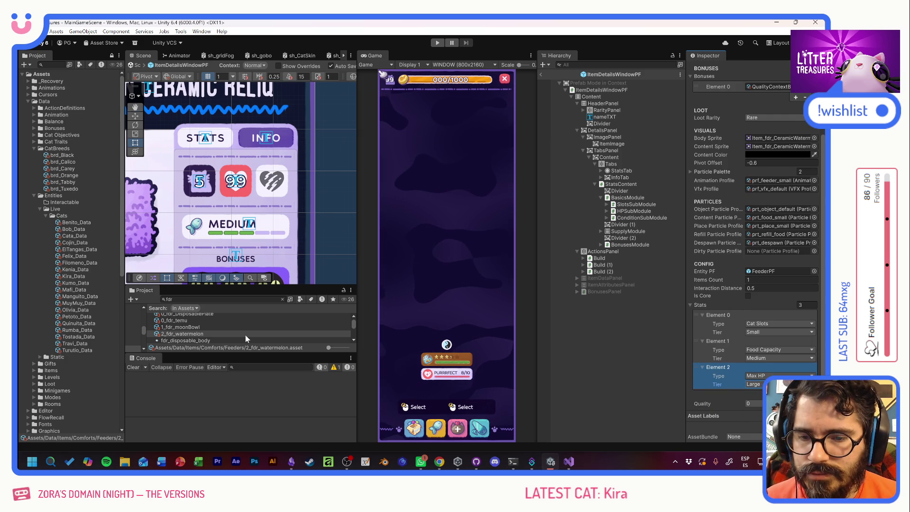
click(189, 299)
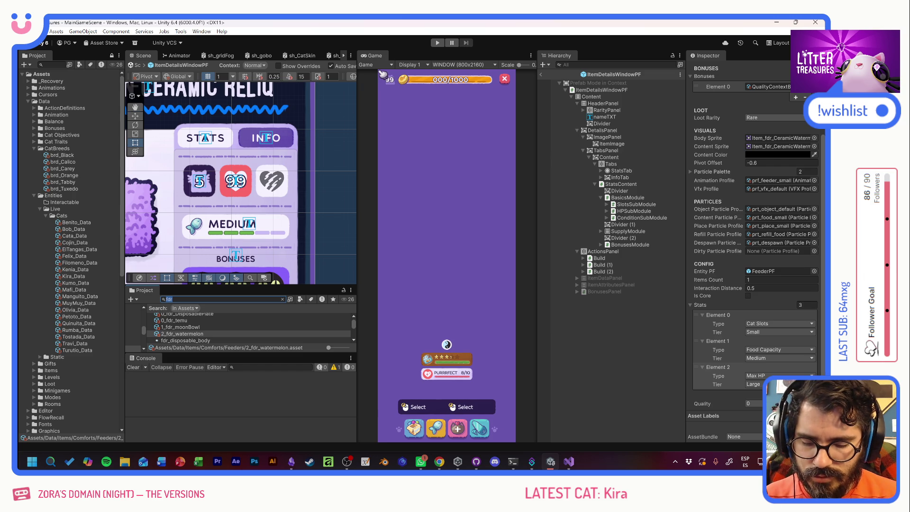
Search 'deco' and open 1_dec_chr_living_SingleSofaPlain from Data/Items/Decorations/Chairs
text(deco)
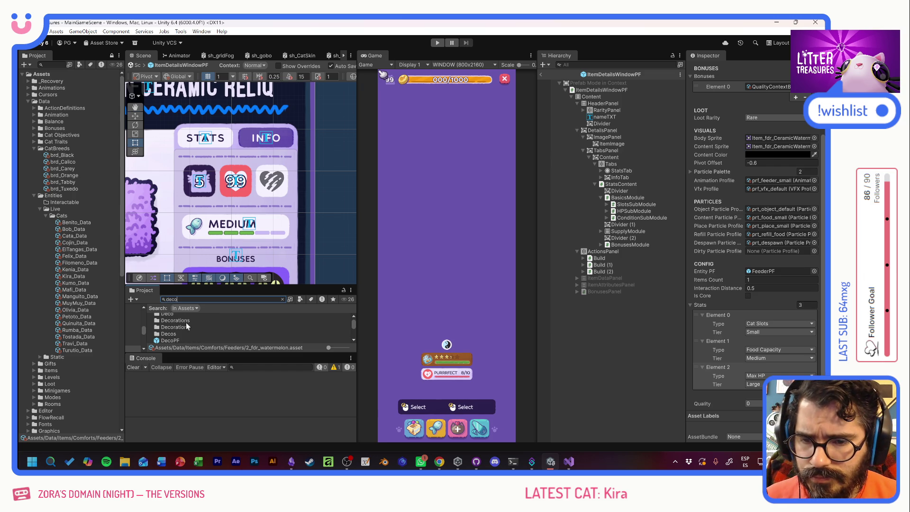
scroll(202, 336, down, 5)
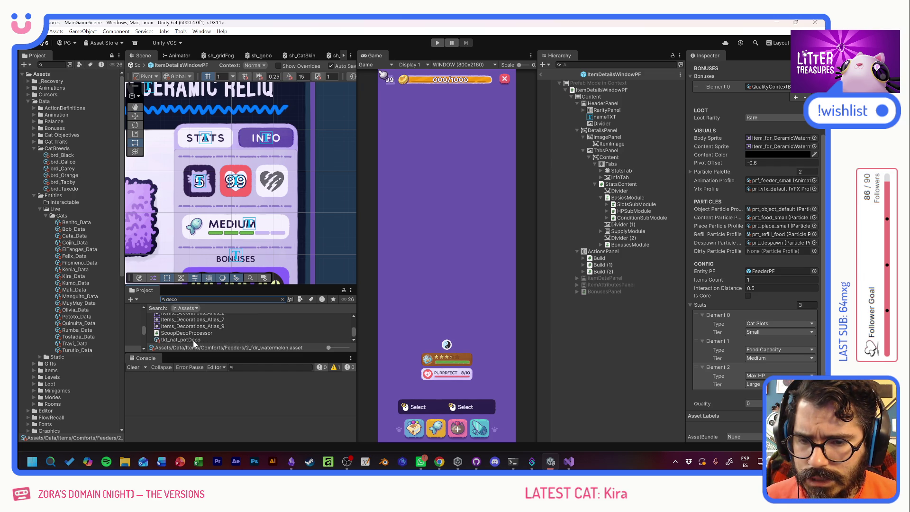
scroll(192, 340, up, 5)
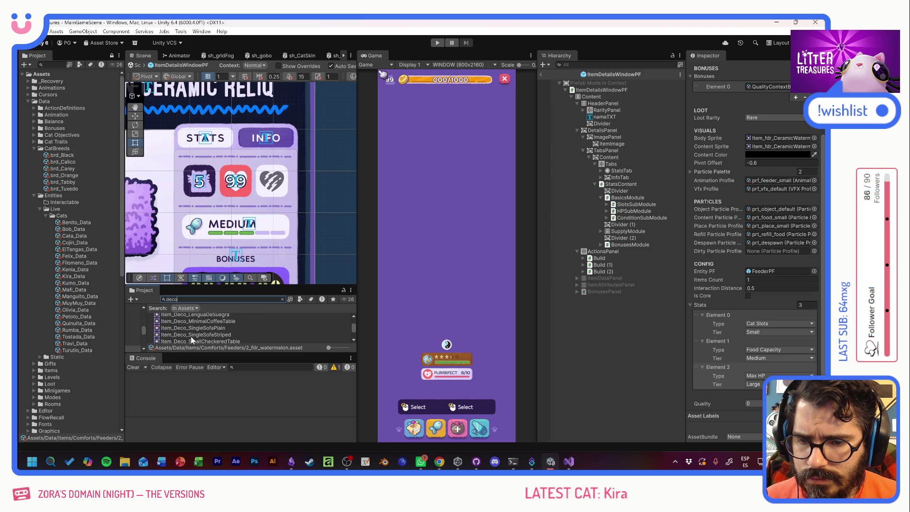
scroll(192, 340, up, 2)
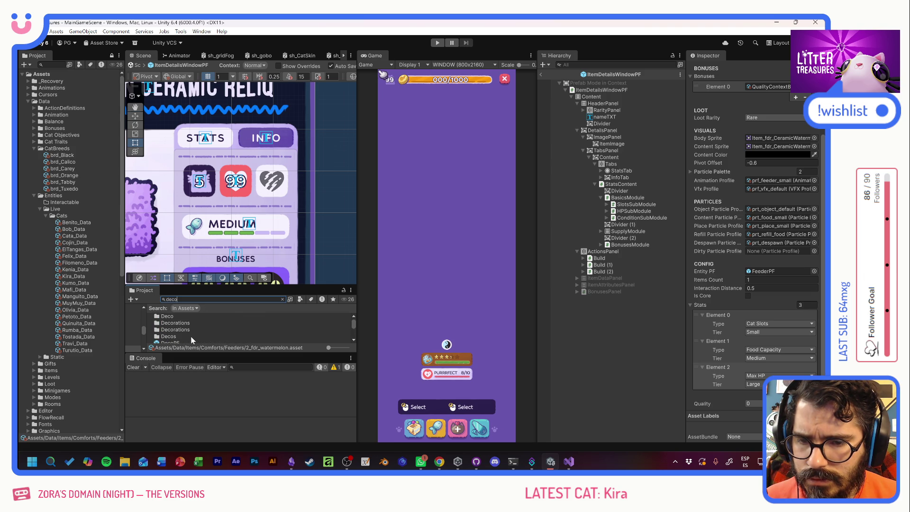
click(164, 337)
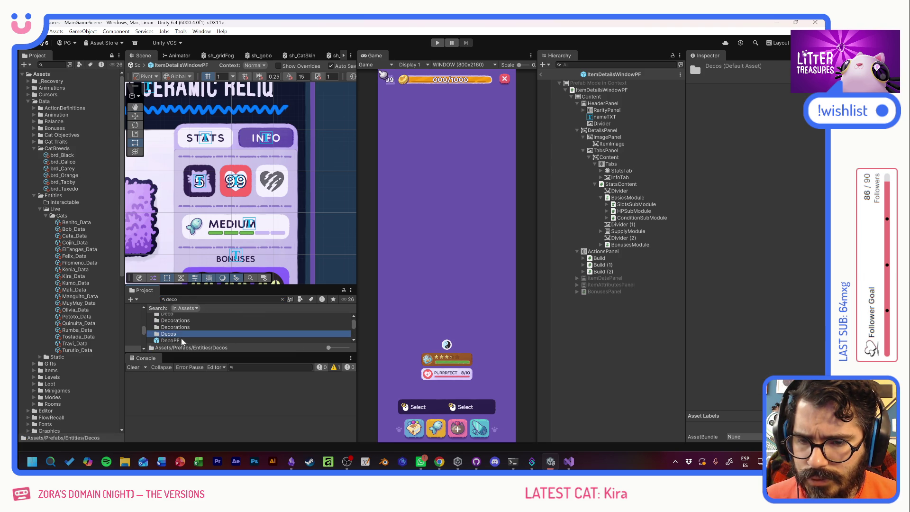
click(164, 315)
click(177, 323)
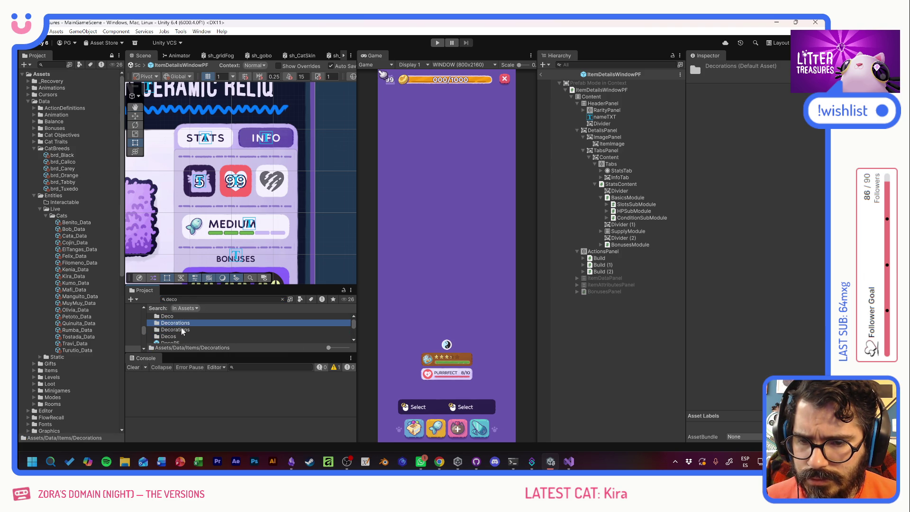
double_click(184, 324)
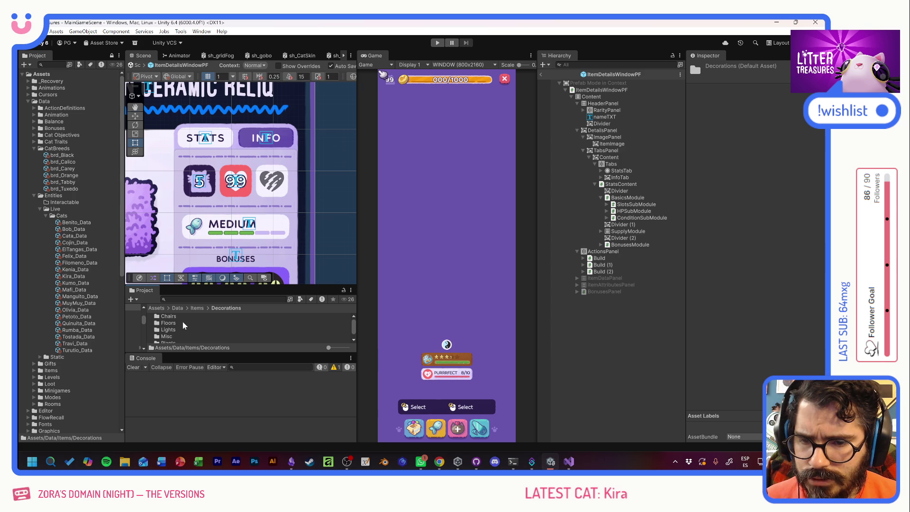
double_click(168, 317)
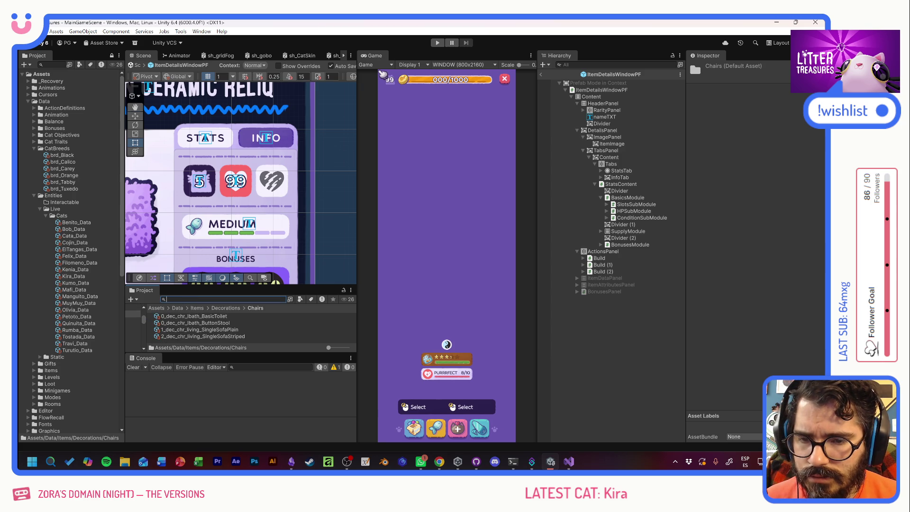
click(199, 330)
click(177, 308)
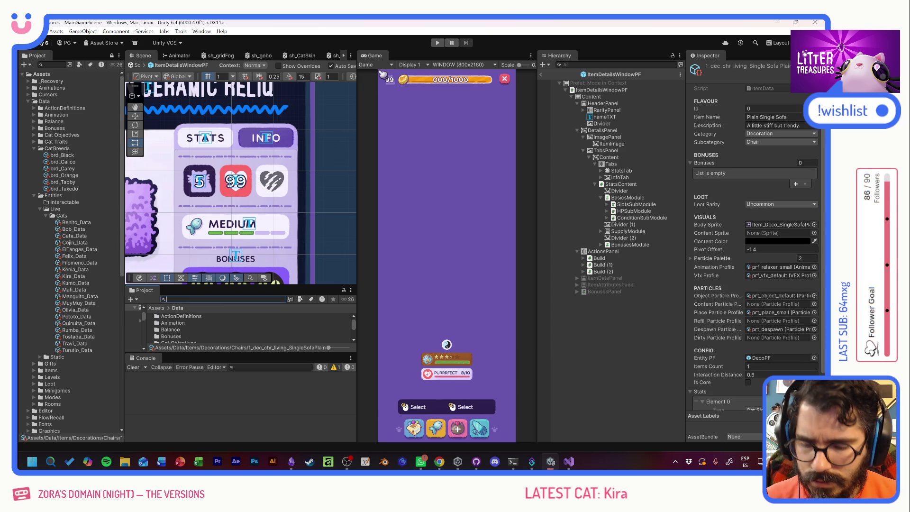
Drag the Scene/Project splitter upward and scroll the results back to the top of the 0_dec_ assets
scroll(206, 328, down, 5)
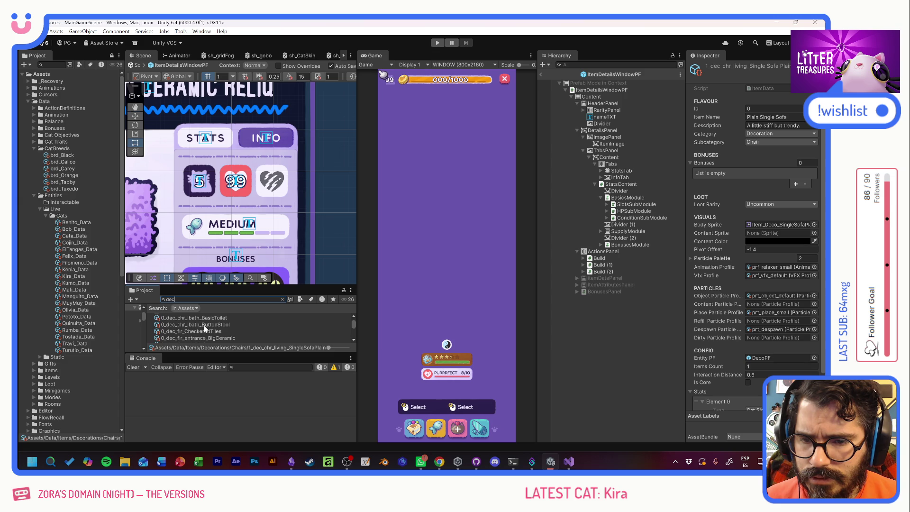
drag(208, 286, 208, 221)
scroll(234, 309, up, 3)
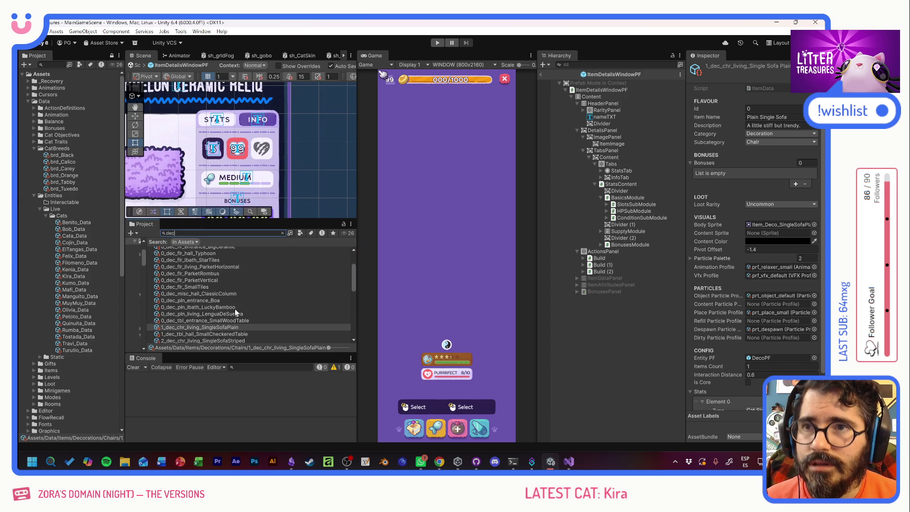
scroll(234, 308, up, 2)
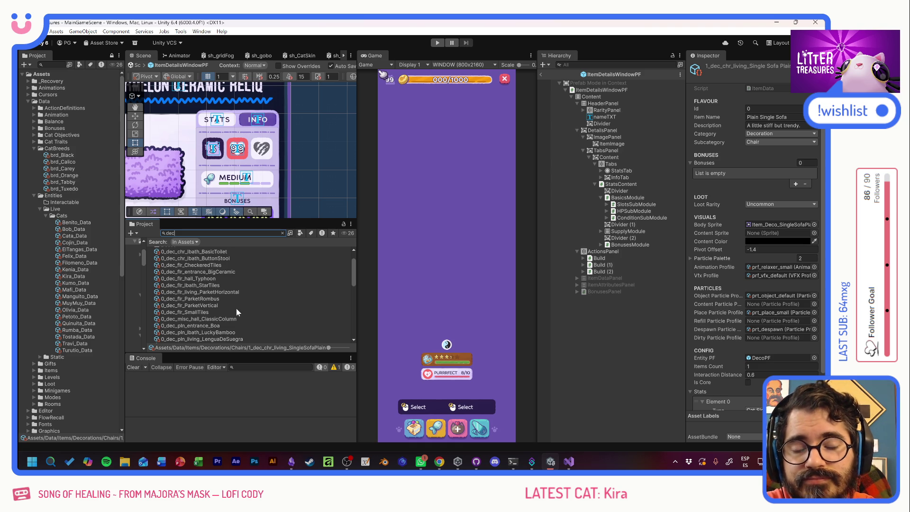
scroll(235, 305, up, 2)
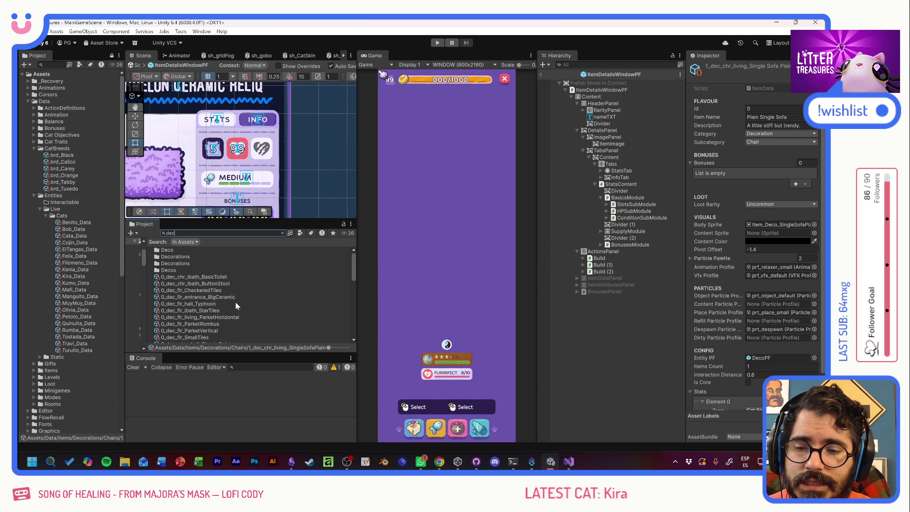
Give Basic Toilet and Button Stool a second stat: Max HP at Medium tier
click(213, 290)
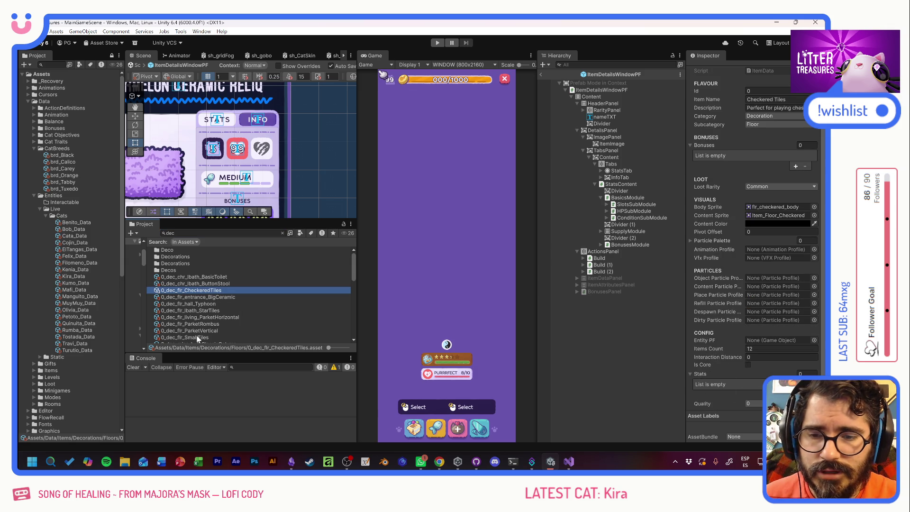
click(205, 279)
scroll(712, 354, down, 1)
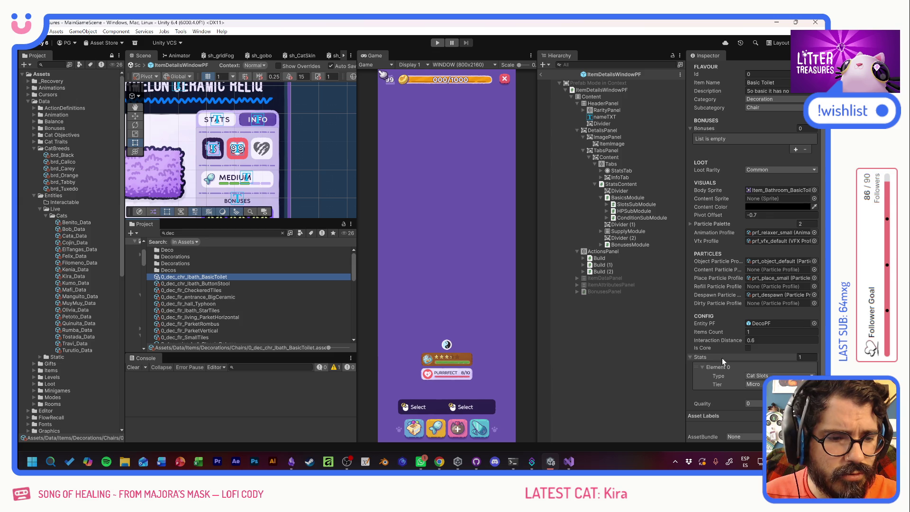
shift+click(201, 283)
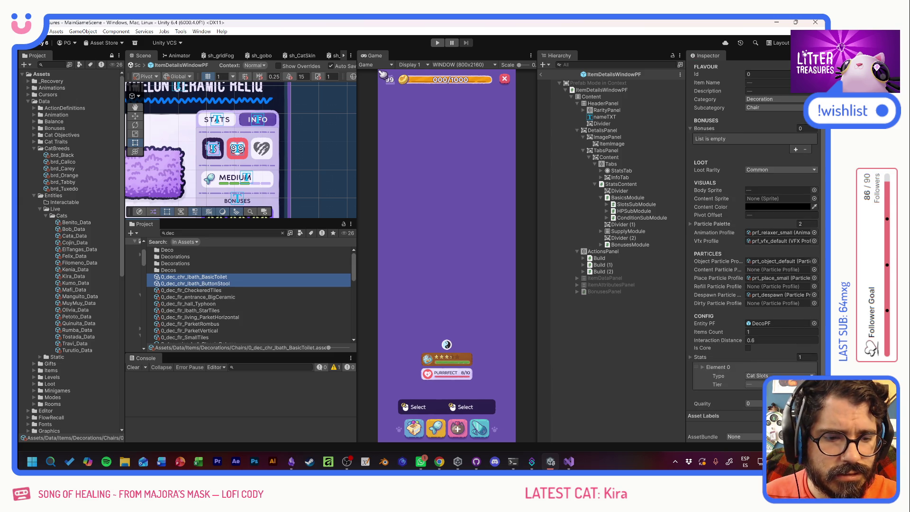
click(796, 394)
scroll(736, 380, down, 1)
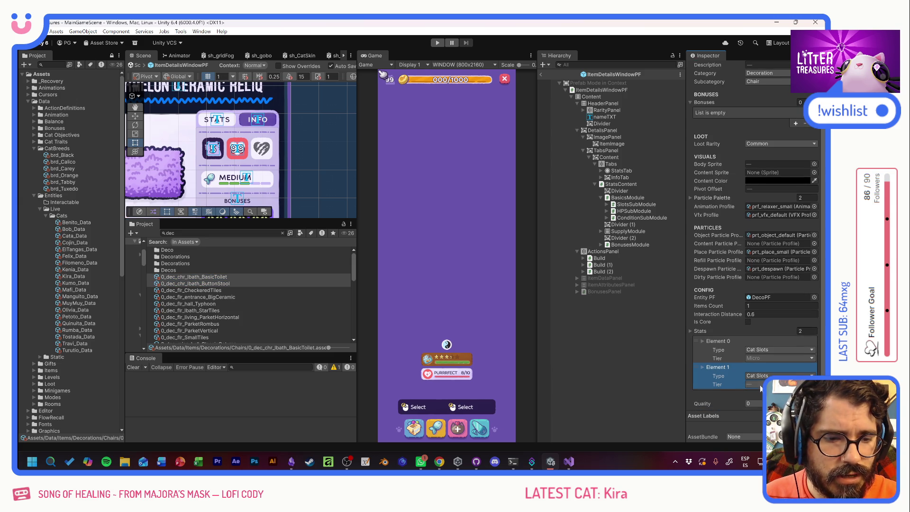
click(778, 375)
click(763, 236)
click(762, 384)
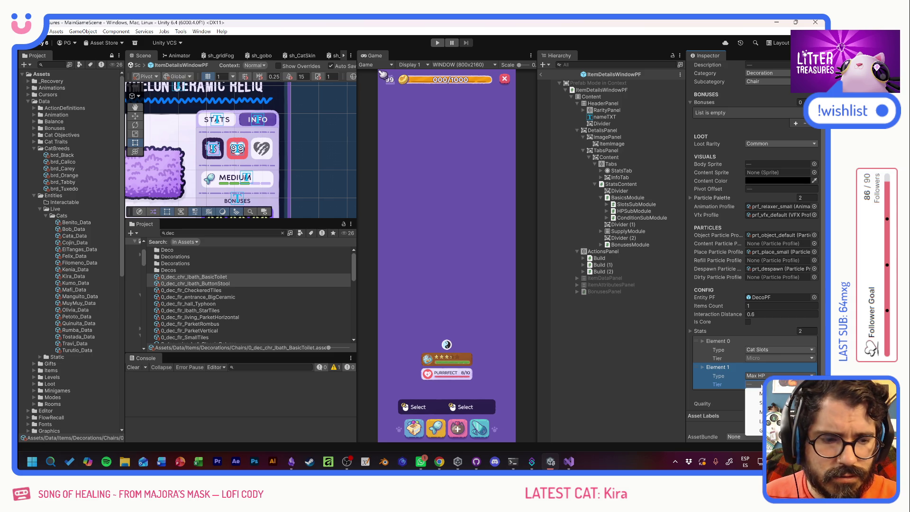
click(753, 412)
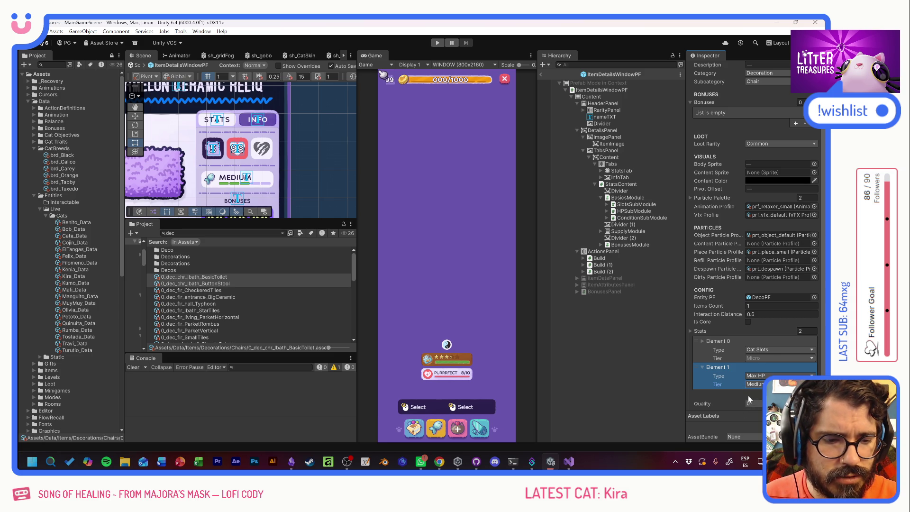
Review the Basic Toilet, Checkered Tiles, Small Tiles and Classic Column item data
click(227, 278)
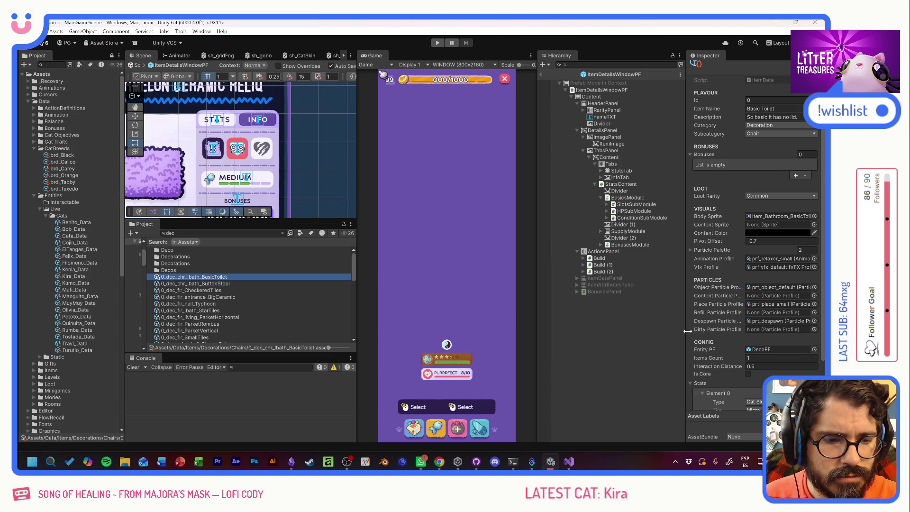
scroll(712, 332, down, 3)
click(246, 290)
click(244, 277)
scroll(244, 277, down, 3)
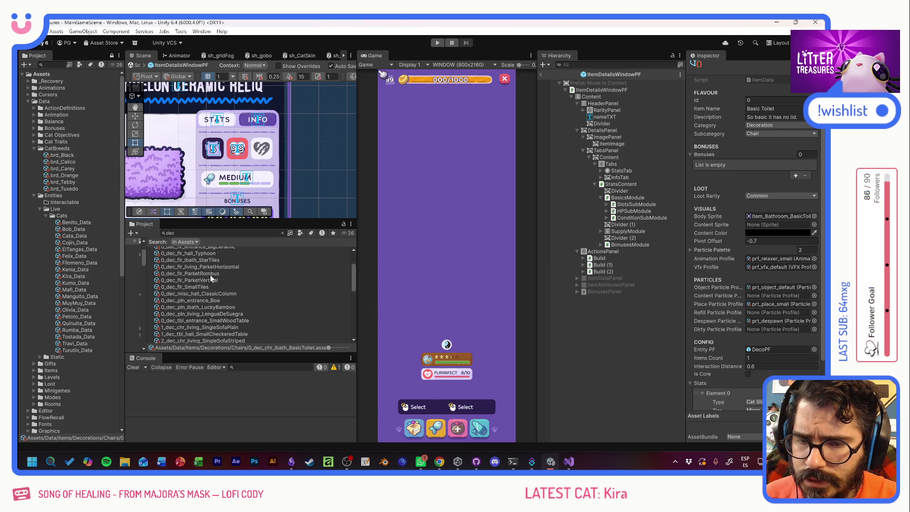
click(205, 287)
click(205, 293)
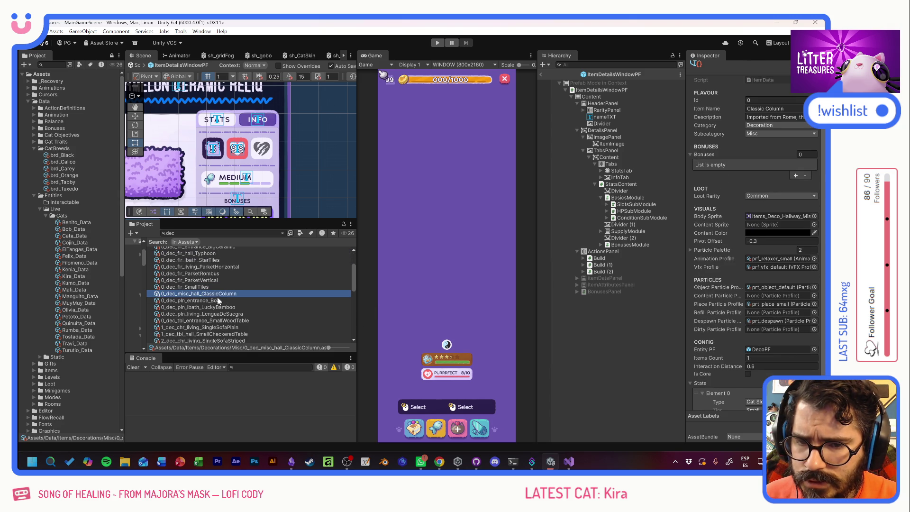
Select Boa through MinimalCoffeeTable and add a Max HP stat at Small tier
scroll(229, 300, down, 3)
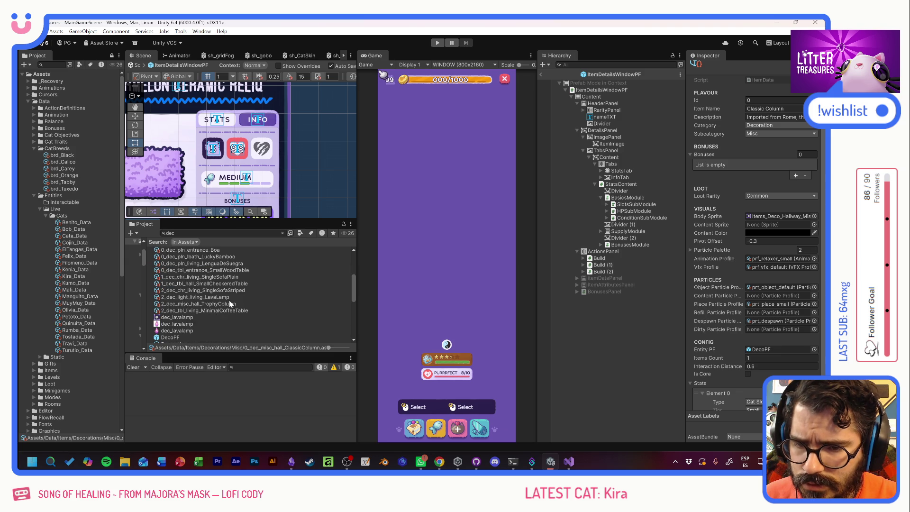
shift+click(206, 311)
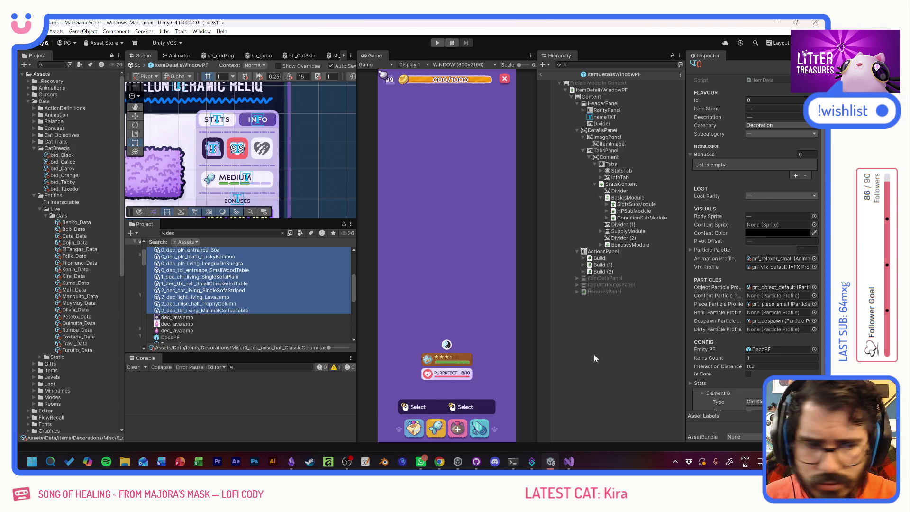
click(796, 394)
scroll(754, 331, down, 1)
click(777, 376)
click(764, 374)
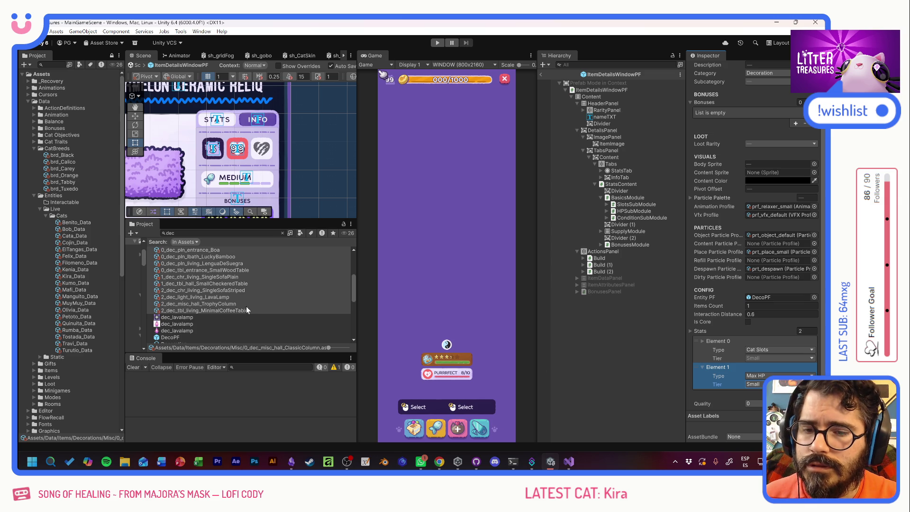
Search 'slp' and check Patched Pillow and Simple Rug's Max HP entries at Micro
click(204, 233)
text(s)
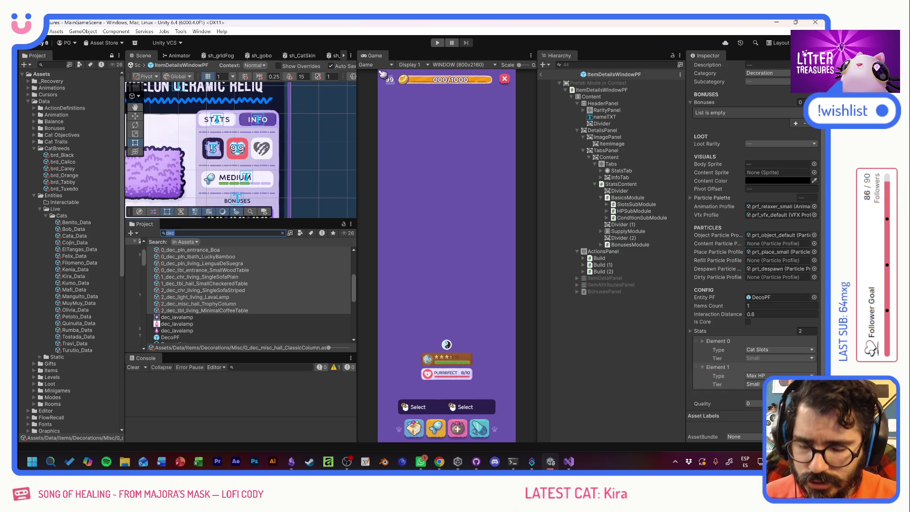
text(lp)
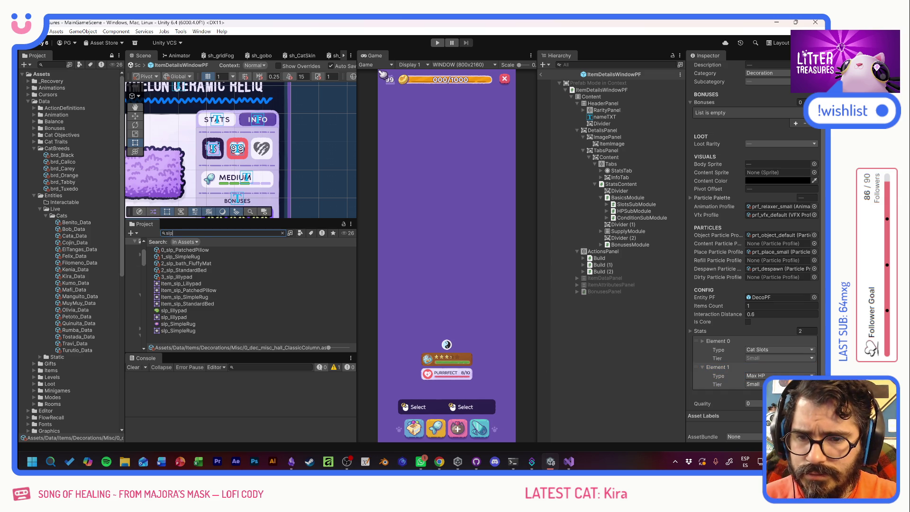
click(195, 249)
shift+click(186, 277)
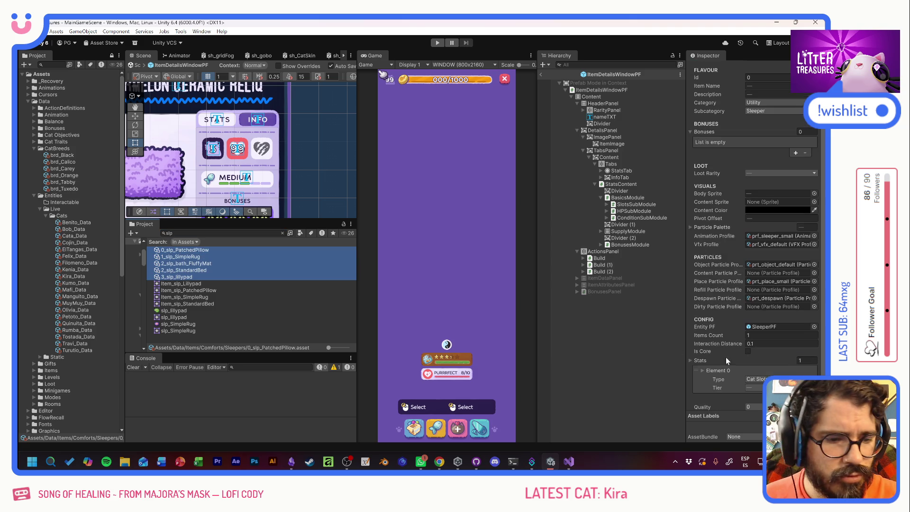
click(185, 250)
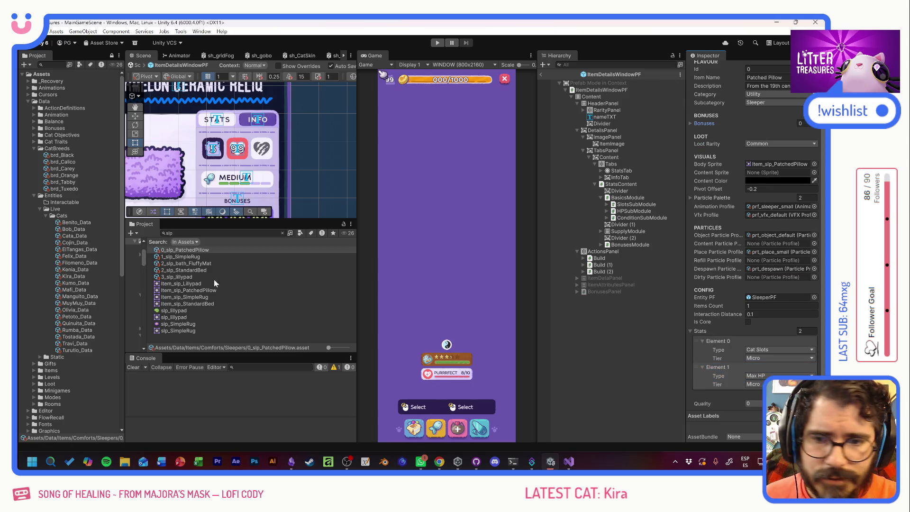
key(Down)
scroll(719, 353, down, 3)
click(716, 367)
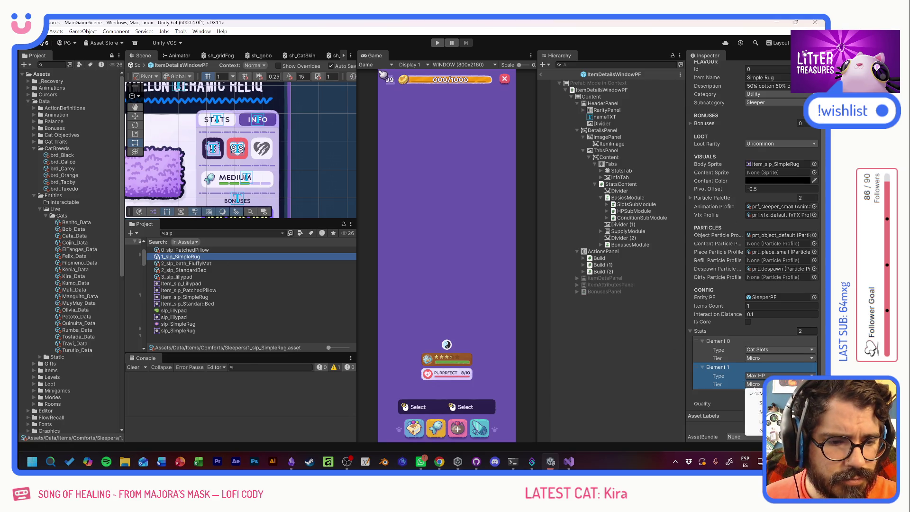
Set Fluffy Mat's Max HP tier to Medium and keep Standard Bed's at Micro
click(180, 263)
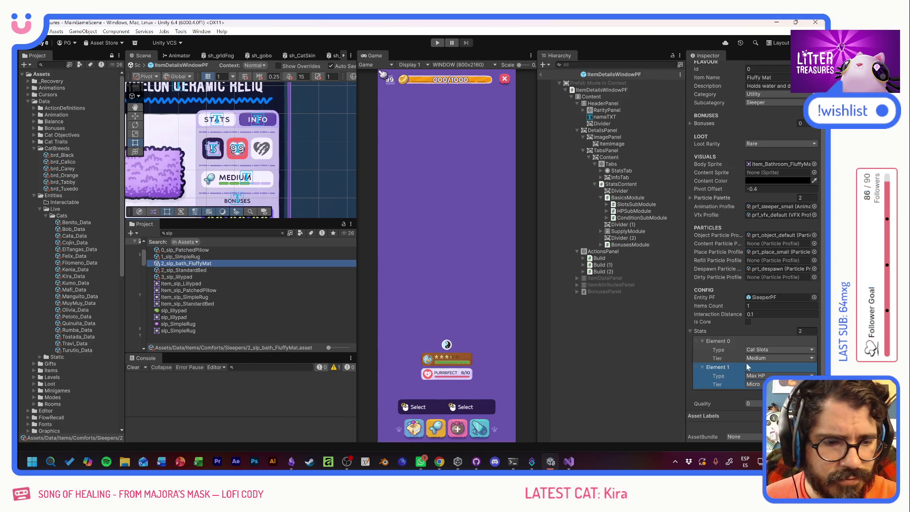
click(756, 384)
click(760, 411)
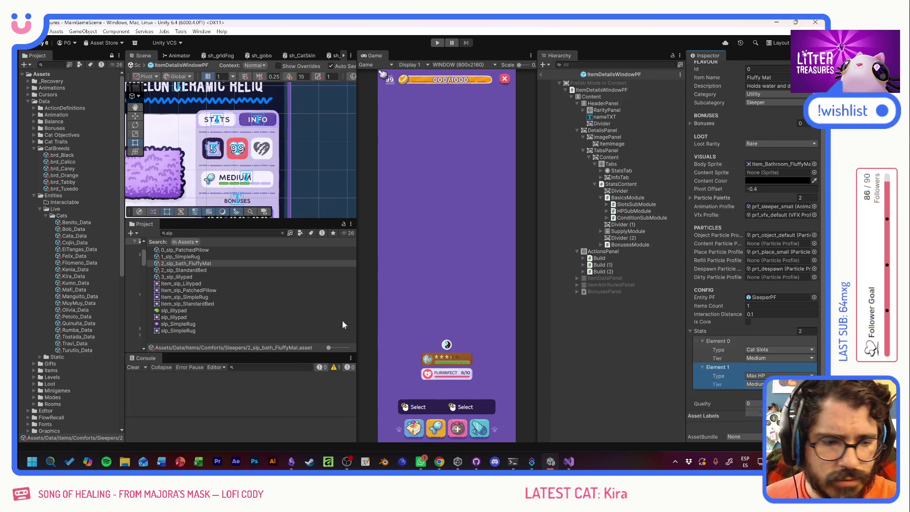
click(187, 270)
scroll(725, 369, down, 1)
click(755, 384)
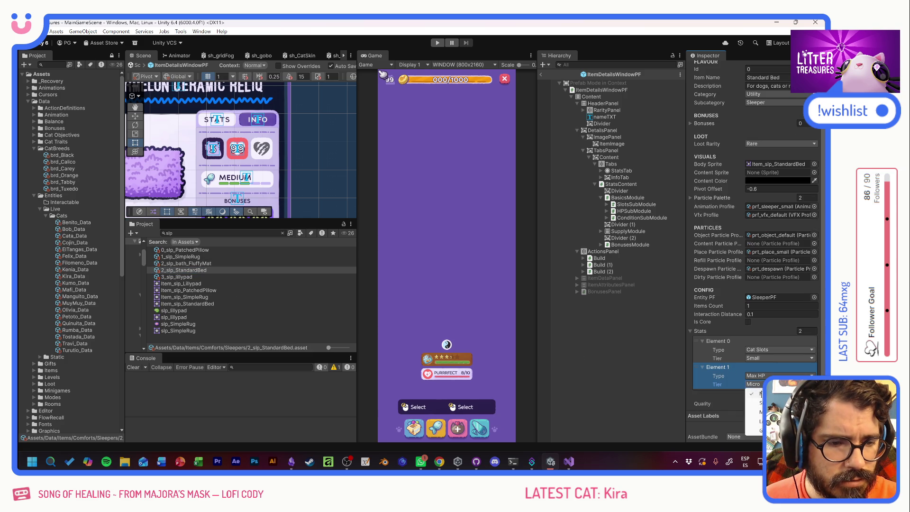
click(758, 394)
Set Lillypad's Max HP tier to Large
click(176, 276)
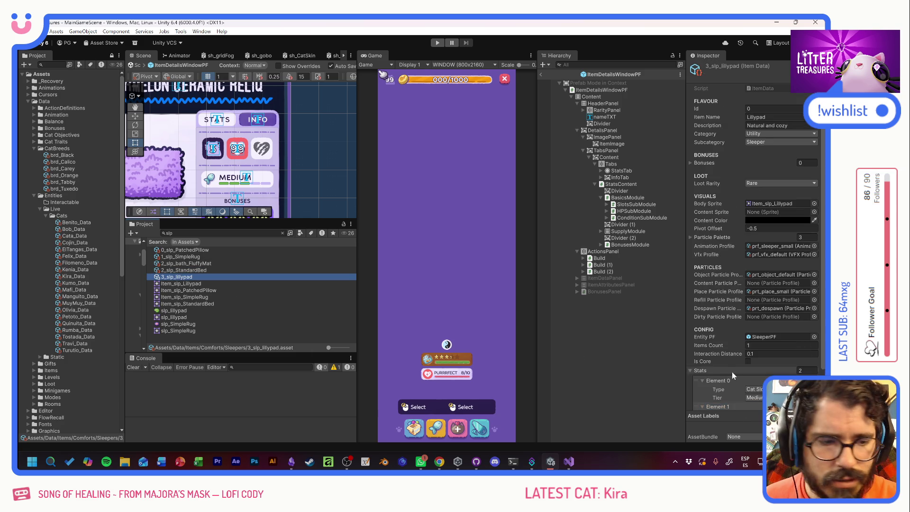
click(754, 385)
click(758, 421)
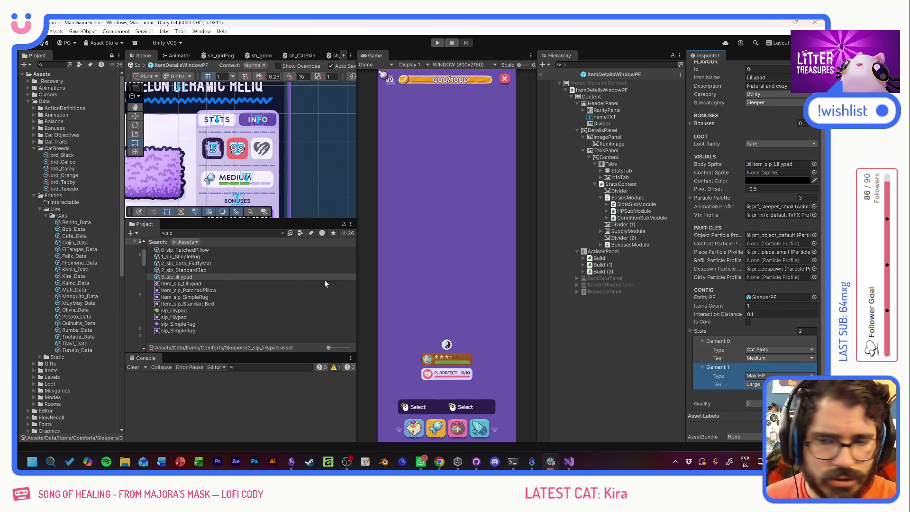
click(223, 233)
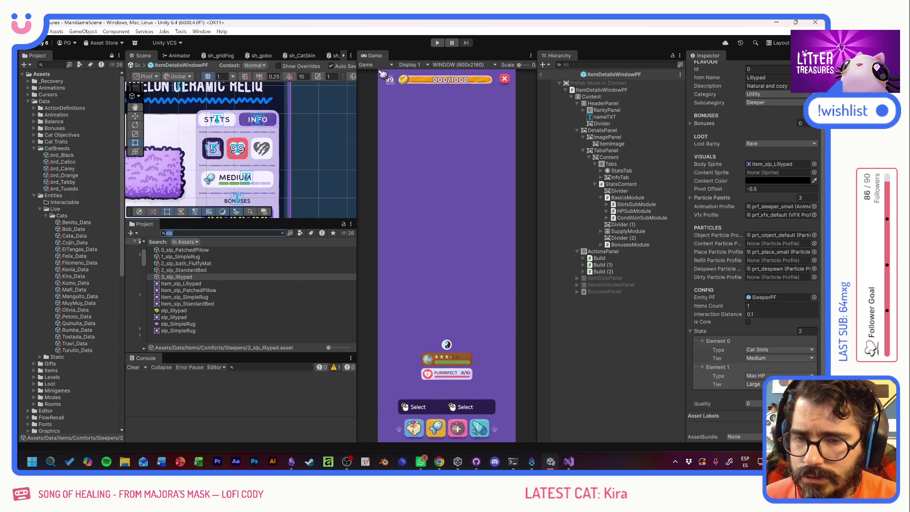
Search 'ppr', select the poopers through SlickBox and add a third stat set to Max HP
text(fdr)
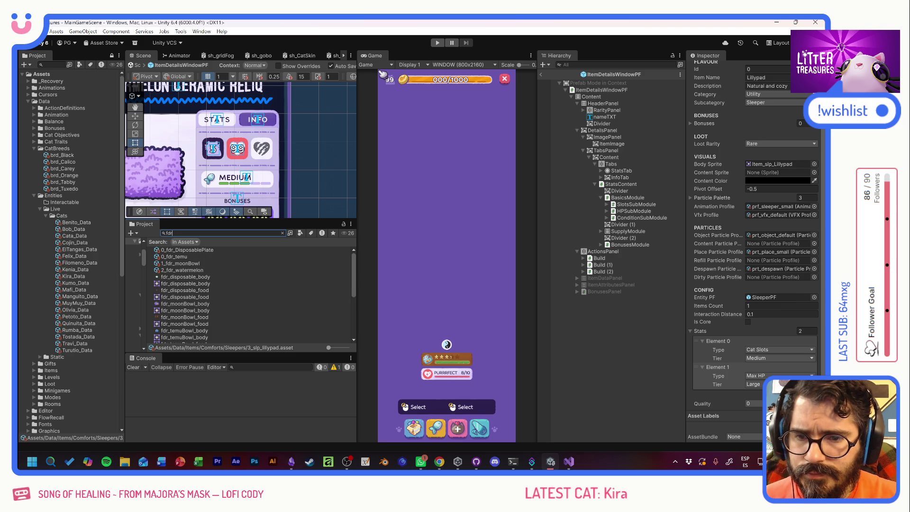
click(180, 257)
shift+click(188, 268)
click(200, 231)
text(ppr)
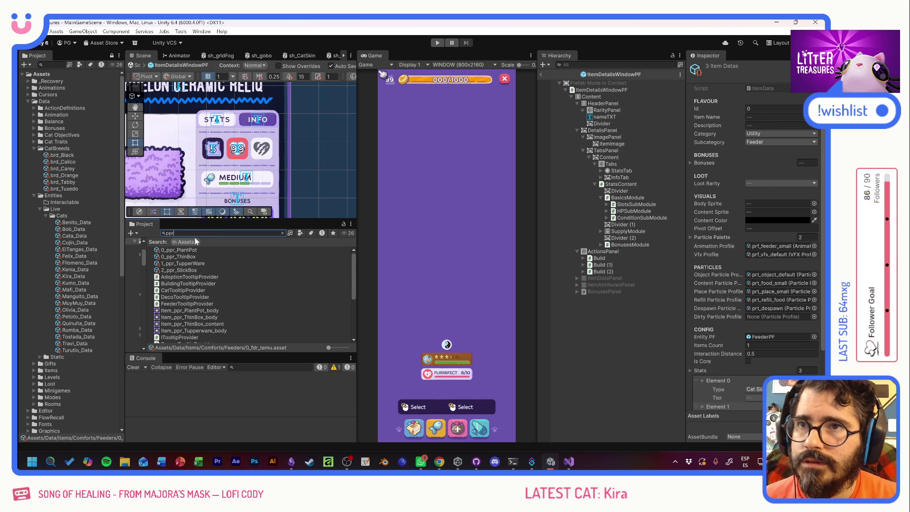
click(179, 249)
shift+click(199, 269)
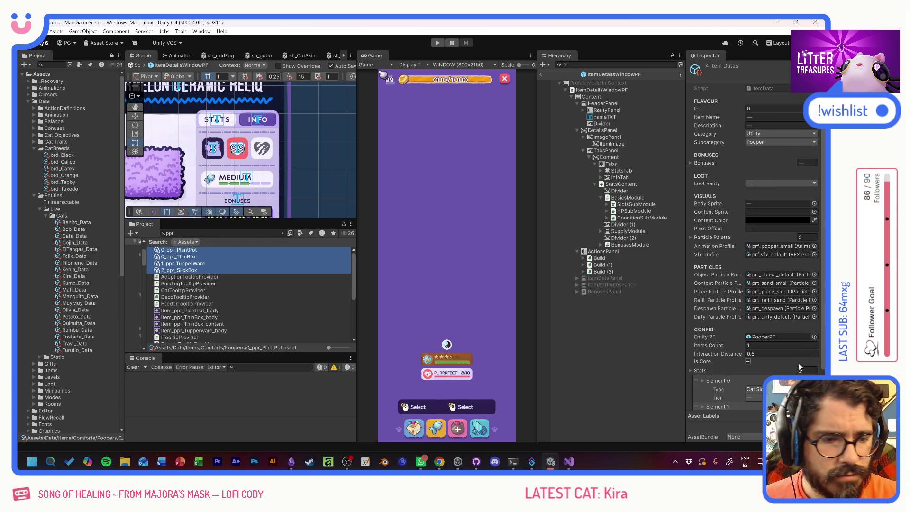
scroll(799, 363, down, 3)
click(806, 398)
click(754, 401)
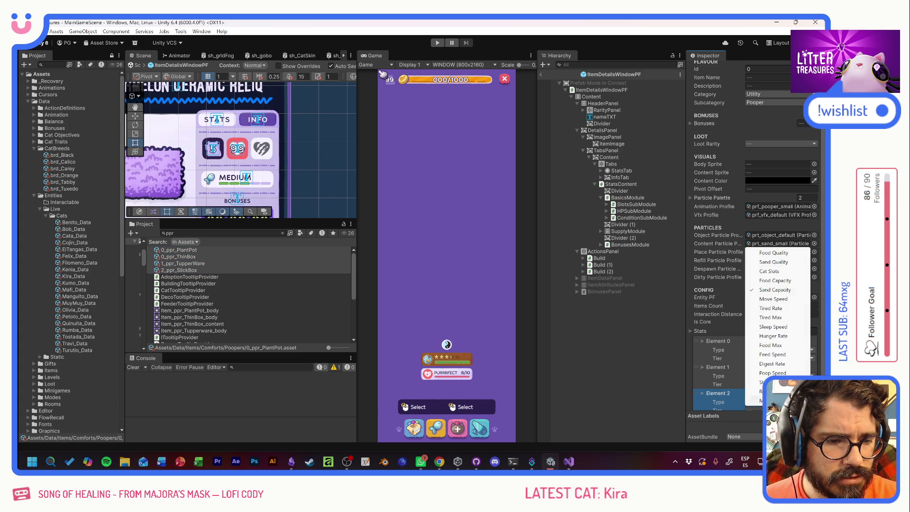
click(761, 400)
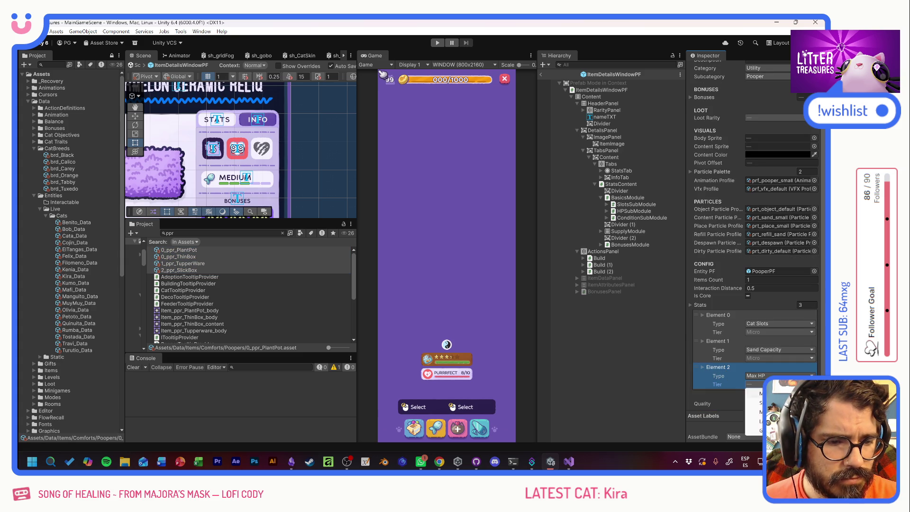
Look over the Thin Box, Plant Pot and Tupperware item data
click(218, 282)
click(192, 257)
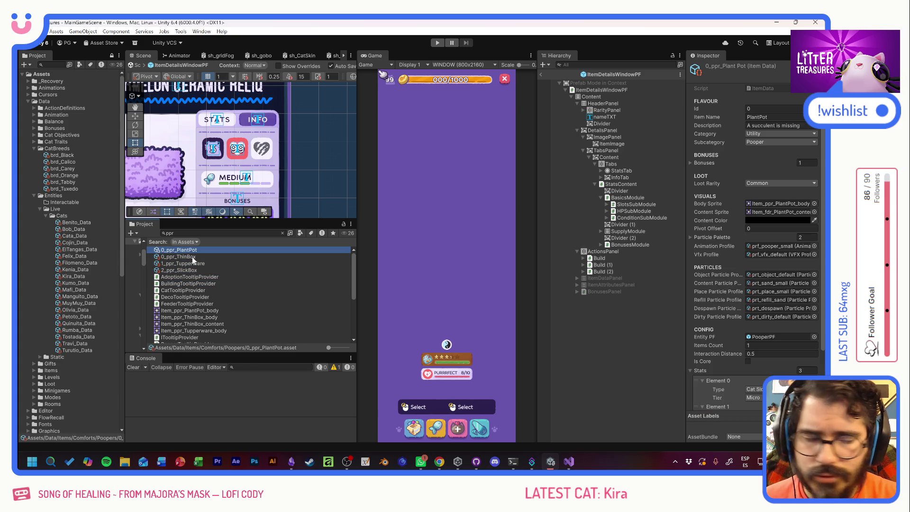
click(190, 250)
click(756, 398)
click(240, 263)
click(244, 263)
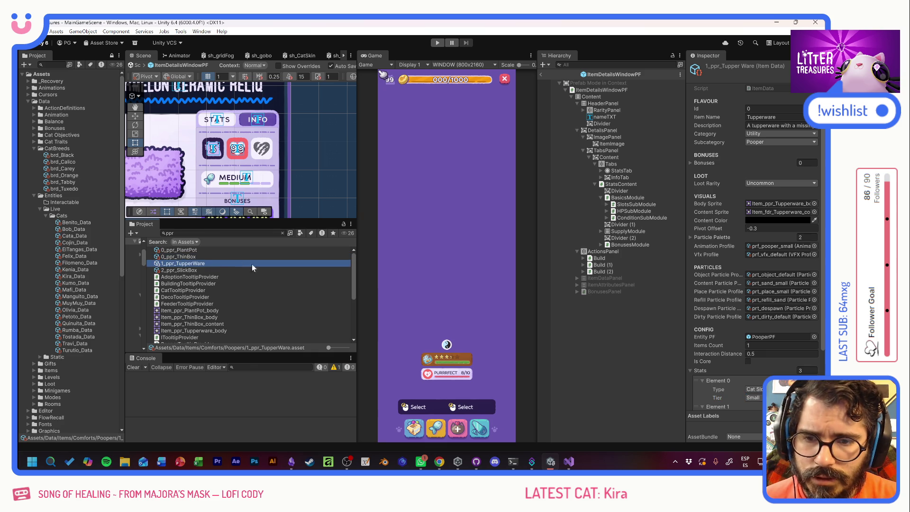
Set Slick Box's first stat tier to Medium and choose its Max HP tier
click(213, 270)
click(754, 398)
click(759, 421)
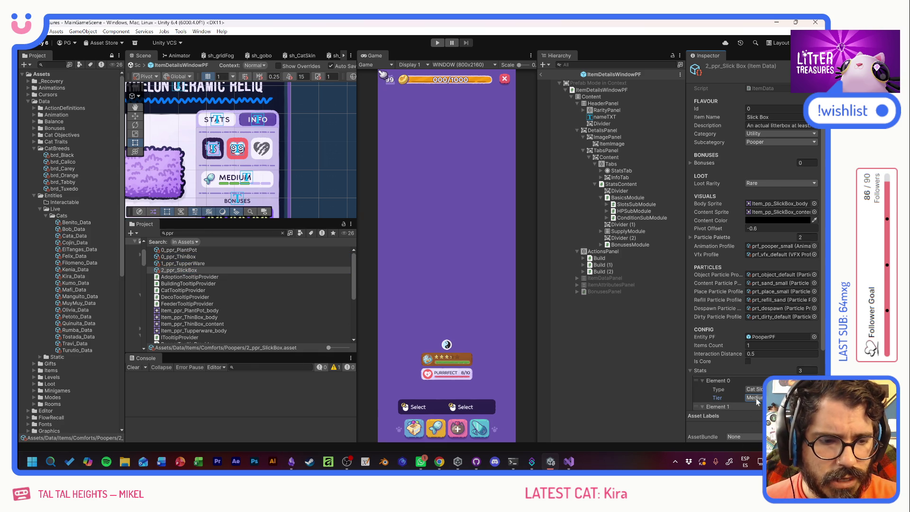
scroll(757, 401, down, 3)
click(755, 384)
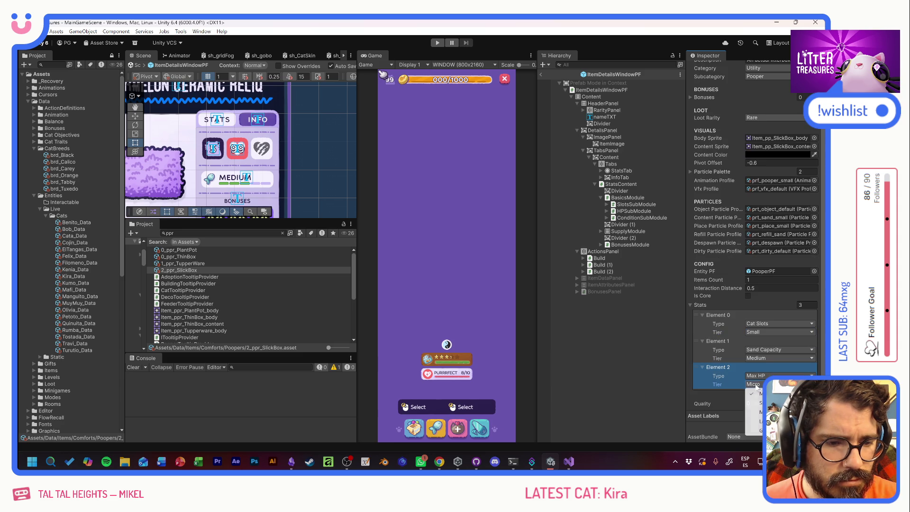
click(772, 412)
Set Tupperware's first stat tier to Small and its Max HP tier to Medium
click(186, 265)
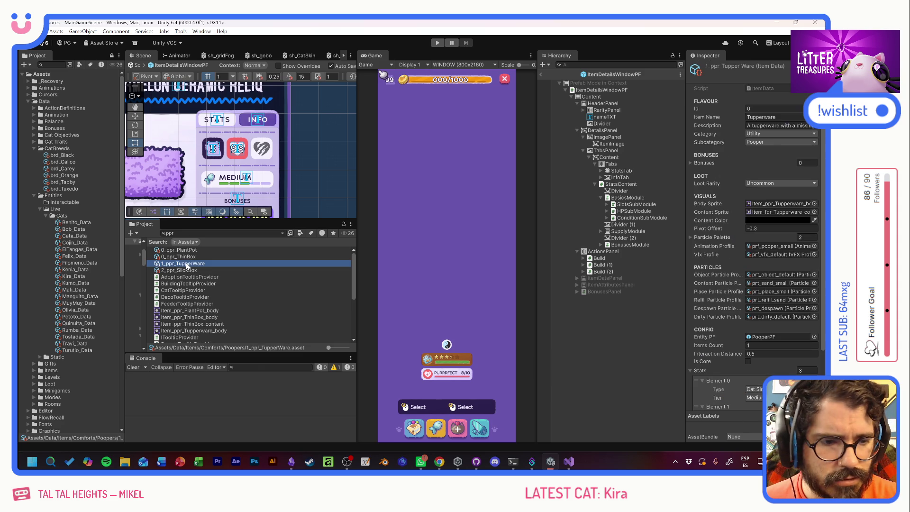
scroll(736, 337, down, 3)
click(756, 332)
click(758, 350)
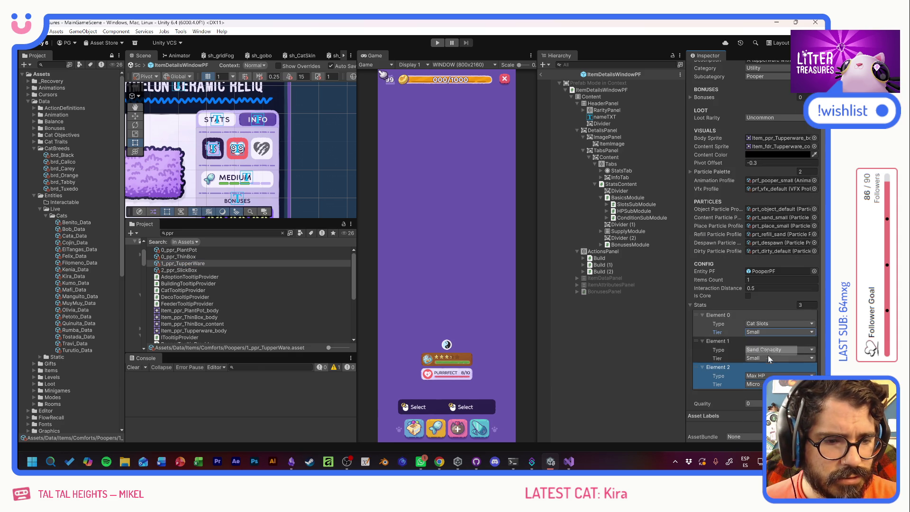
click(758, 385)
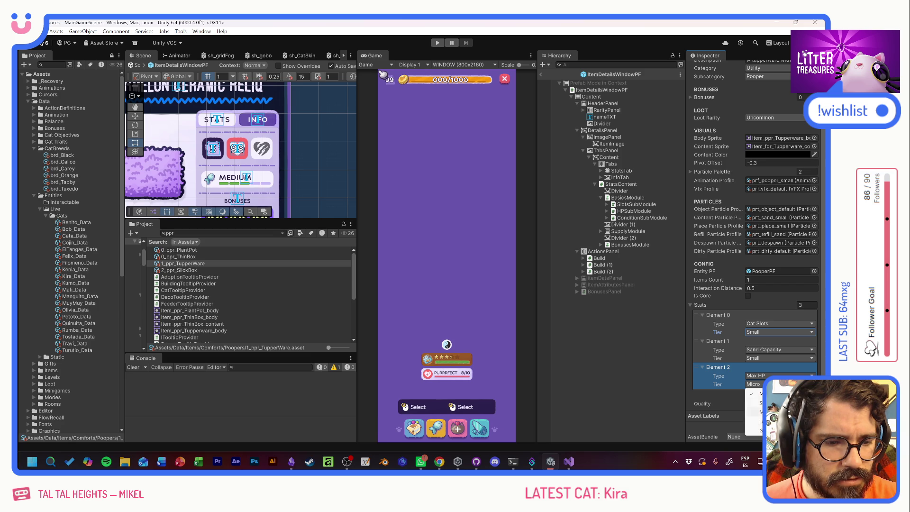
Set Plant Pot's first stat tier to Micro and its Max HP tier to Small
click(190, 256)
scroll(696, 369, down, 3)
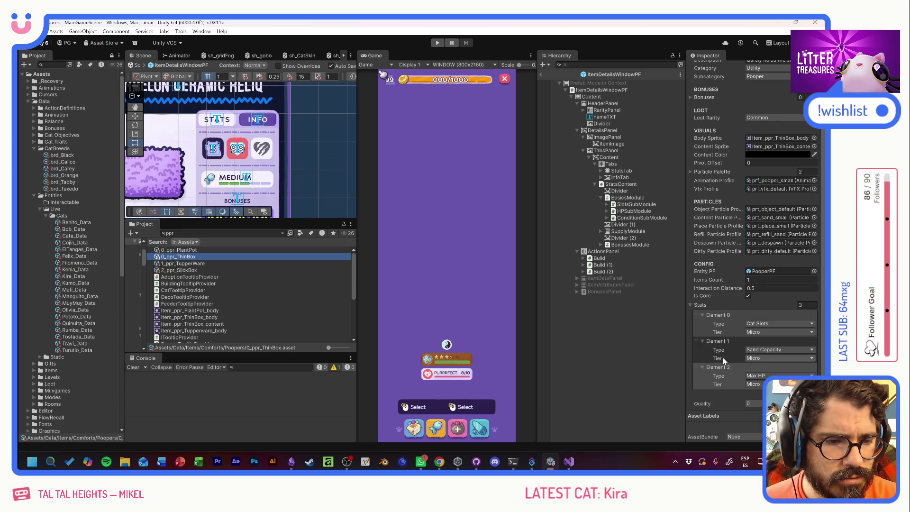
click(190, 251)
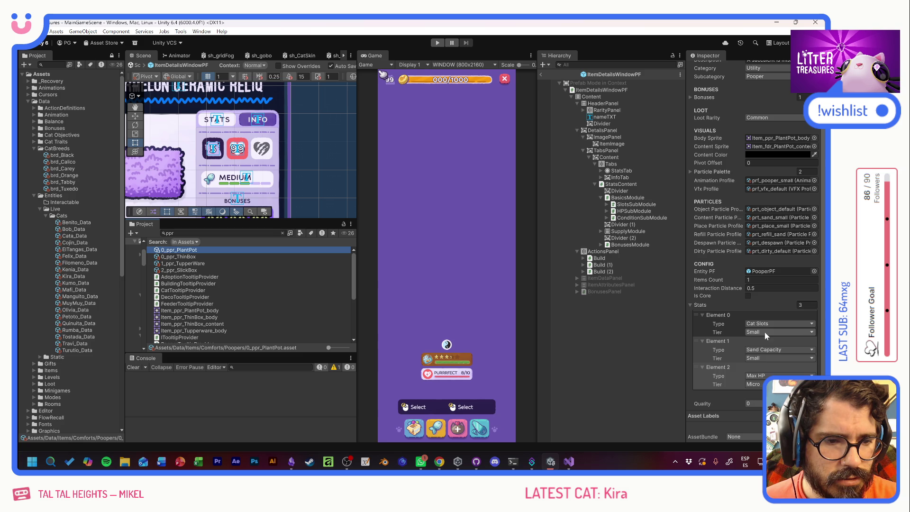
click(766, 333)
click(766, 342)
click(756, 384)
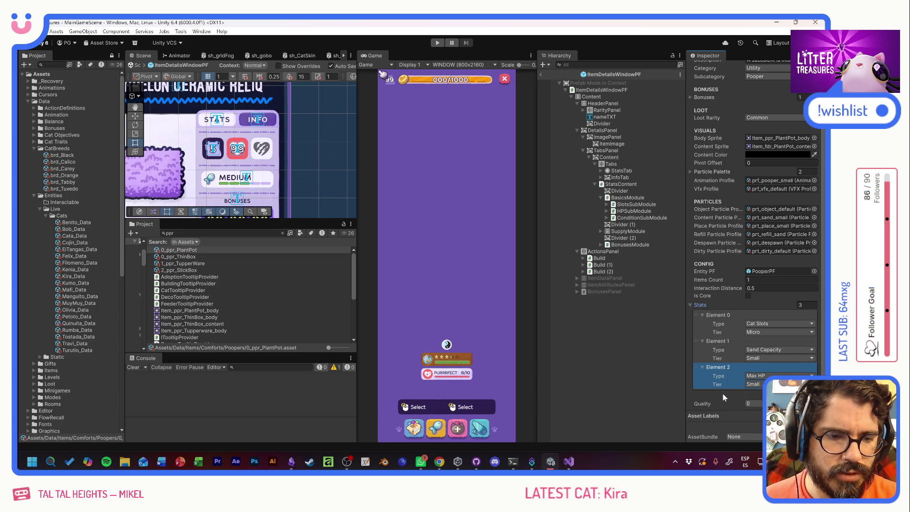
click(199, 232)
Search 'rlx', select all three relaxers and add a second stat set to Max HP
text(rlx)
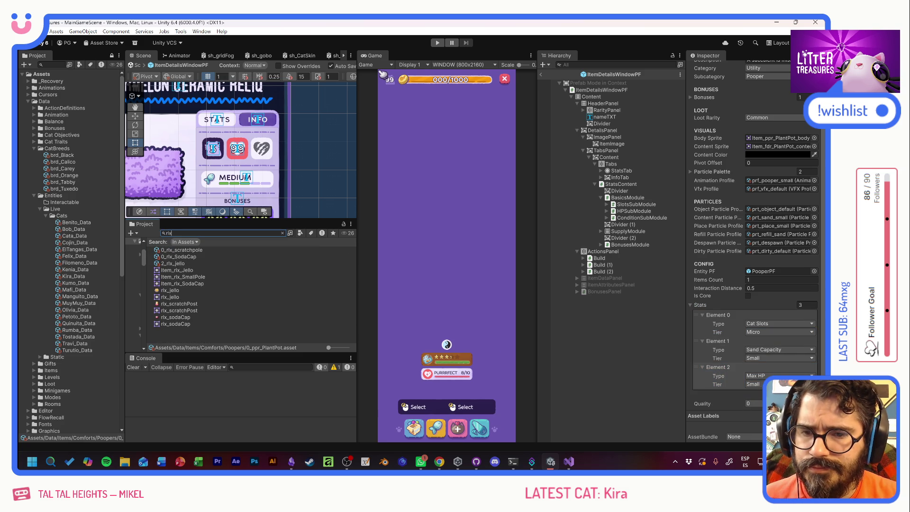
click(183, 250)
shift+click(180, 265)
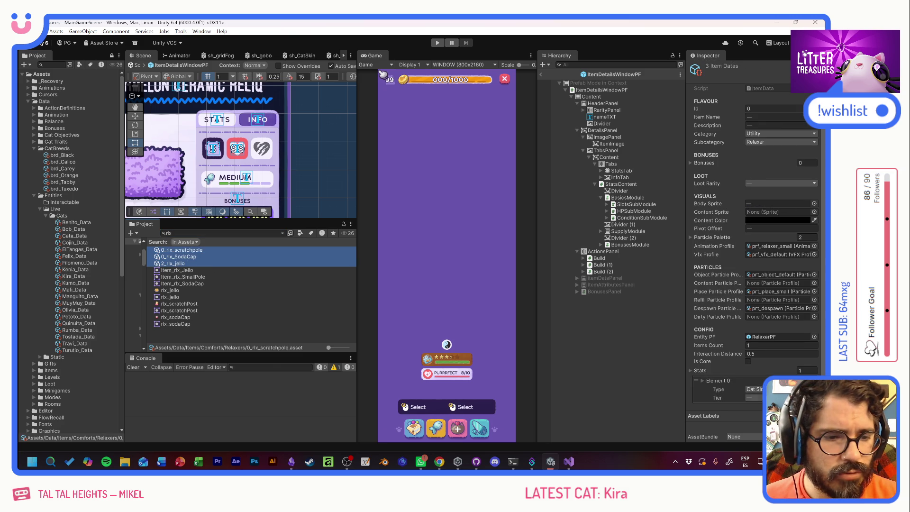
click(696, 374)
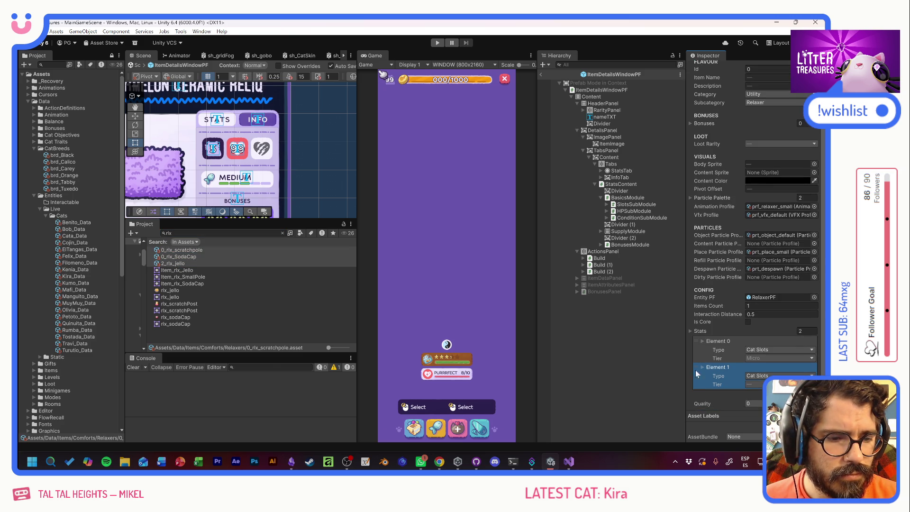
click(777, 375)
click(764, 375)
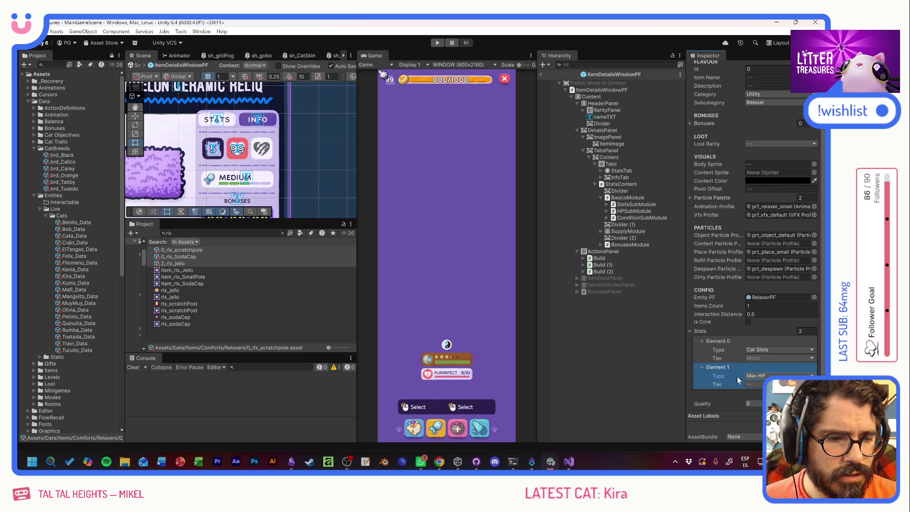
Set a Scratch Pole stat tier to Small and Yellow Jello's first stat to Medium
click(244, 277)
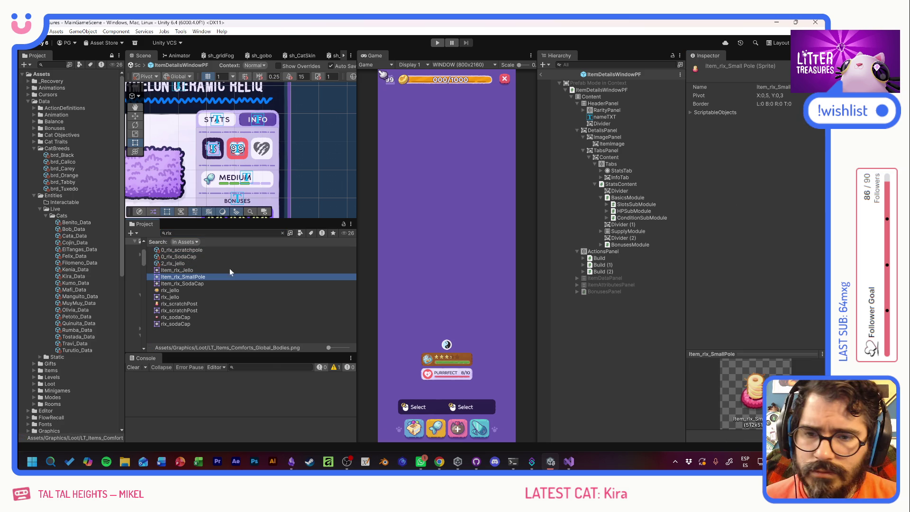
click(189, 256)
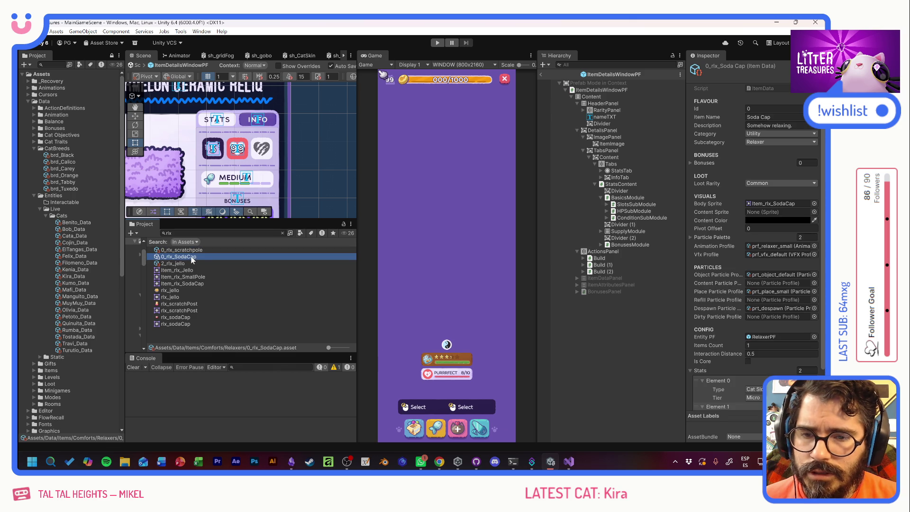
scroll(710, 379, down, 2)
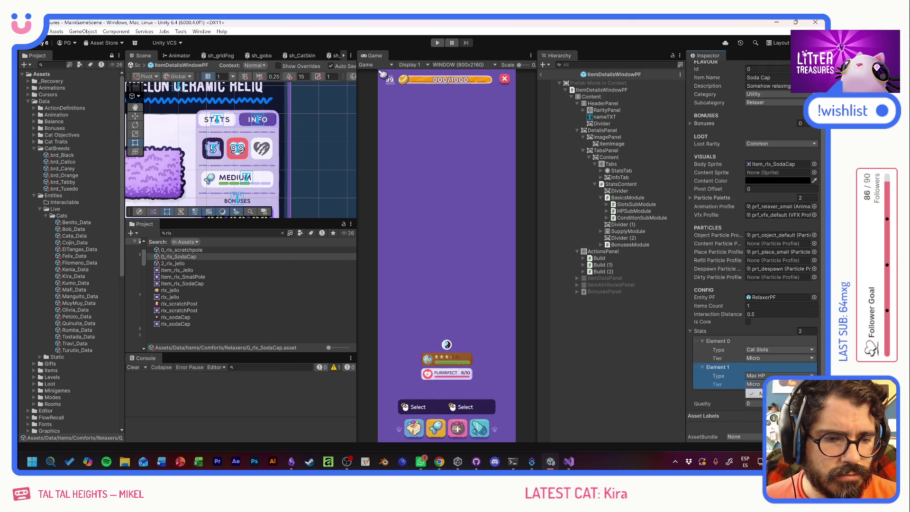
click(183, 250)
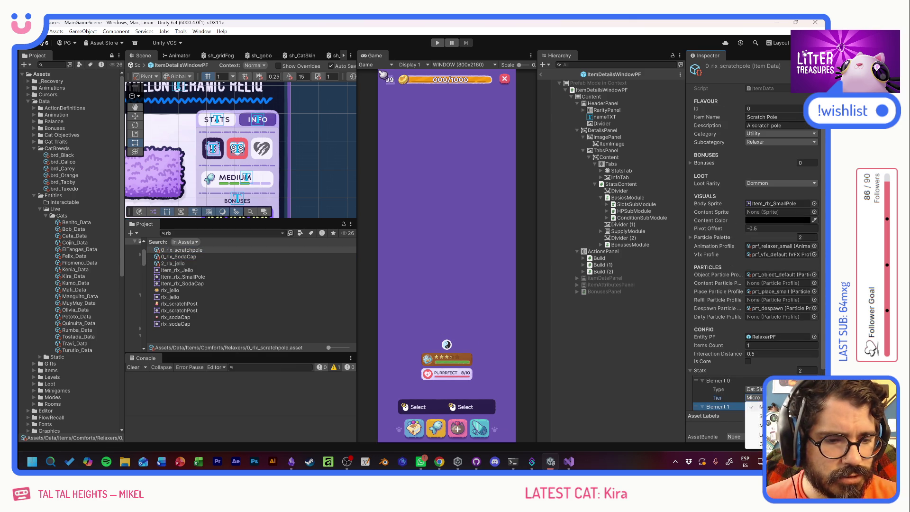
click(746, 415)
click(201, 263)
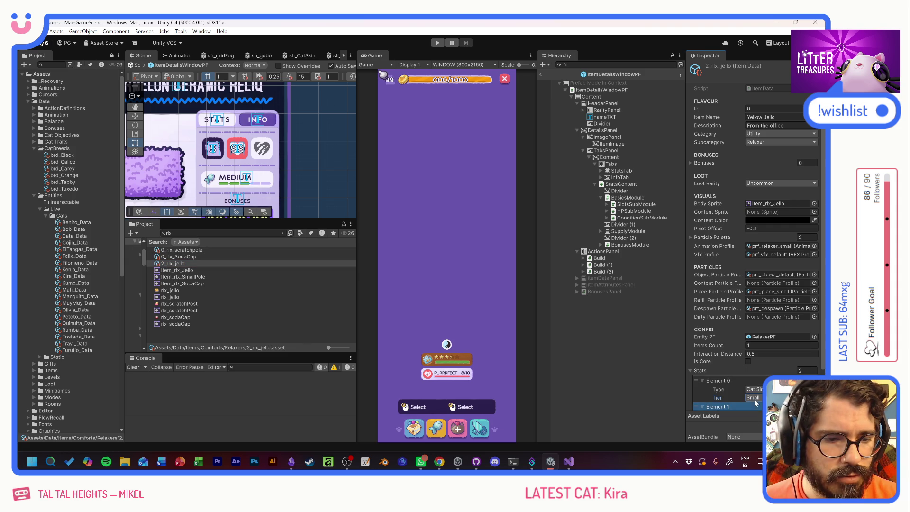
click(756, 425)
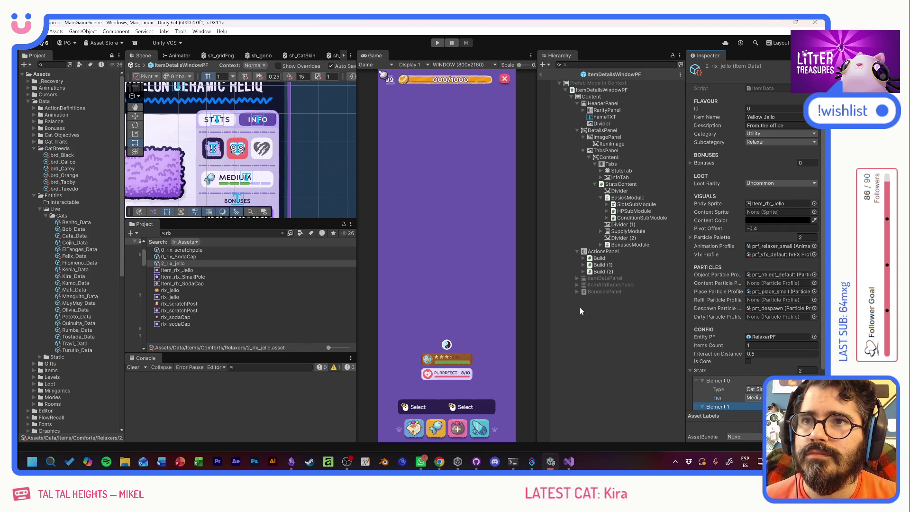
click(190, 233)
text(snd)
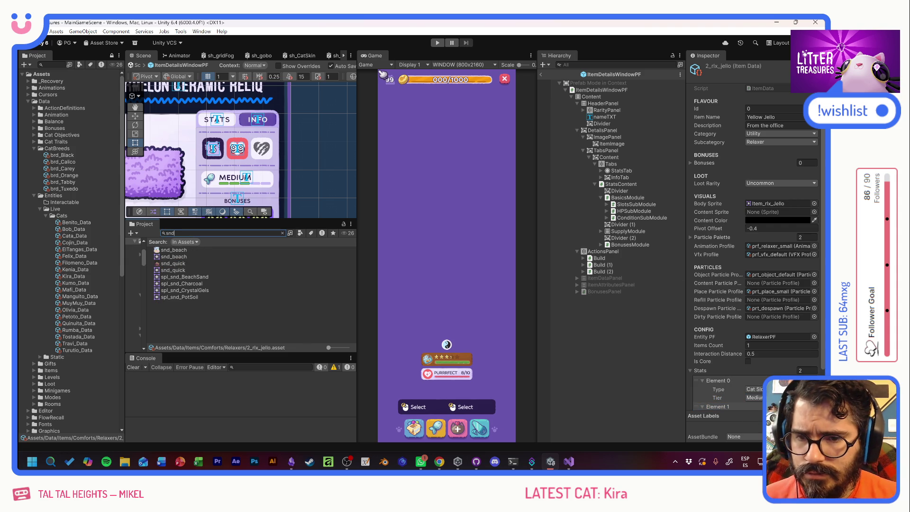
Expand Items > Supplies > Foods and select 0_OldBread through 90_SpaceSupplements
text(sand)
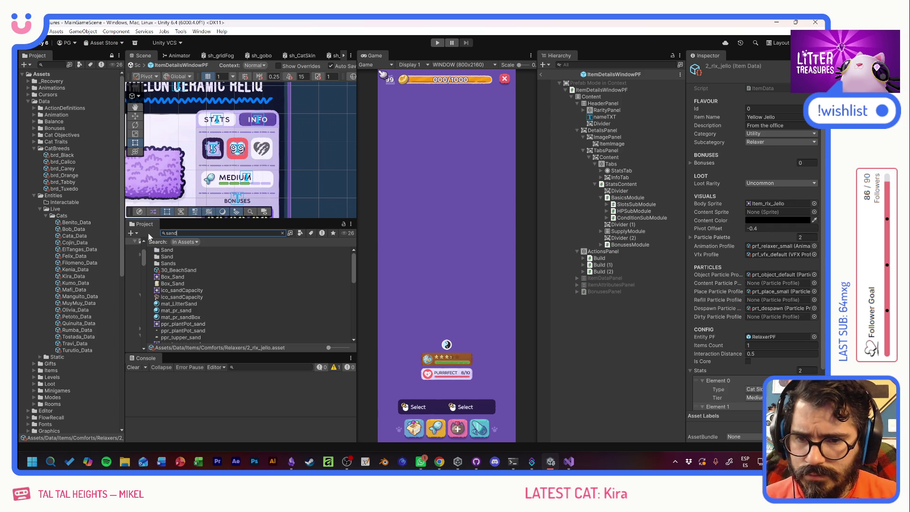
scroll(229, 289, down, 5)
scroll(228, 289, up, 5)
click(47, 216)
click(40, 209)
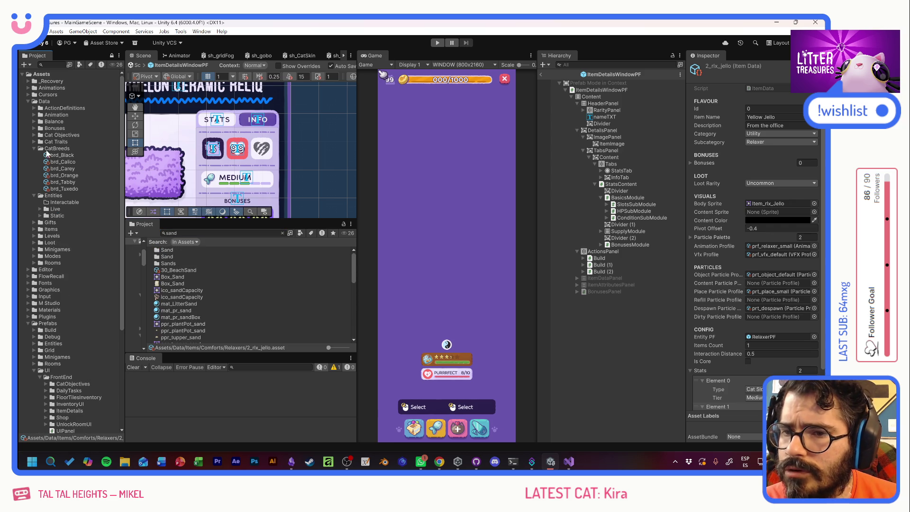
click(34, 229)
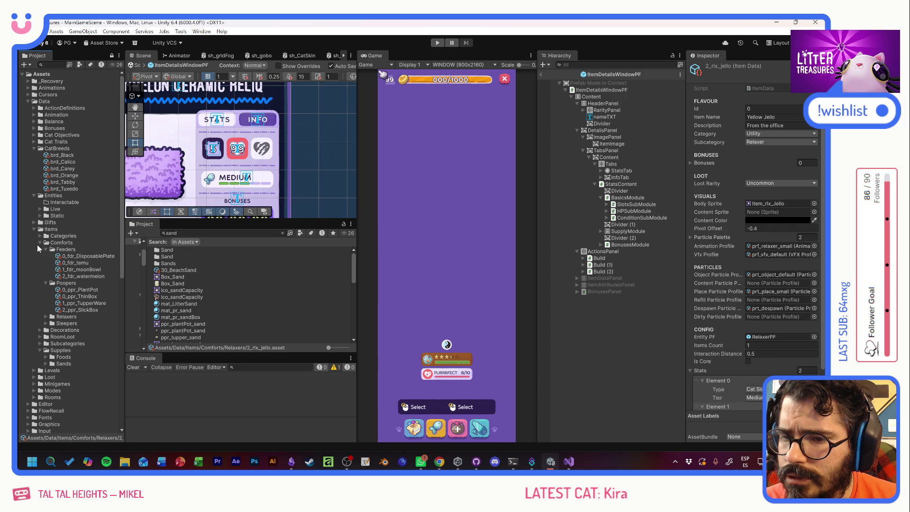
click(45, 357)
scroll(56, 339, down, 2)
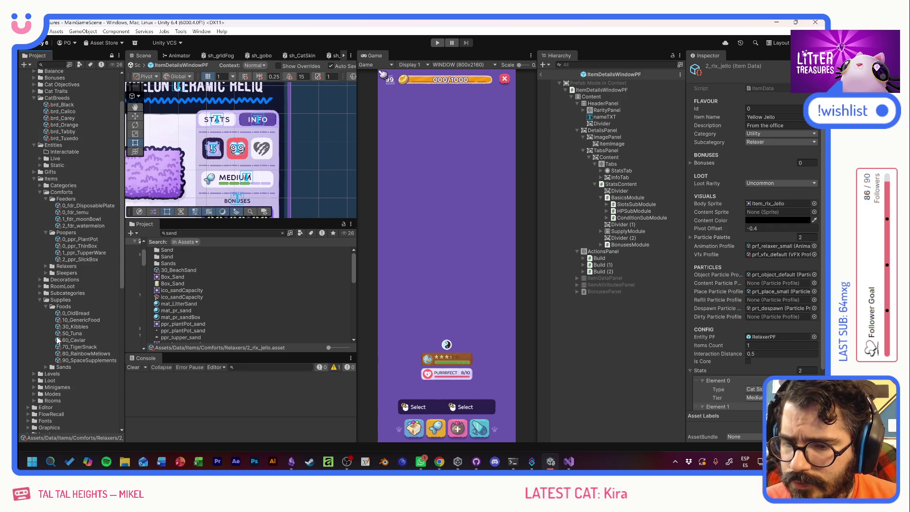
click(75, 314)
shift+click(85, 360)
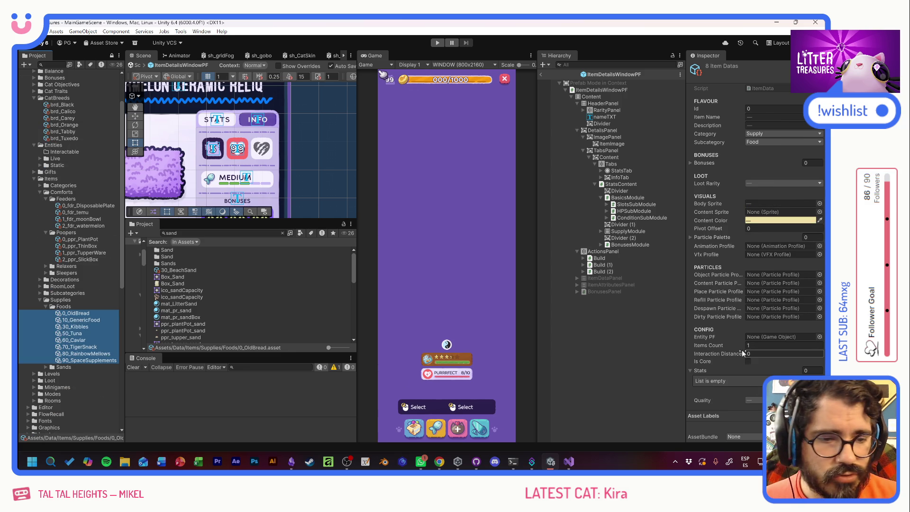
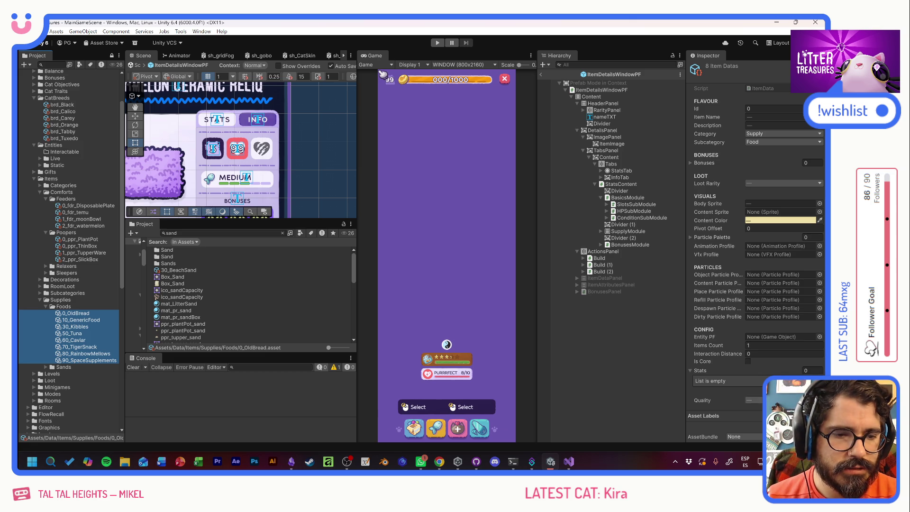
Add a Stats entry of type Max HP with tier Gigantic to the selected Foods items
click(806, 389)
scroll(734, 375, down, 1)
click(762, 375)
click(766, 377)
click(756, 384)
click(754, 403)
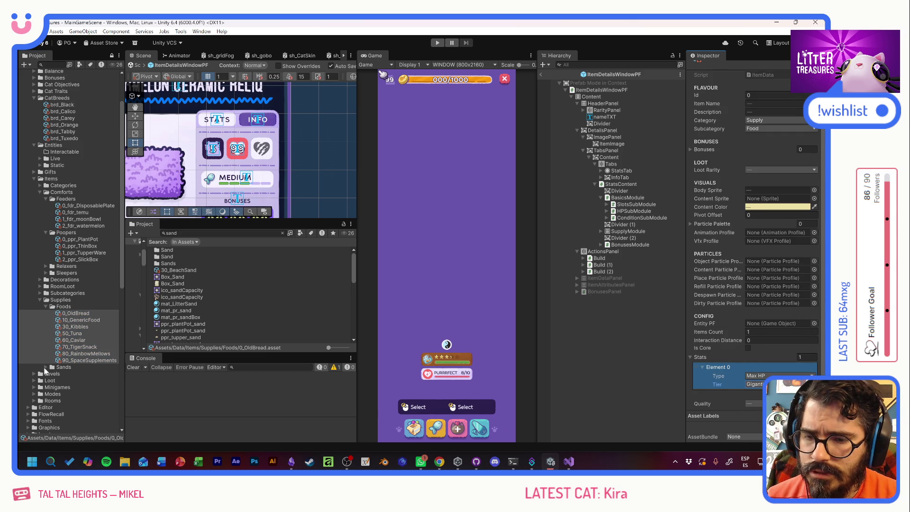
Select the four Sands items, give them a Max HP stat, then start Play mode
click(45, 368)
click(75, 373)
shift+click(79, 394)
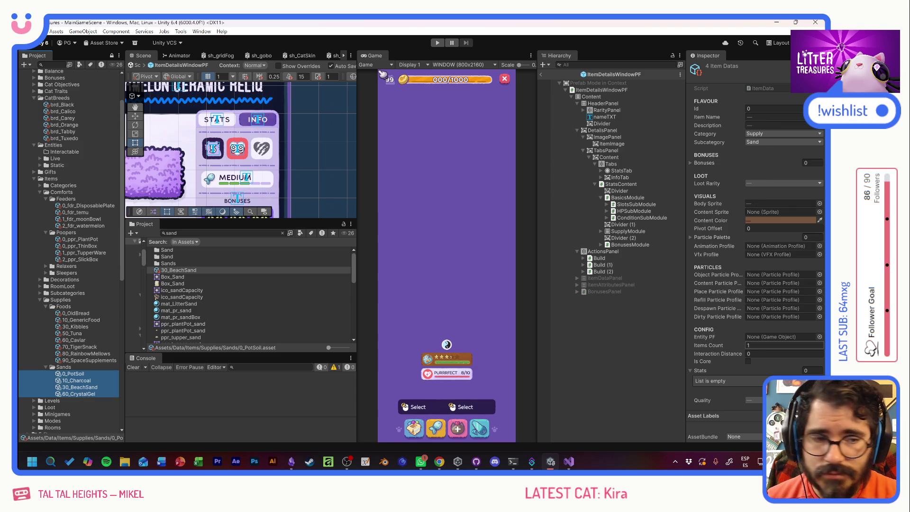
click(806, 390)
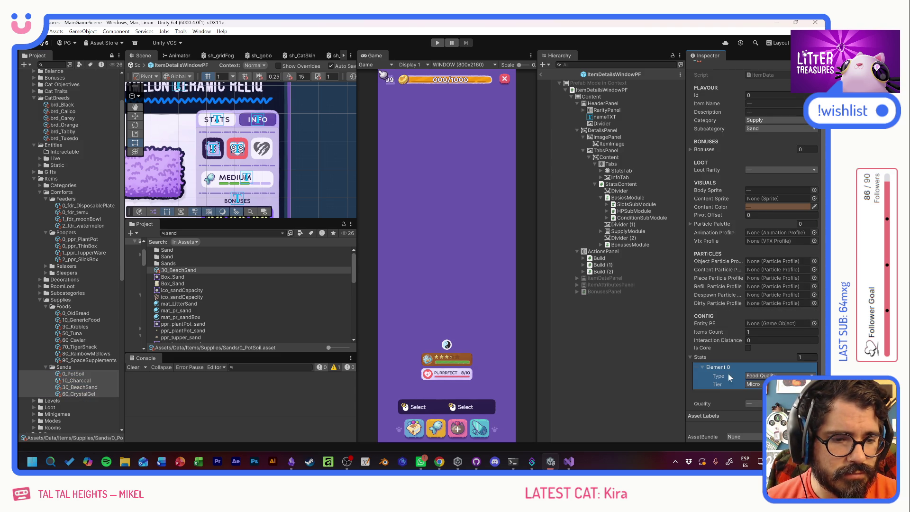
click(777, 376)
click(768, 375)
click(753, 384)
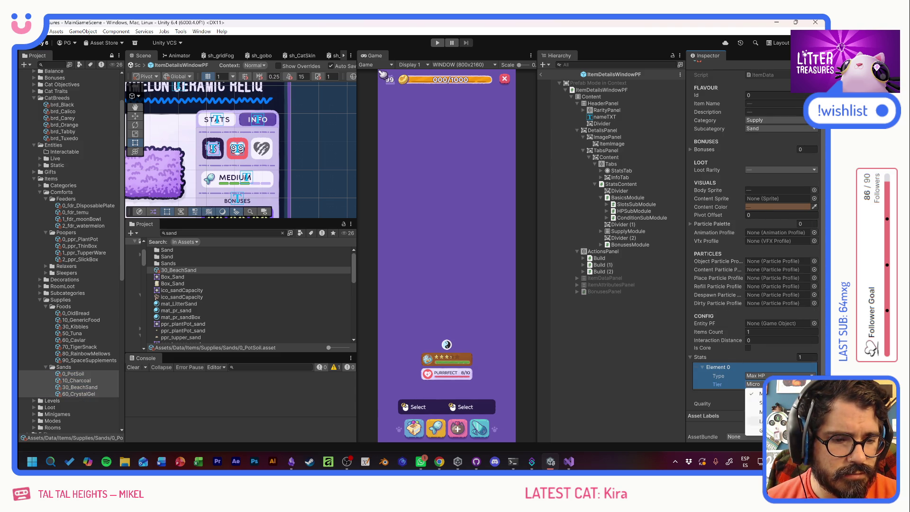
click(756, 420)
click(610, 360)
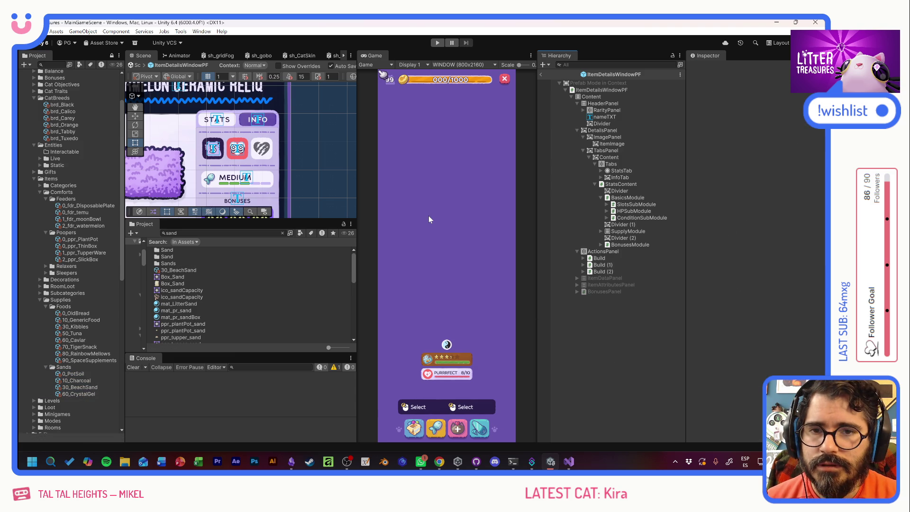
click(437, 43)
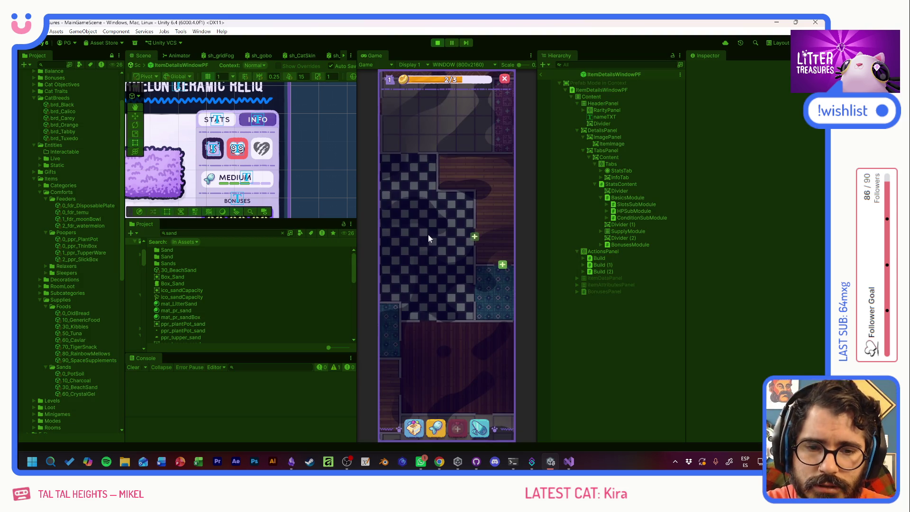
click(390, 359)
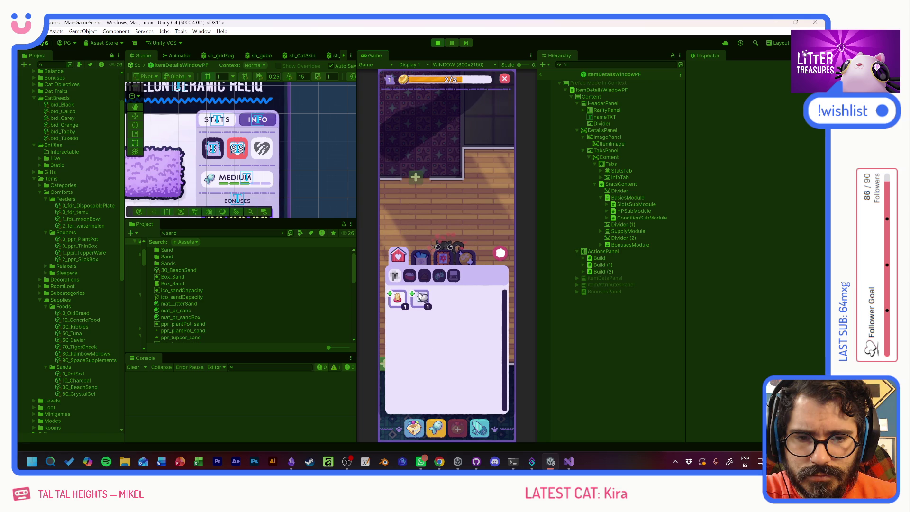
click(420, 300)
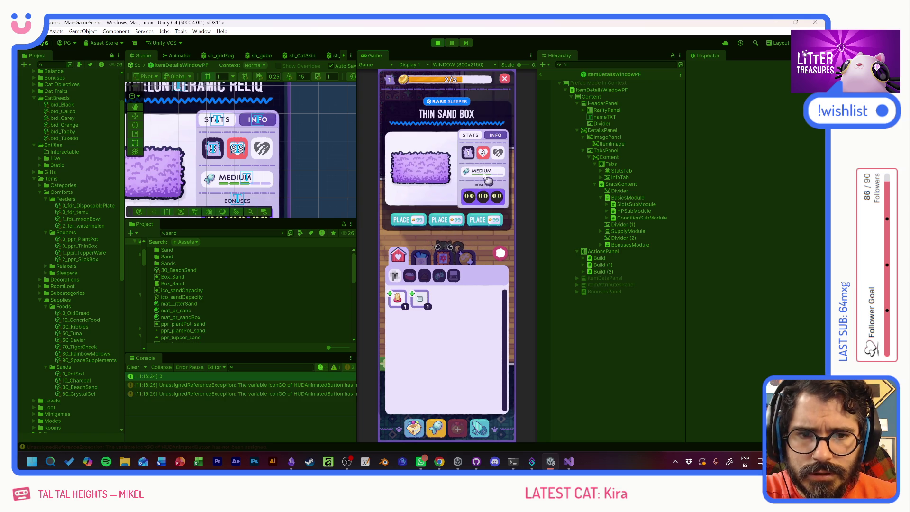
mouse_move(483, 154)
click(397, 301)
click(427, 303)
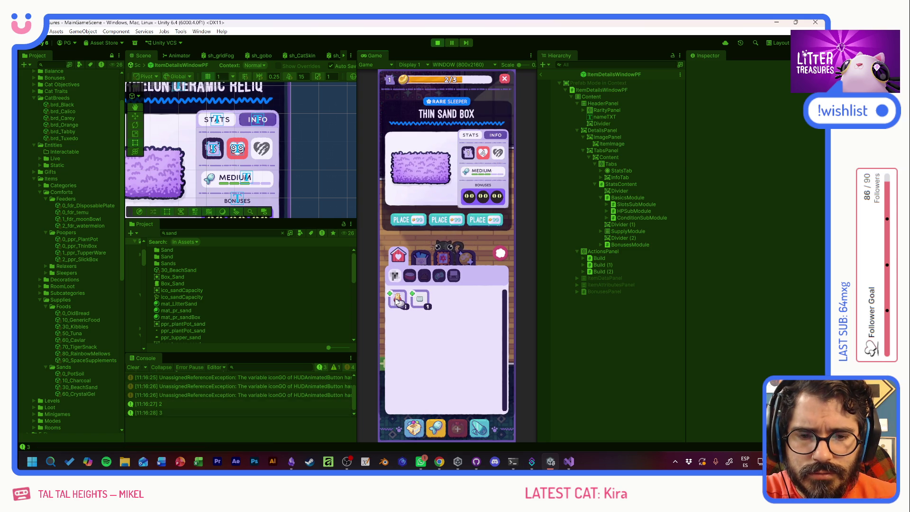
click(397, 301)
click(420, 256)
click(398, 301)
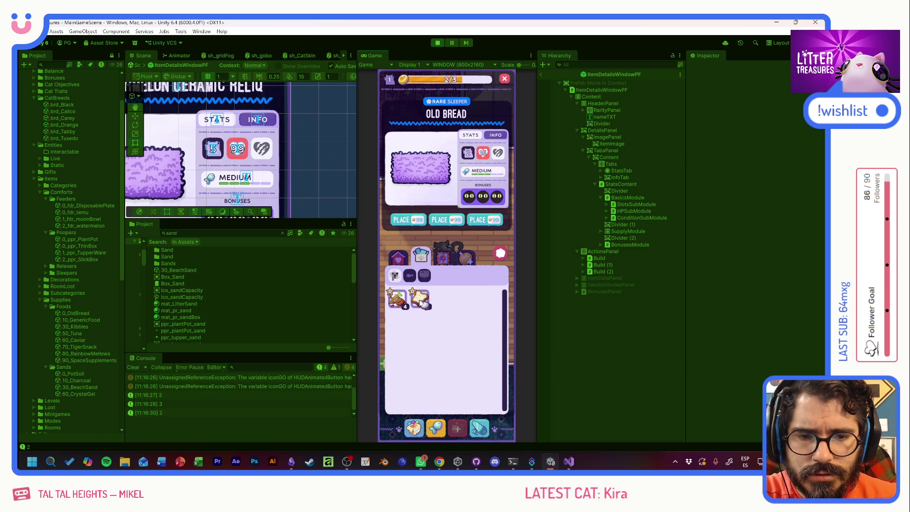
click(402, 302)
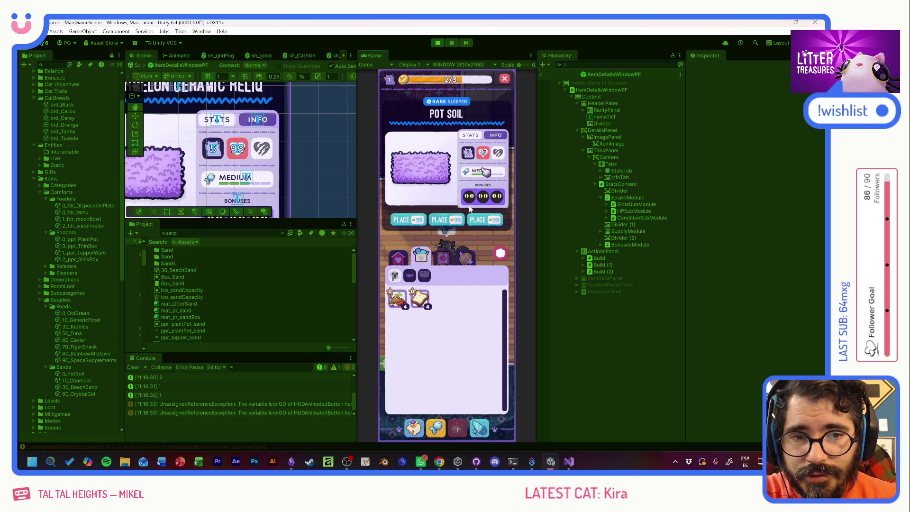
click(403, 303)
click(418, 300)
click(443, 255)
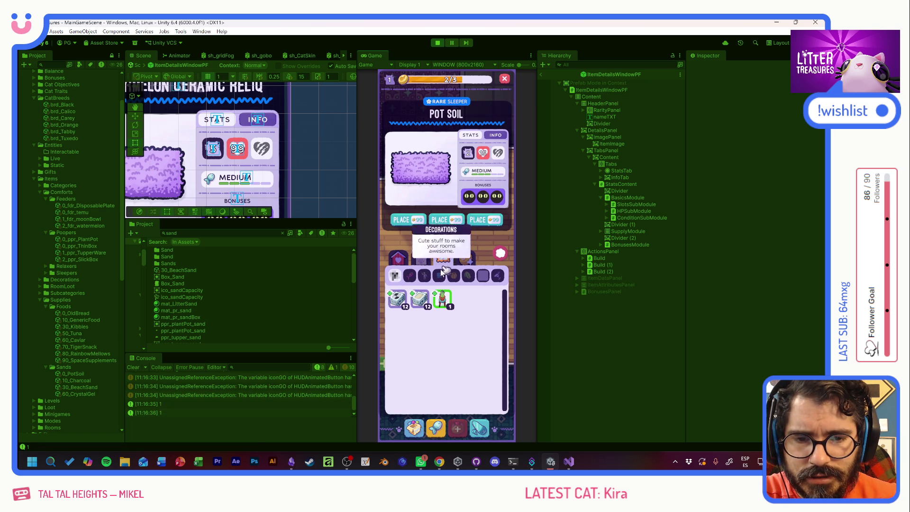
click(442, 299)
click(398, 301)
click(422, 301)
click(399, 301)
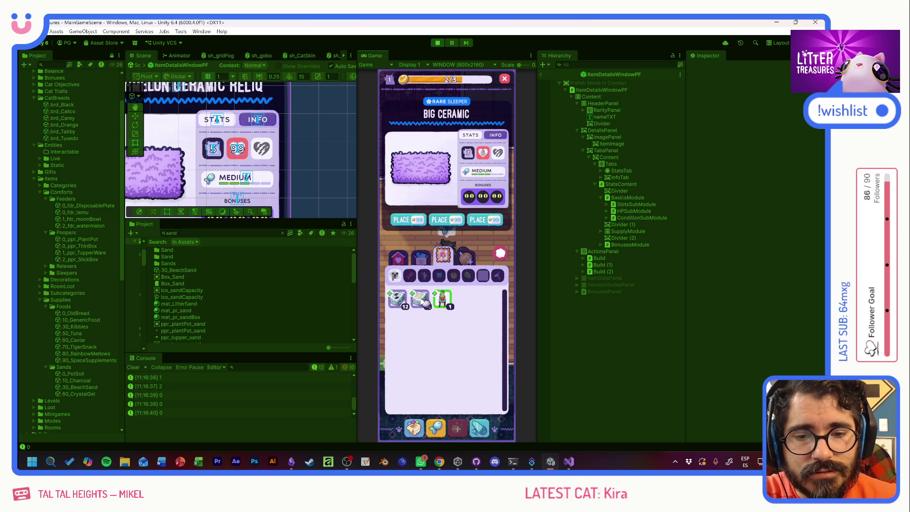
click(423, 301)
click(422, 301)
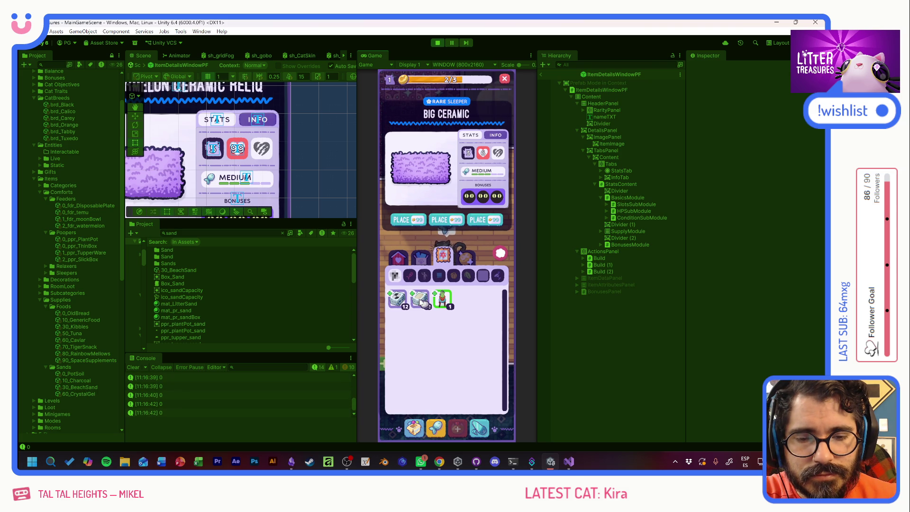
click(500, 252)
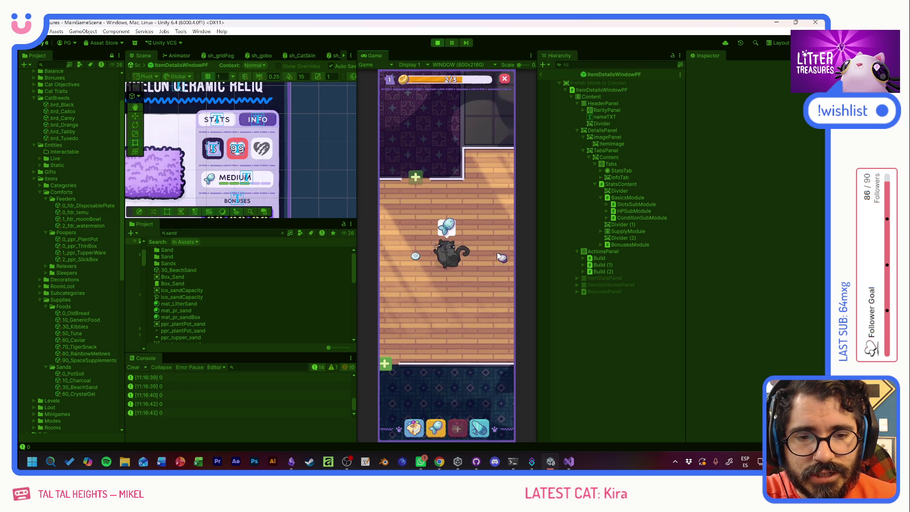
click(436, 43)
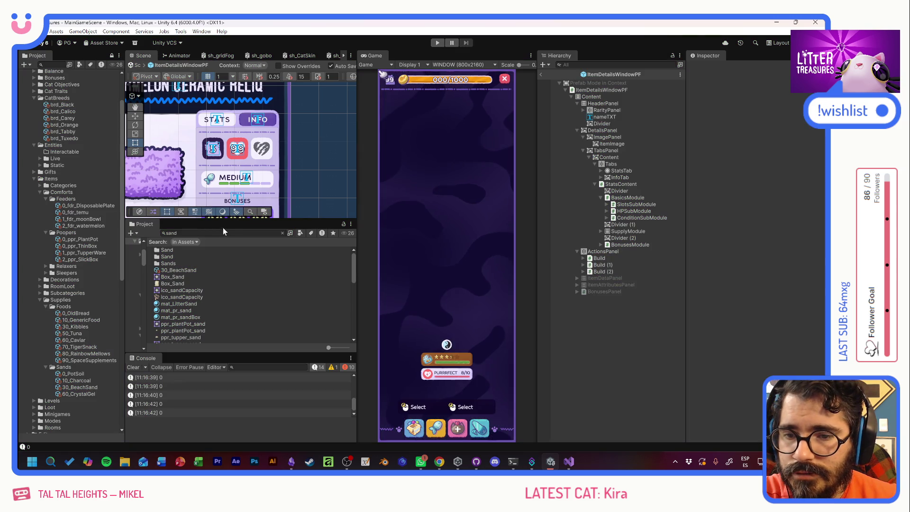
Search the Project for 'flr' and select the eight 0_dec_flr items, CheckeredTiles through SmallTiles
text(fir)
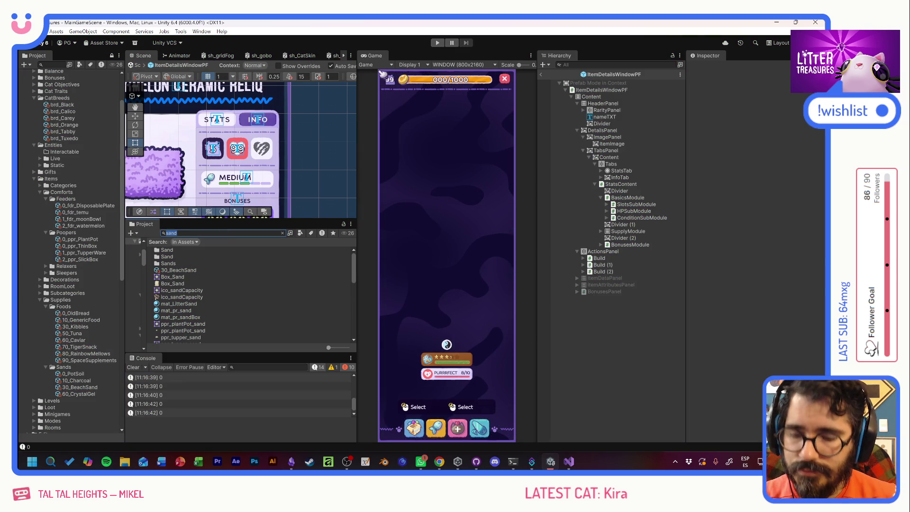
key(BackSpace)
key(BackSpace)
text(lr)
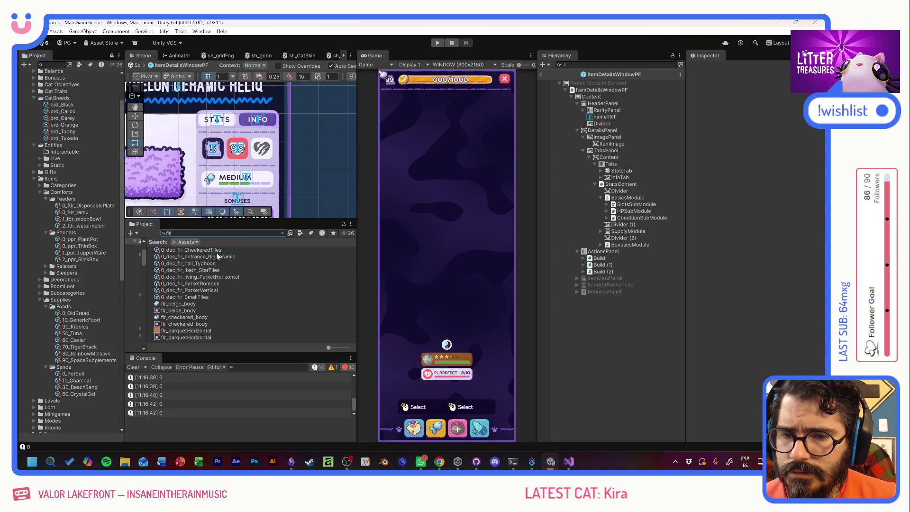
click(216, 252)
shift+click(198, 297)
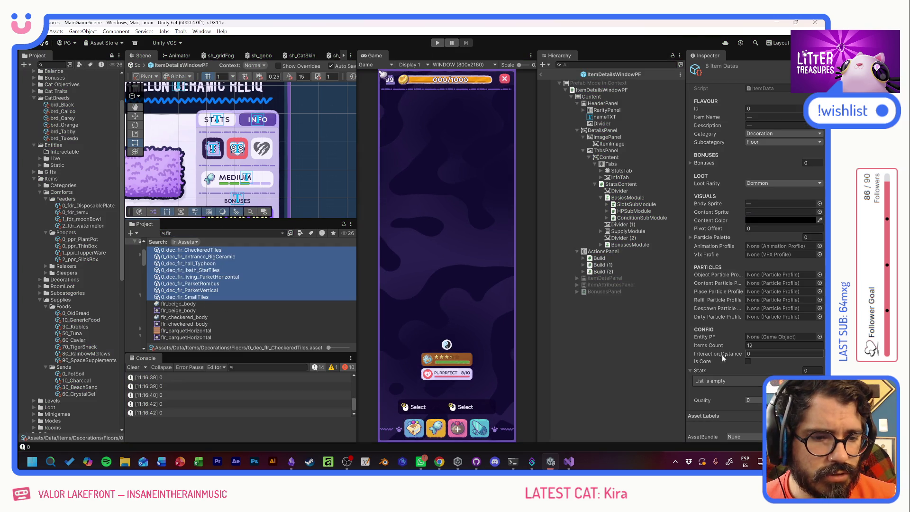
Add a Max HP stat with Gigantic tier to the floor items and start Play mode
click(808, 390)
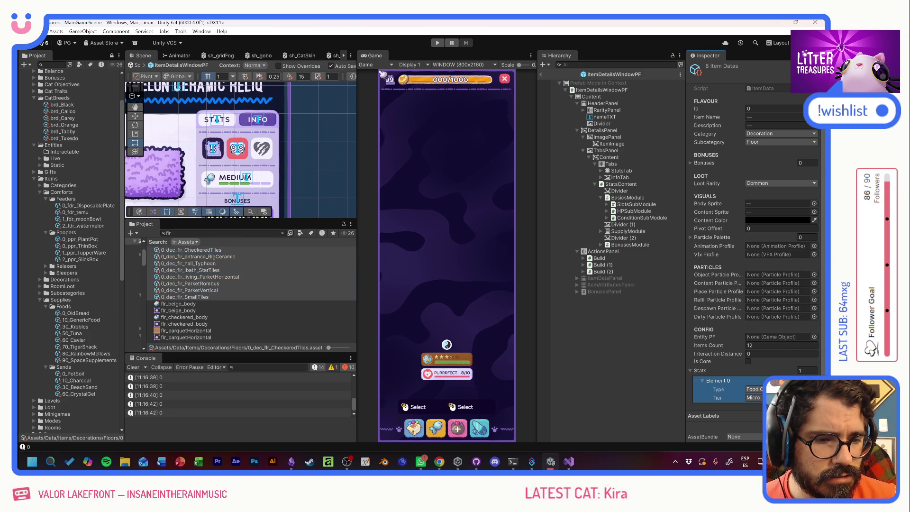
click(754, 390)
click(768, 332)
click(754, 398)
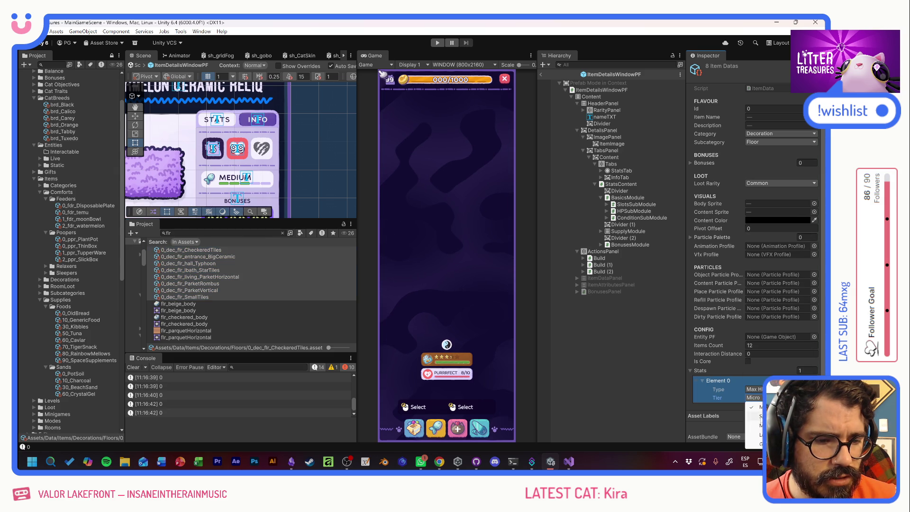
click(758, 444)
click(437, 43)
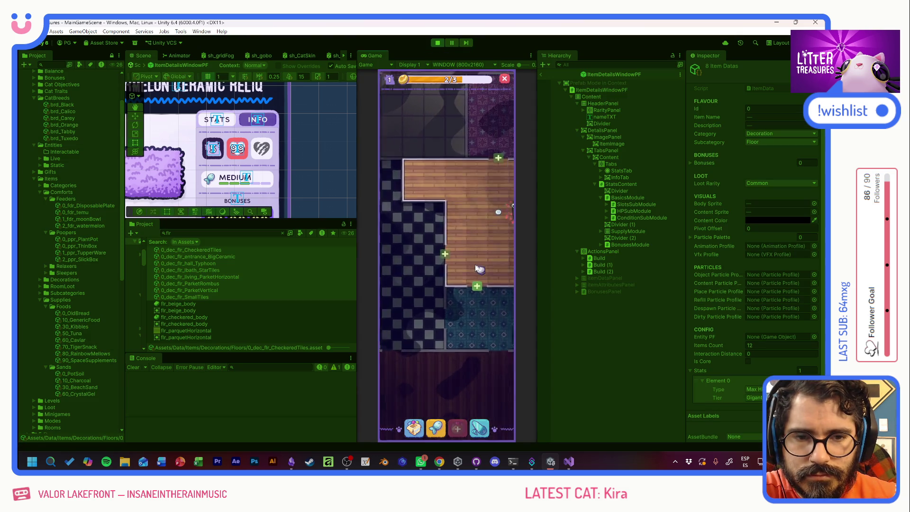
Open the in-game inventory and view Scratch Pole, Old Bread, Pet Bed, Big Ceramic and Lengua de Suegra
click(414, 426)
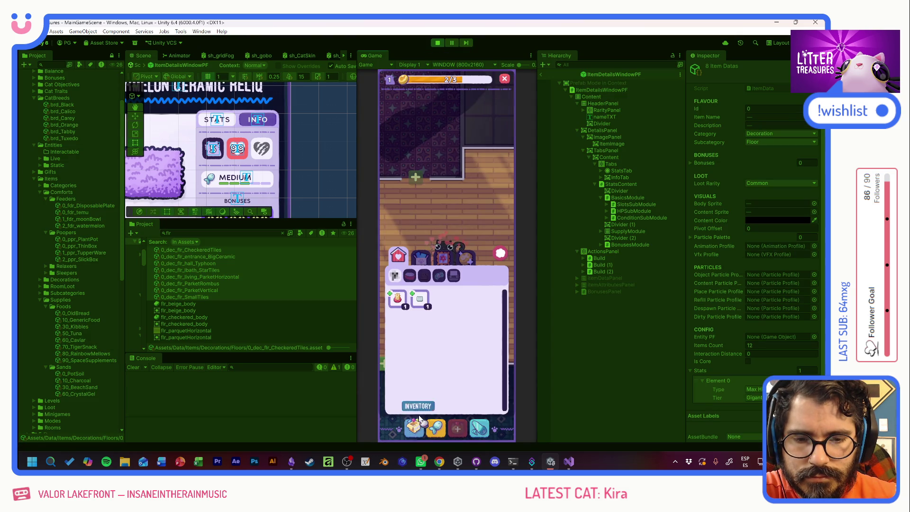
click(422, 301)
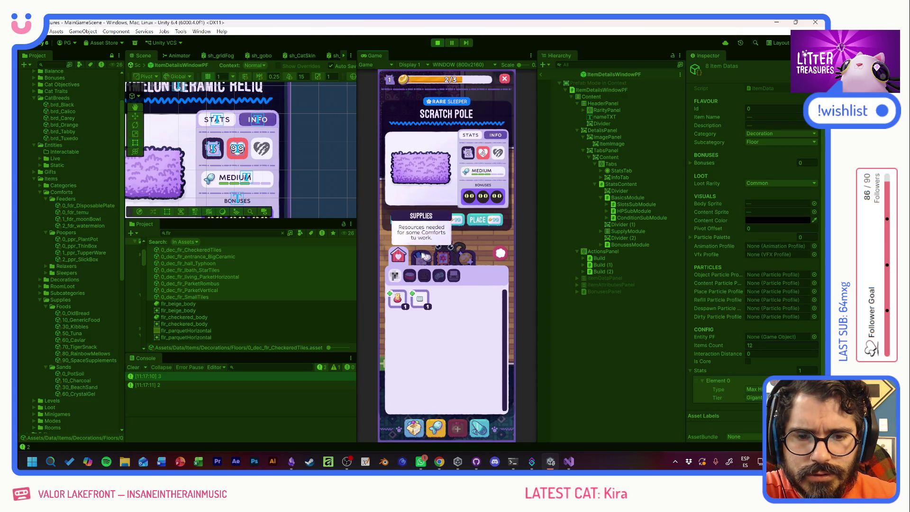
click(466, 256)
click(444, 256)
click(397, 298)
click(417, 303)
click(442, 299)
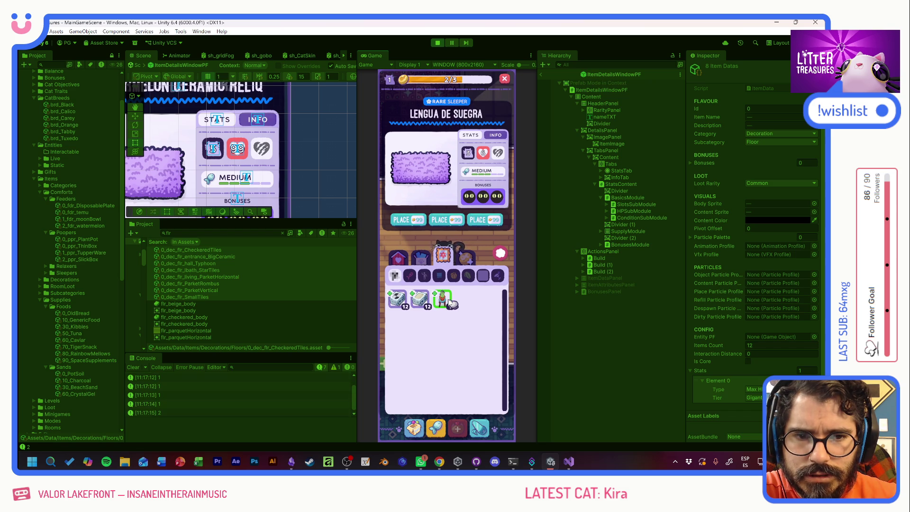
Browse other inventory categories, viewing Thin Sand Box, Scratch Pole, Pot Soil and Checkered Tiles
click(468, 260)
click(442, 258)
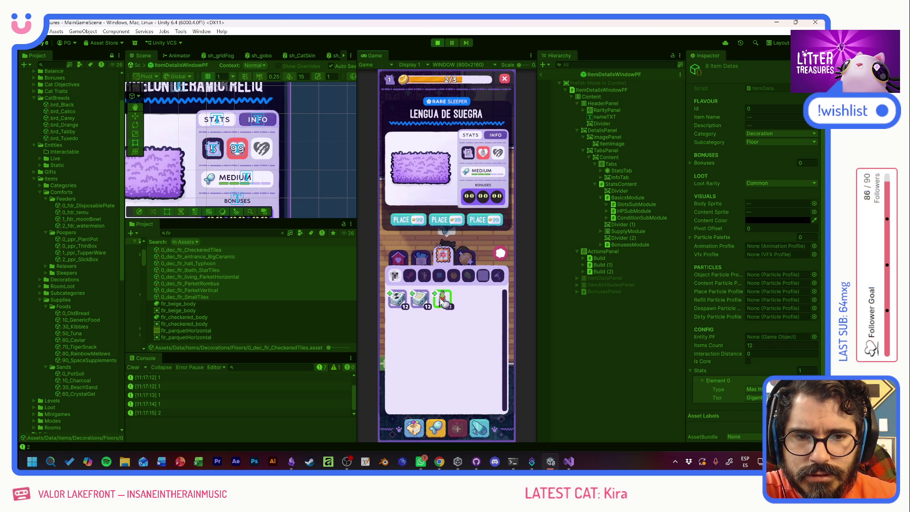
click(398, 256)
click(421, 299)
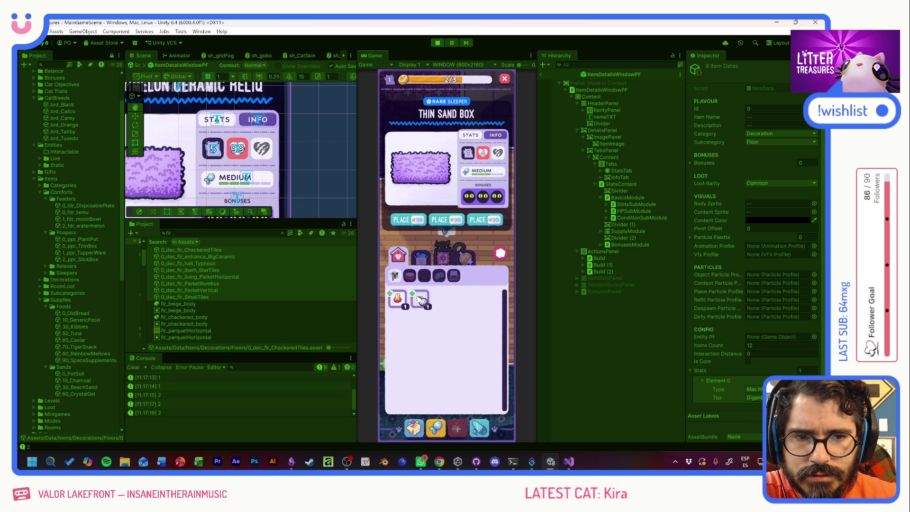
click(420, 299)
click(421, 301)
click(426, 302)
click(426, 263)
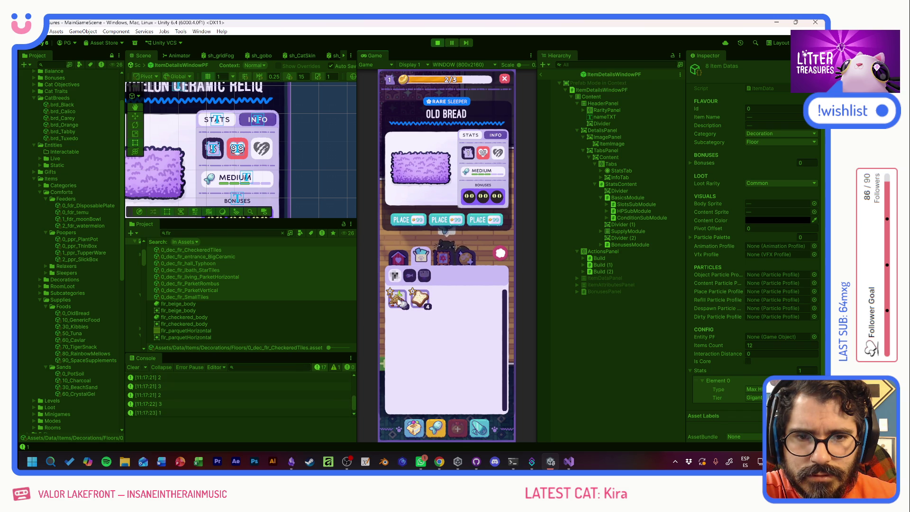
click(444, 263)
click(443, 300)
click(401, 303)
Check the condition tooltip on house and floor items, then stop the game
click(457, 260)
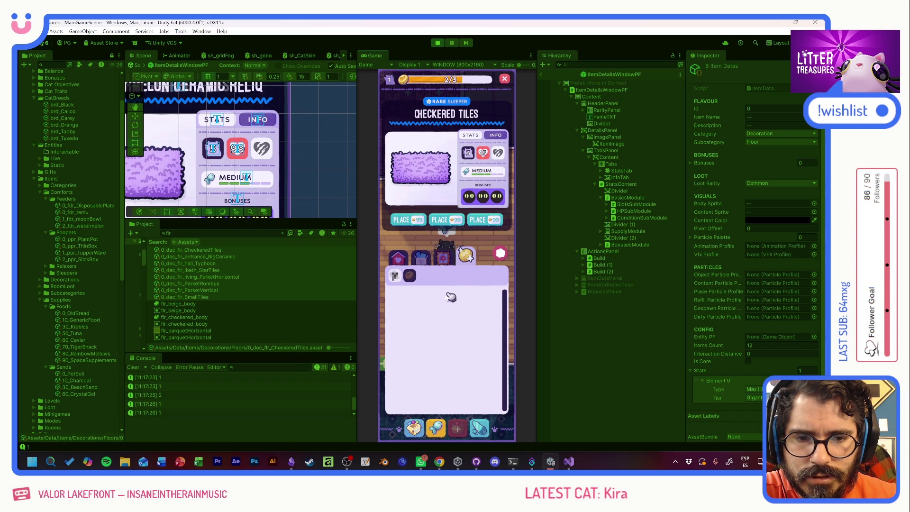
click(444, 259)
click(399, 256)
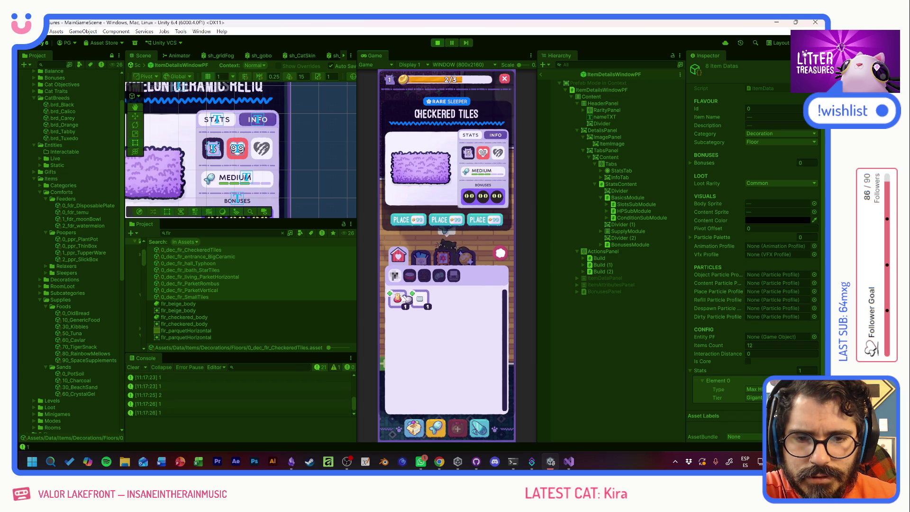
click(418, 300)
click(419, 302)
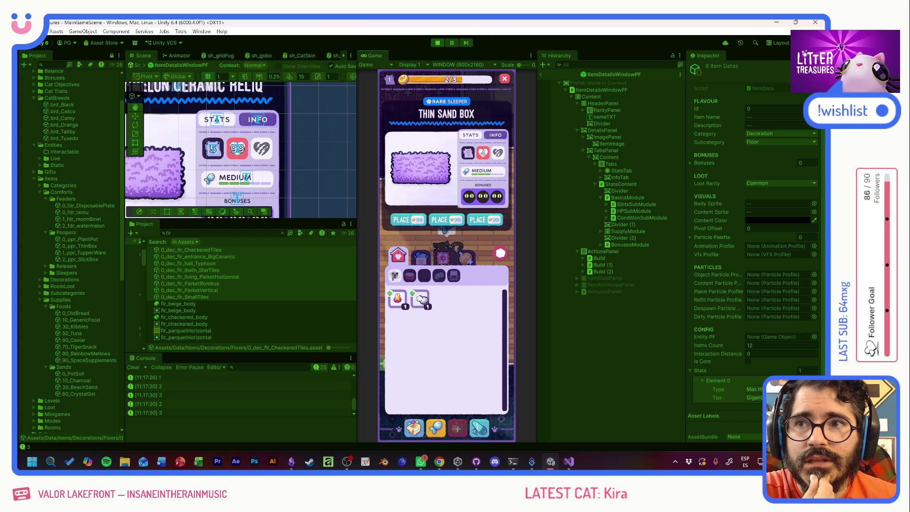
mouse_move(500, 154)
click(423, 305)
click(421, 305)
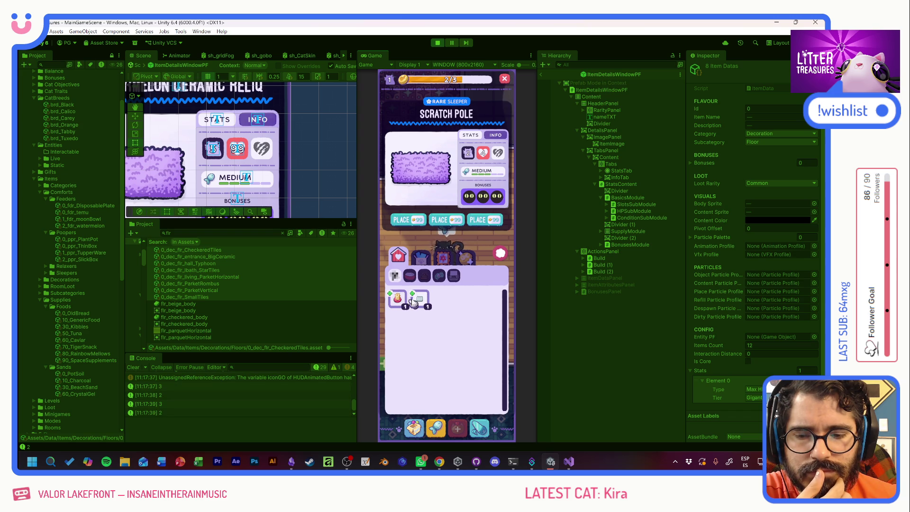
click(420, 302)
click(422, 296)
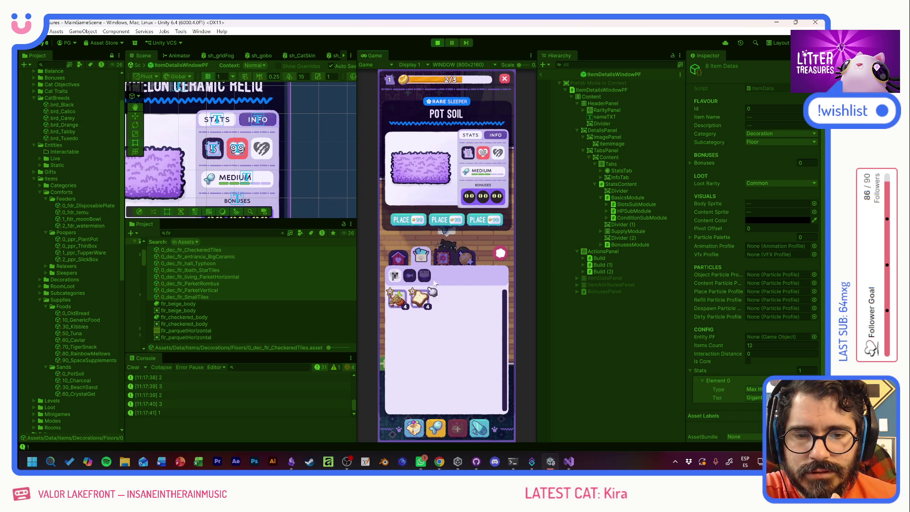
click(397, 299)
click(442, 299)
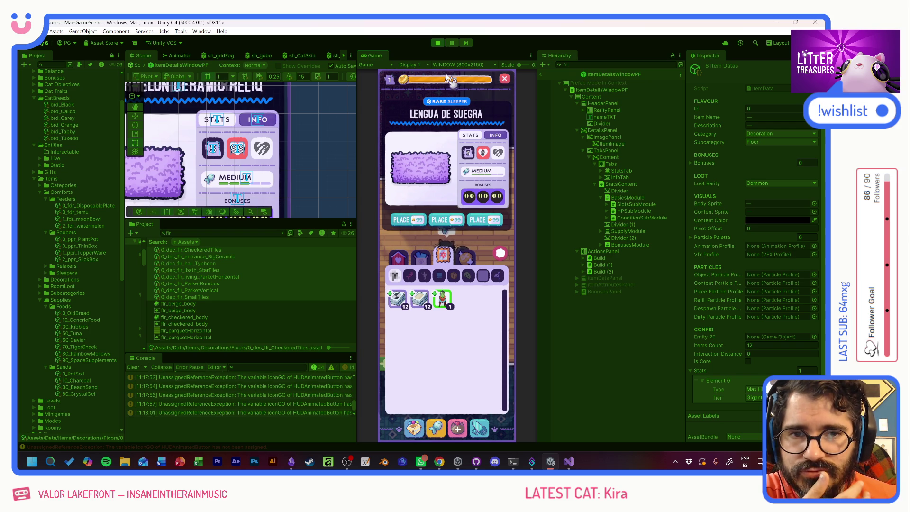
click(439, 44)
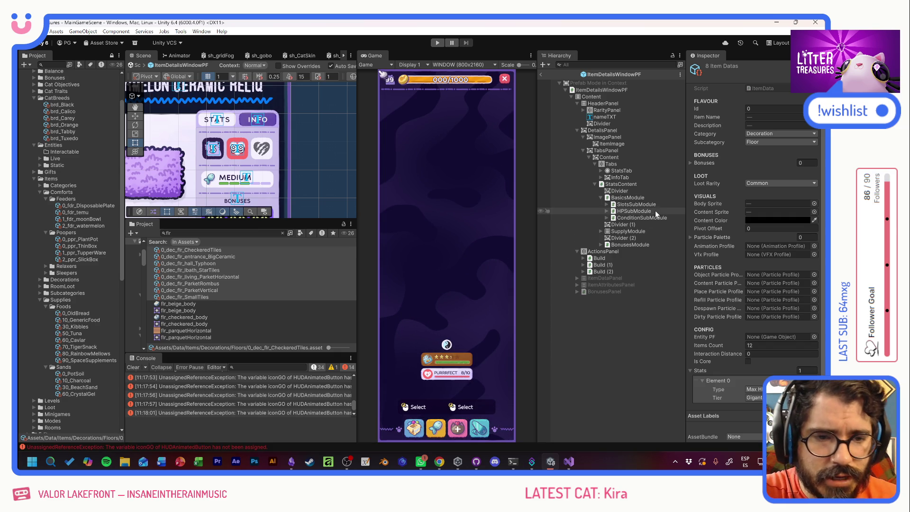
Delete the Build (1) and Build (2) buttons from the prefab and leave prefab mode
drag(209, 215, 283, 139)
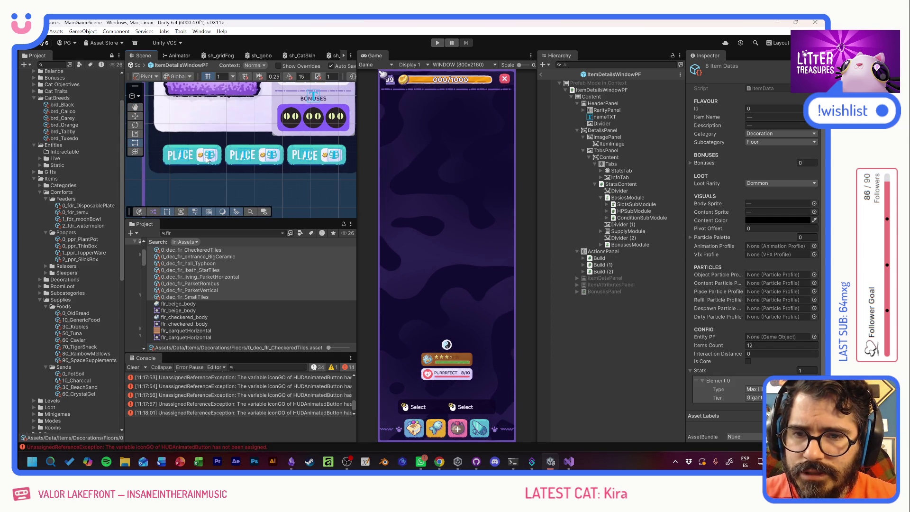
click(603, 265)
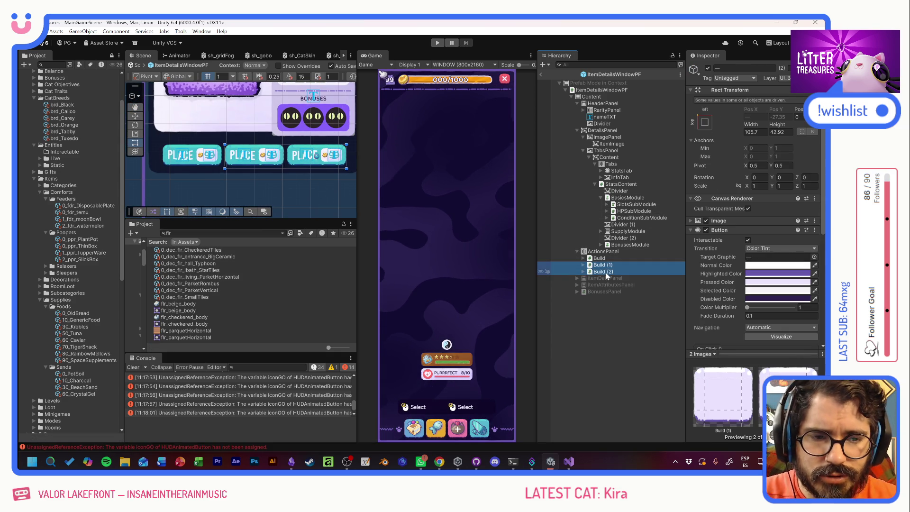
shift+click(605, 272)
key(Delete)
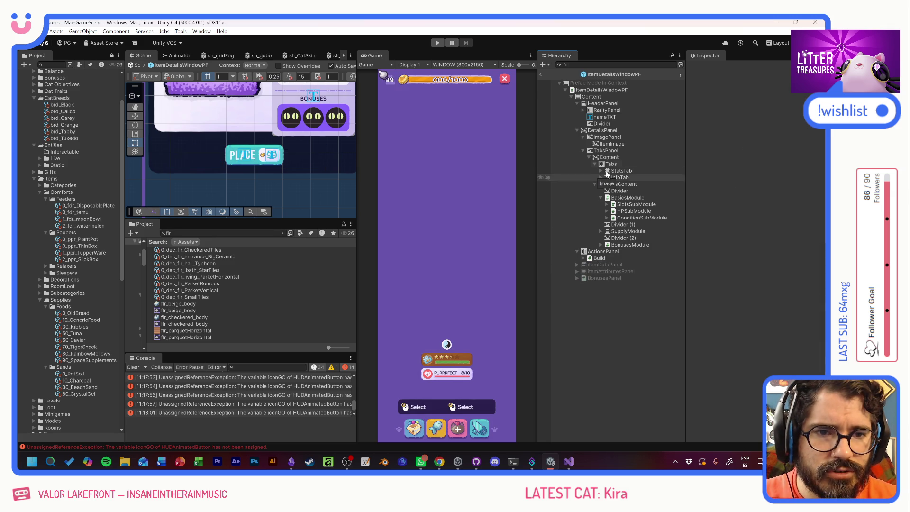
click(601, 89)
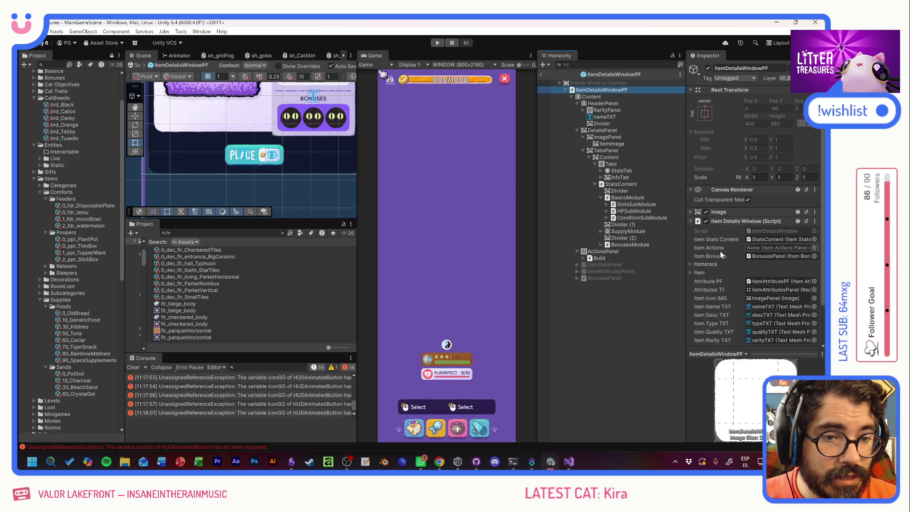
scroll(720, 251, down, 3)
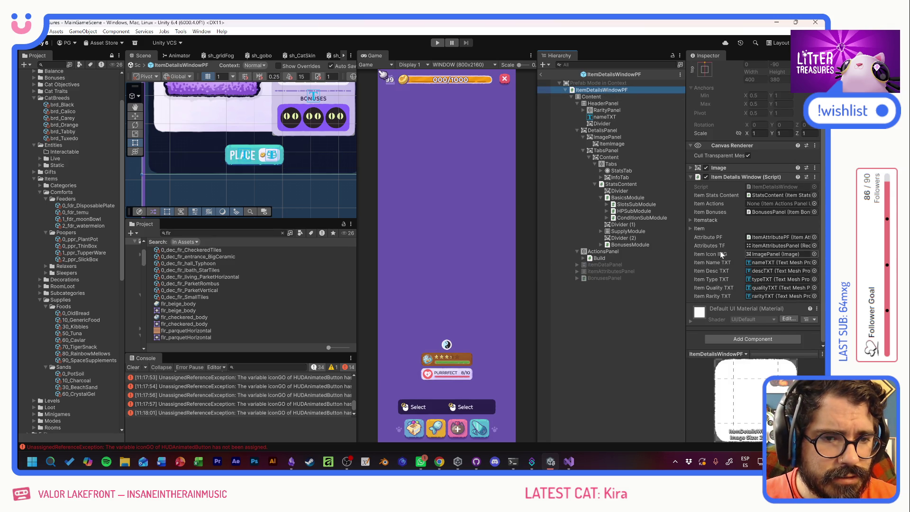
scroll(721, 251, up, 2)
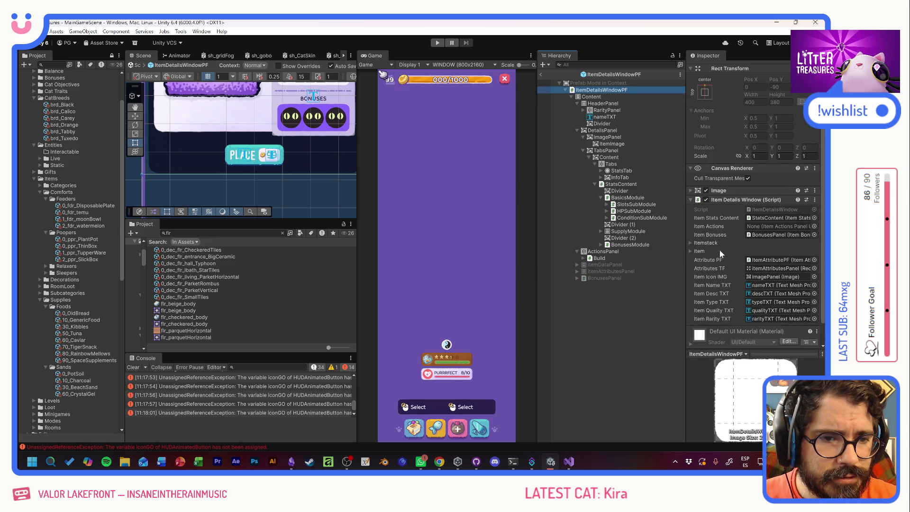
click(542, 76)
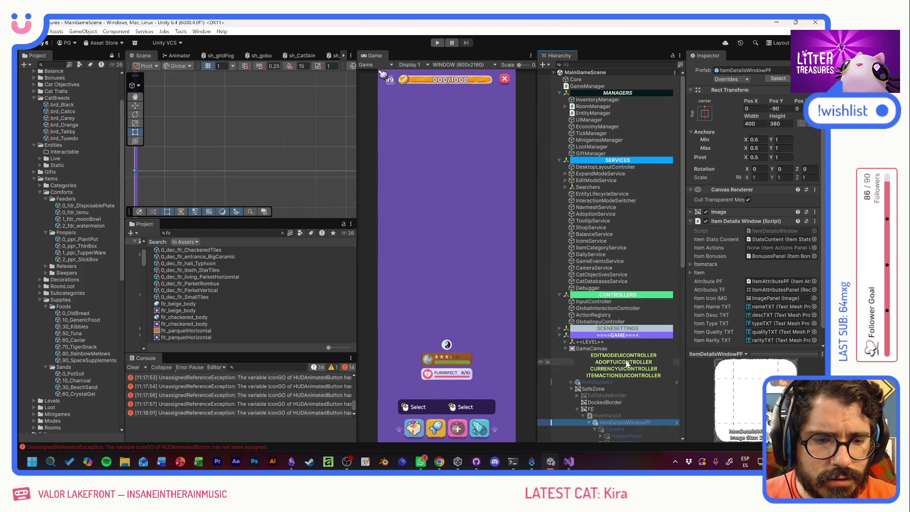
Enable ITEMACTIONSUICONTROLLER, assign ActionsPanel's Build as its Build BTN, and start Play mode
click(617, 376)
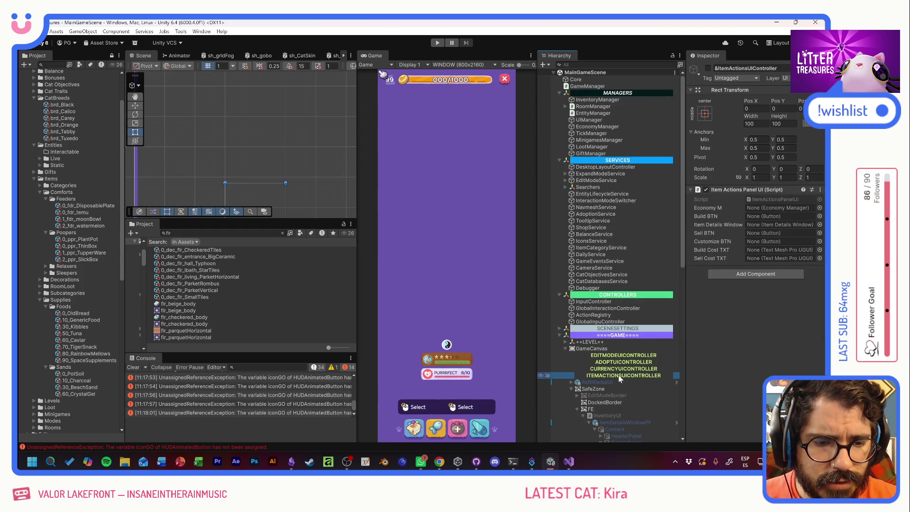
click(708, 70)
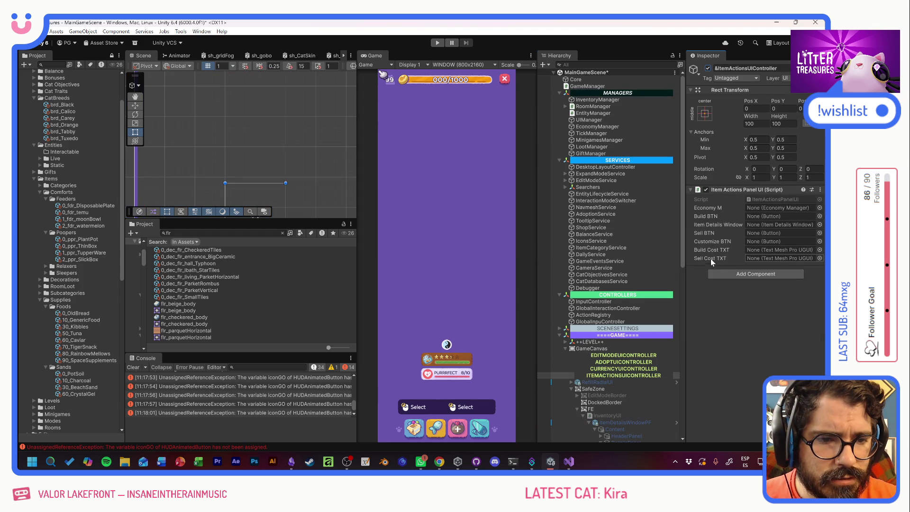
scroll(622, 275, down, 4)
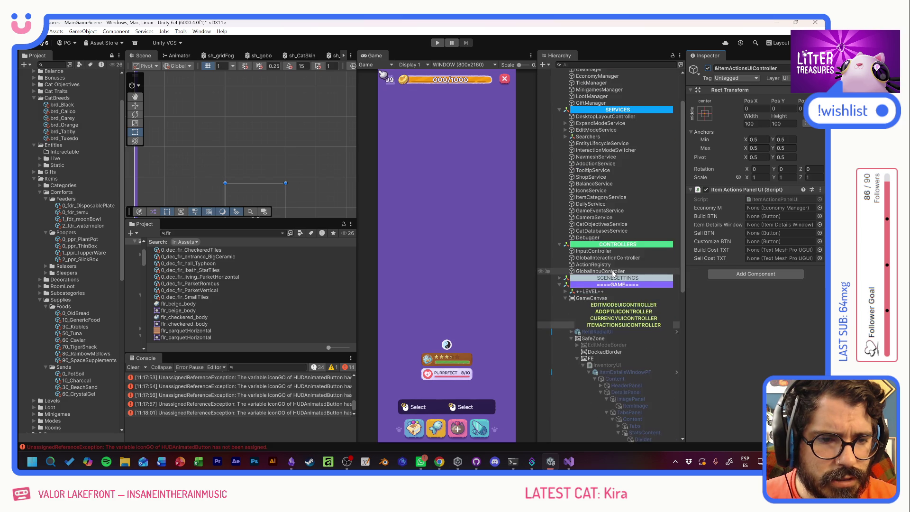
scroll(633, 326, down, 4)
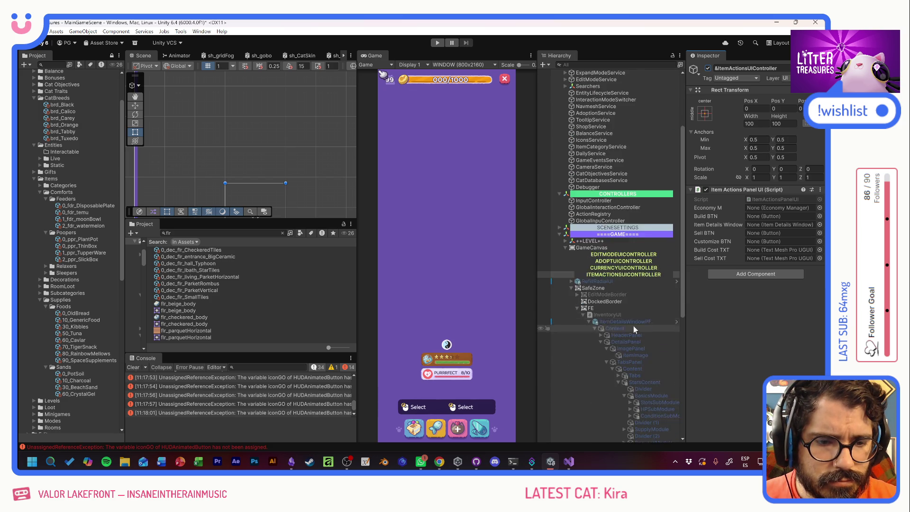
scroll(621, 384, down, 3)
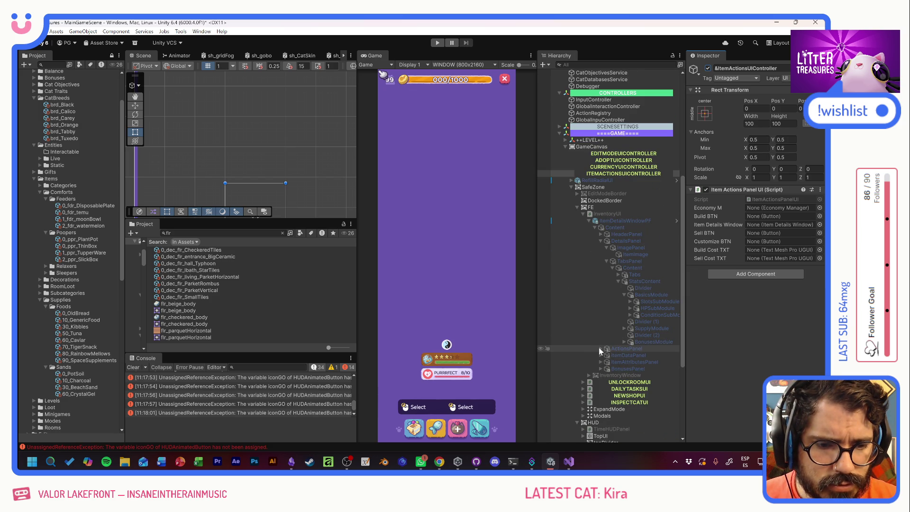
click(600, 348)
click(615, 355)
drag(615, 354, 768, 216)
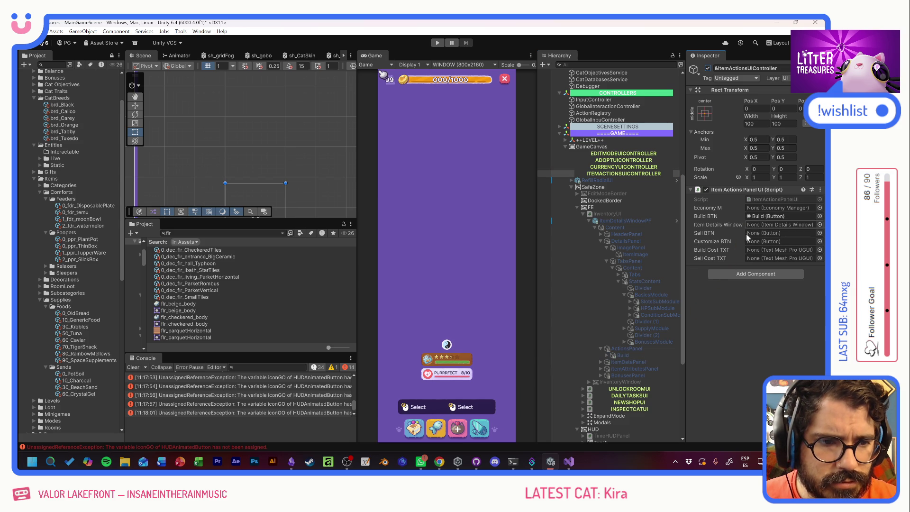
click(606, 355)
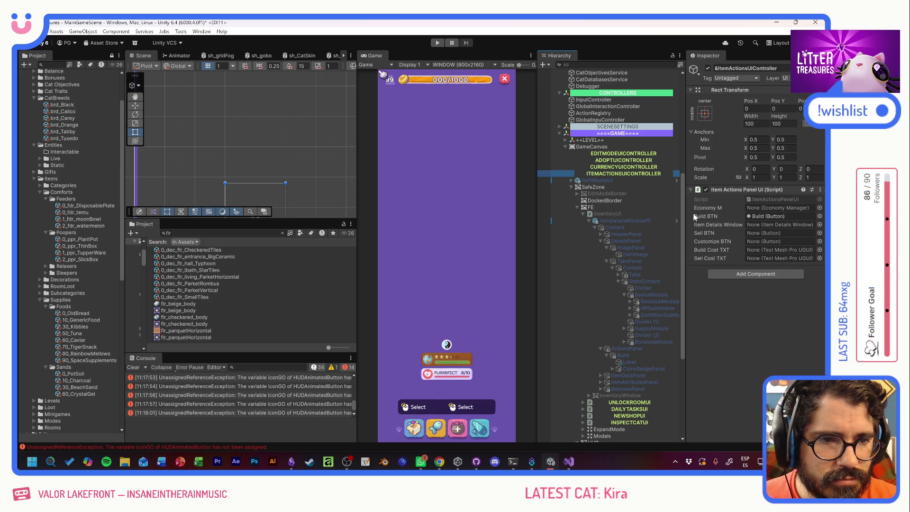
click(437, 43)
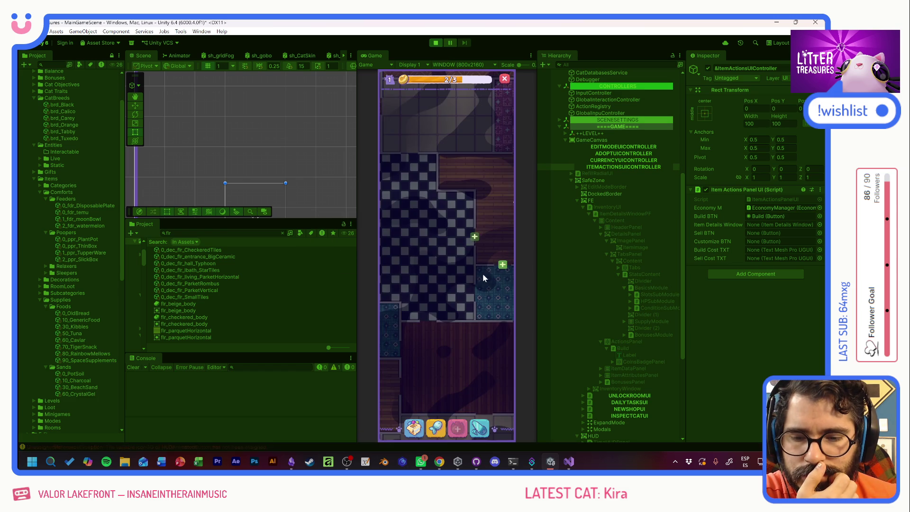
Open Scratch Pole in the in-game inventory, press PLACE twice, then stop the game
click(414, 428)
click(406, 298)
click(439, 222)
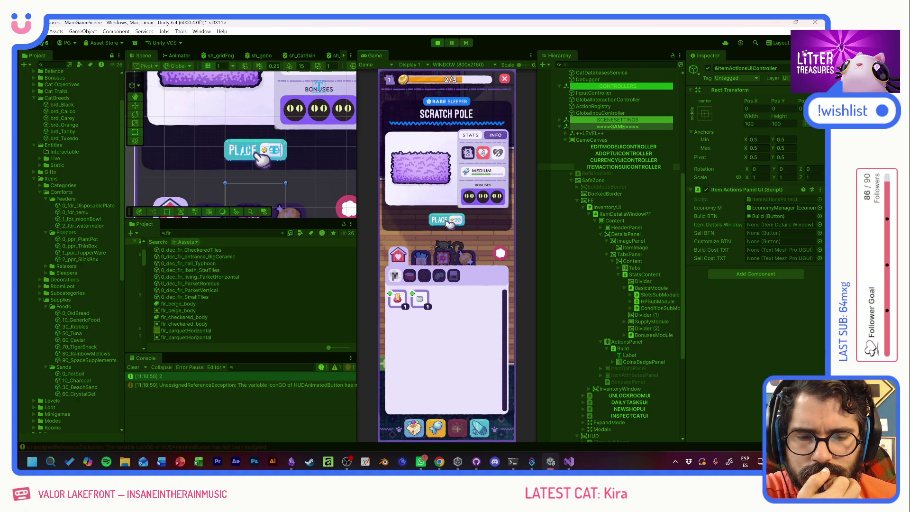
click(443, 221)
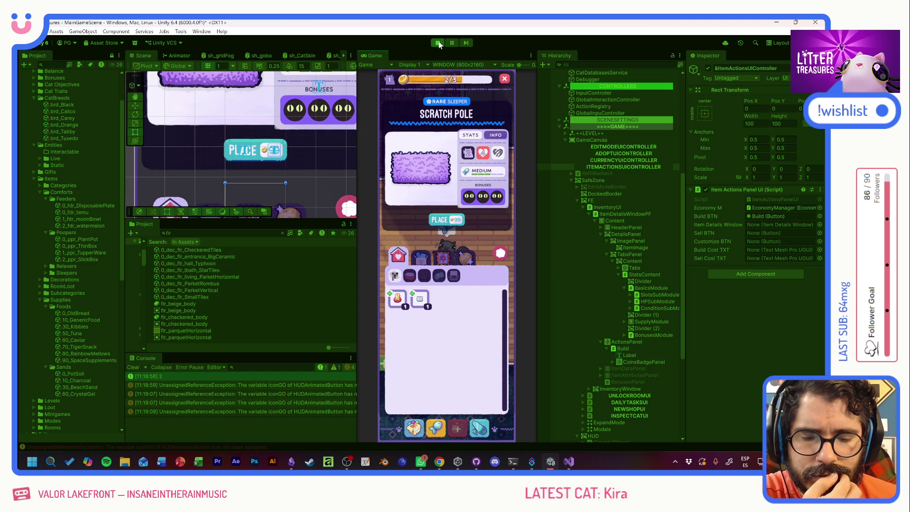
click(439, 45)
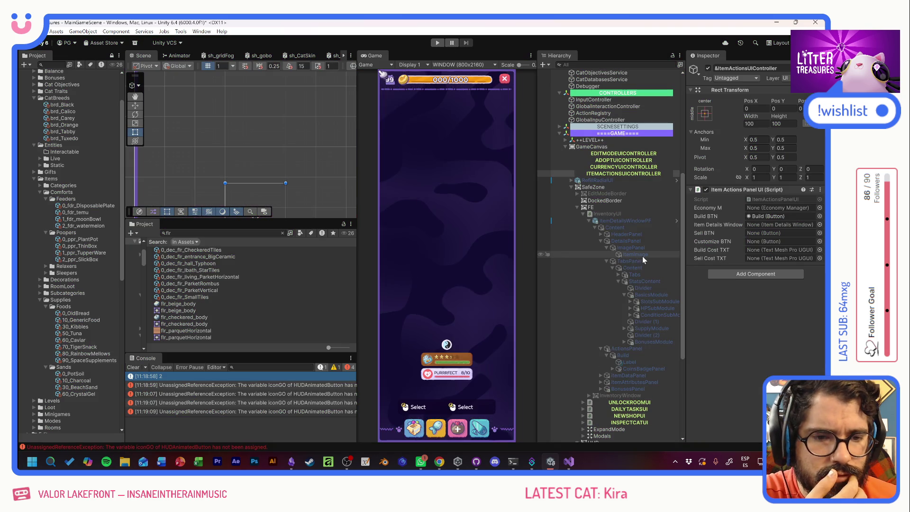
Inspect the unassigned iconGO error, remove HUD Animated Button (Script) from Build, and replay with Ctrl+P
click(279, 385)
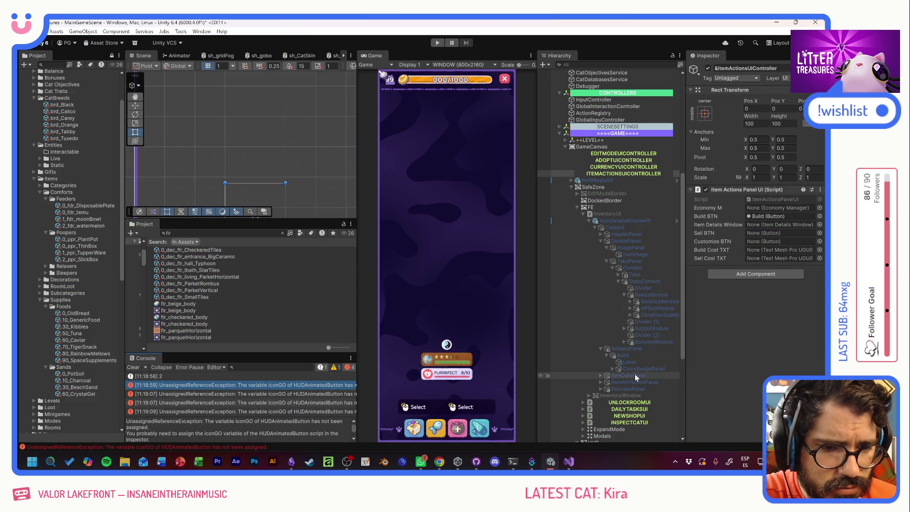
click(630, 356)
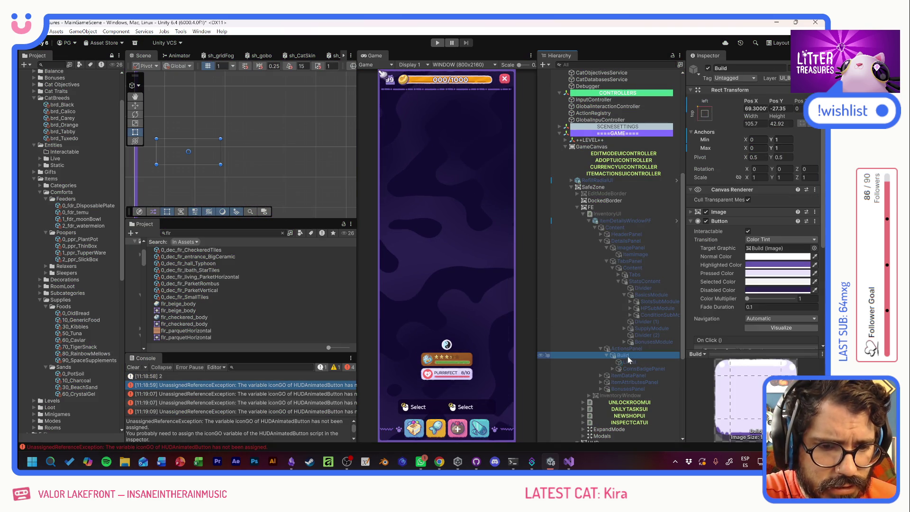
scroll(725, 295, down, 5)
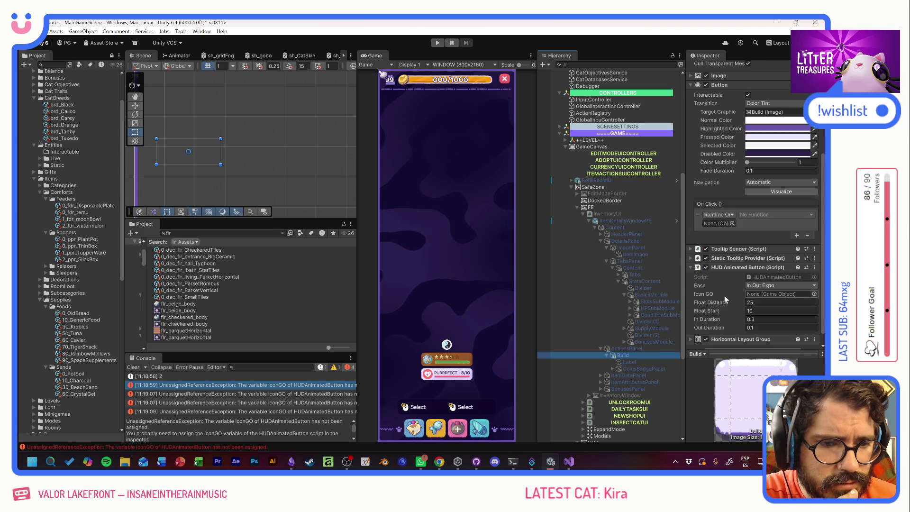
right_click(737, 268)
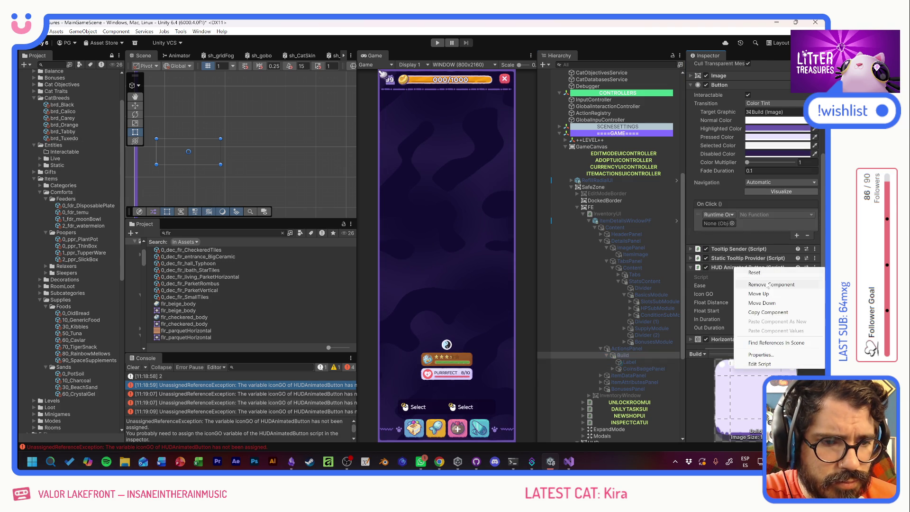
click(766, 286)
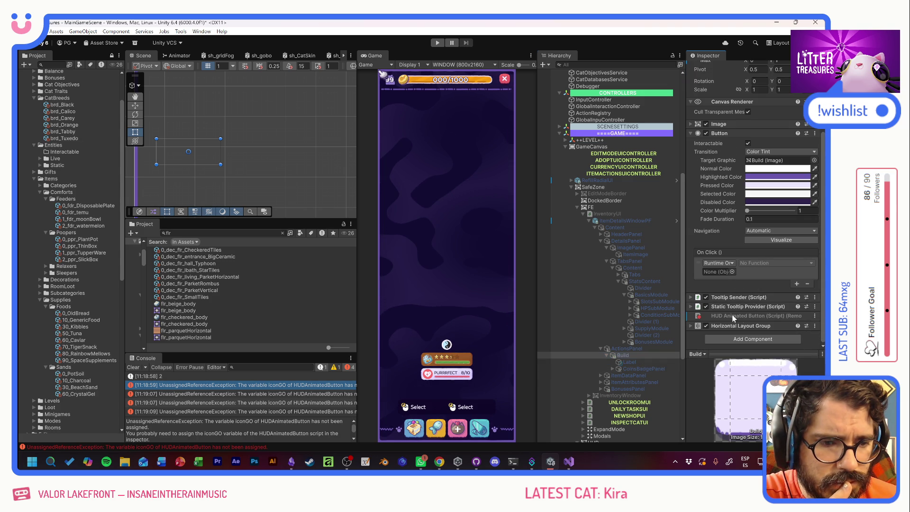
key(ctrl+p)
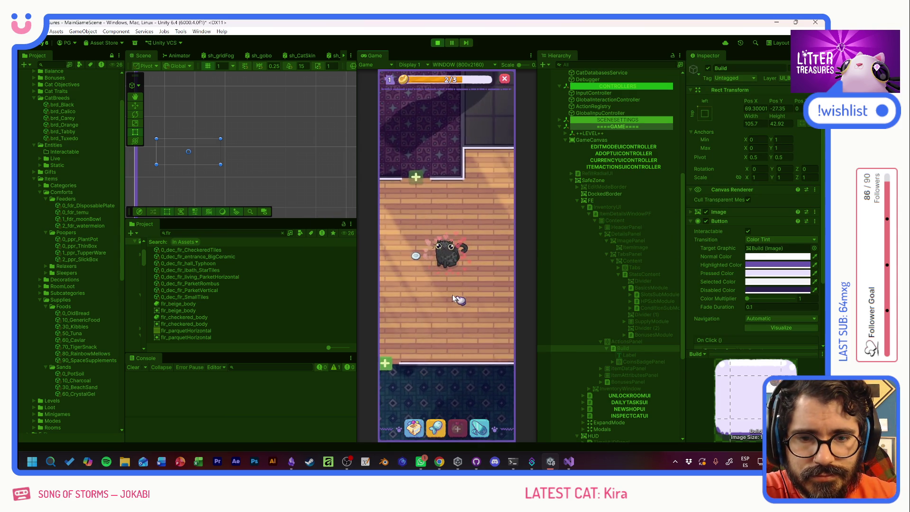
Stop the game, point Build's On Click at ITEMACTIONSUICONTROLLER's ItemActionsPanelUI.BuildClicked, and replay
click(413, 428)
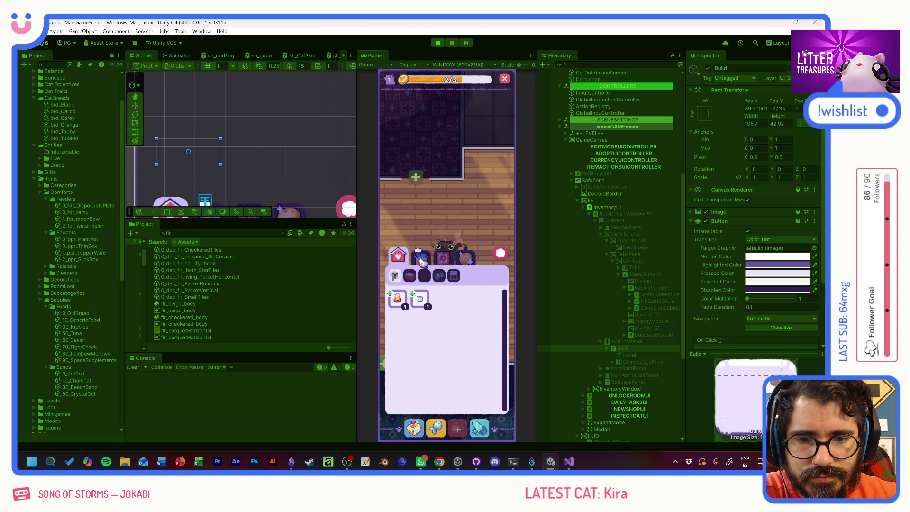
click(400, 299)
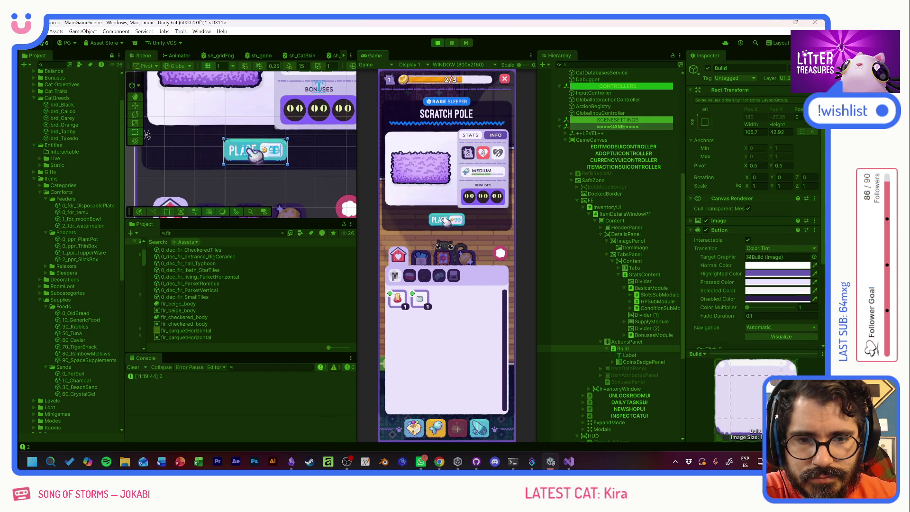
click(437, 42)
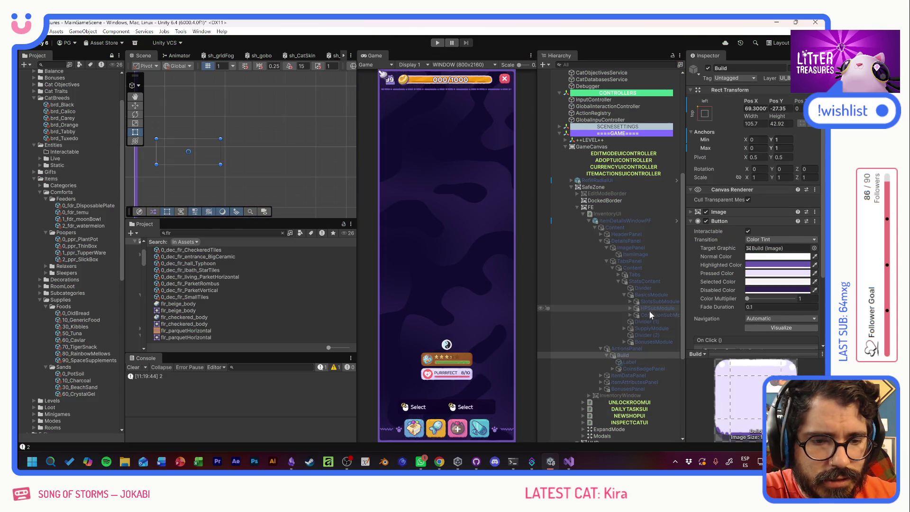
click(632, 356)
scroll(715, 296, down, 3)
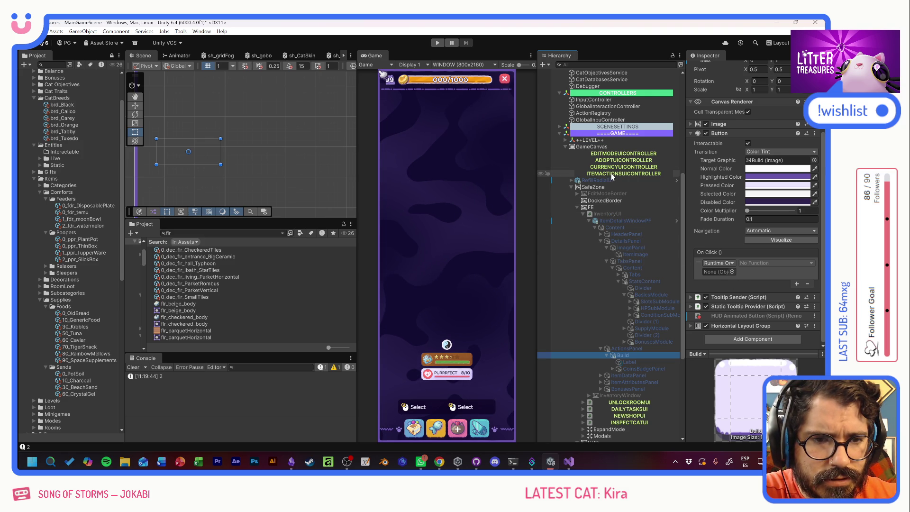
mouse_move(610, 173)
mouse_down()
mouse_move(692, 206)
mouse_move(719, 272)
mouse_up()
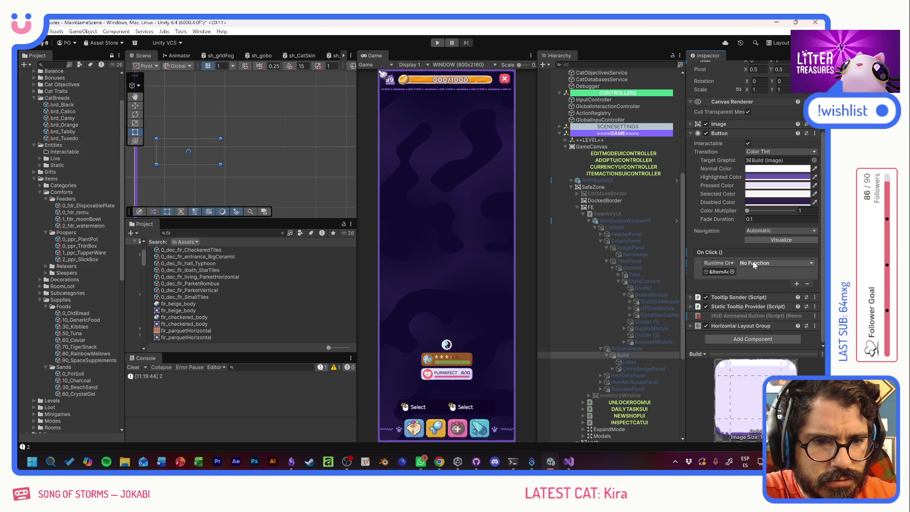
click(753, 262)
mouse_move(770, 306)
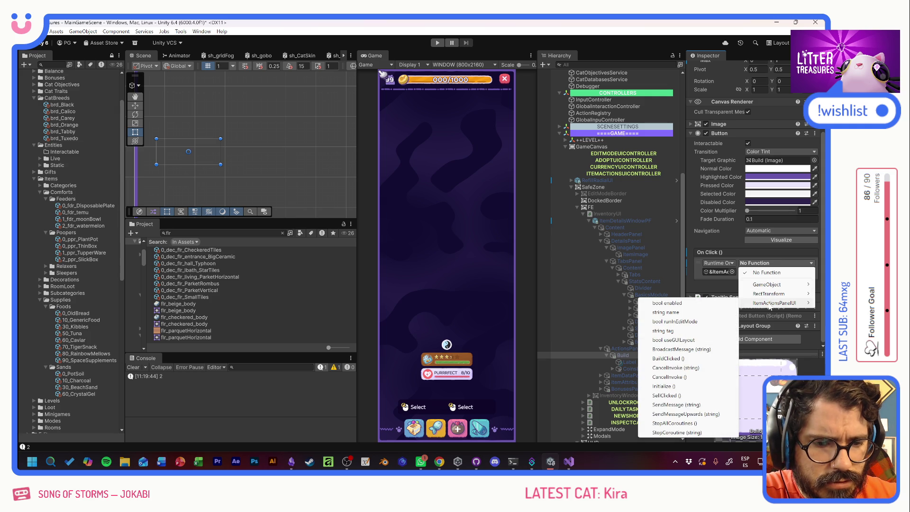
click(668, 358)
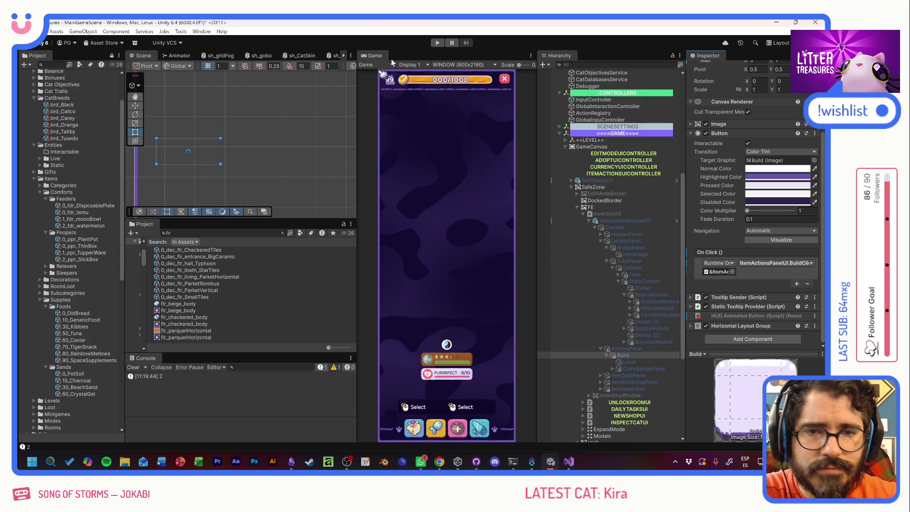
click(438, 42)
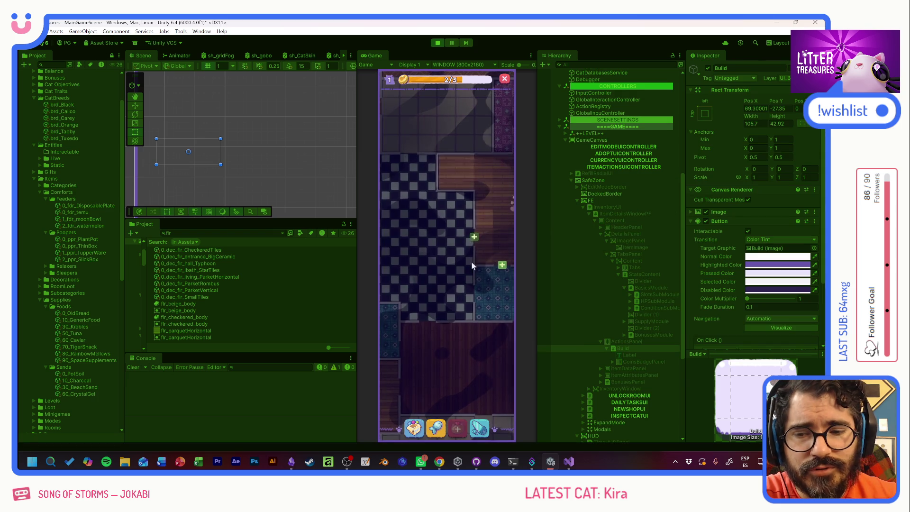
Open Scratch Pole in the inventory, then follow the NullReferenceException link to ItemActionsPanelUI.cs line 92
click(414, 428)
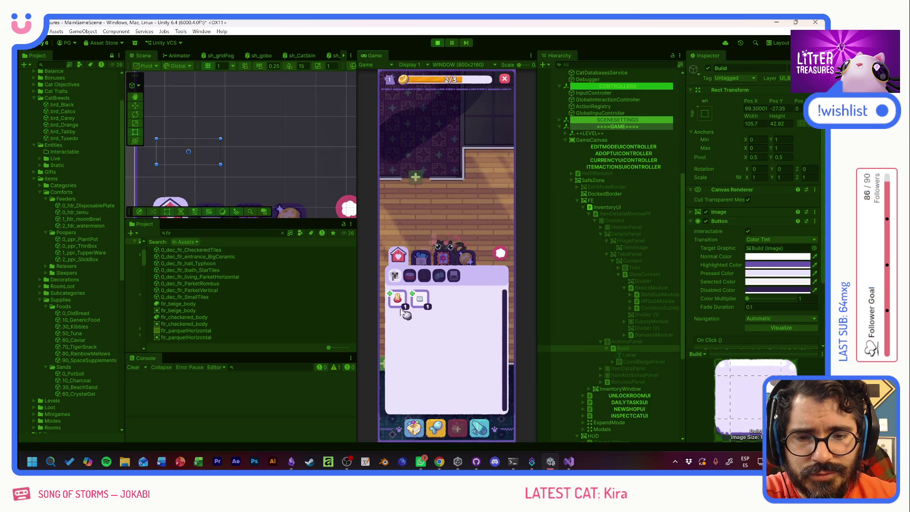
click(408, 238)
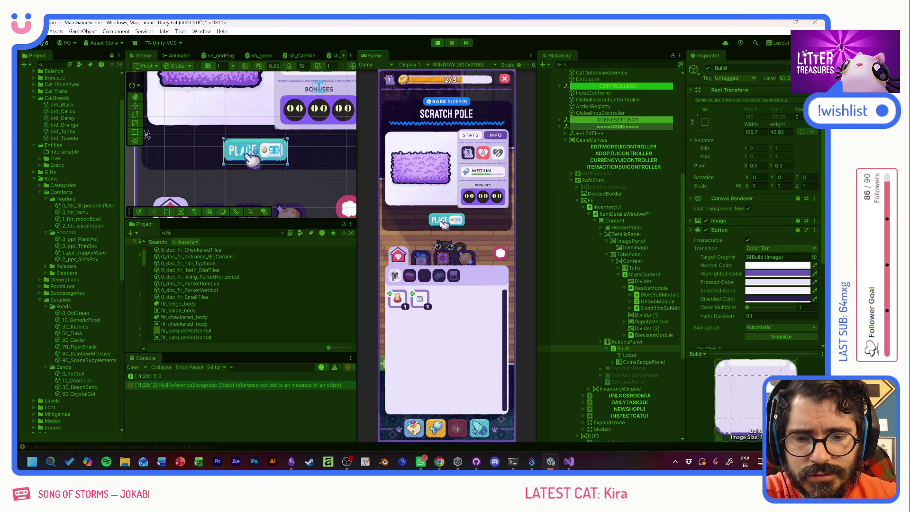
click(257, 384)
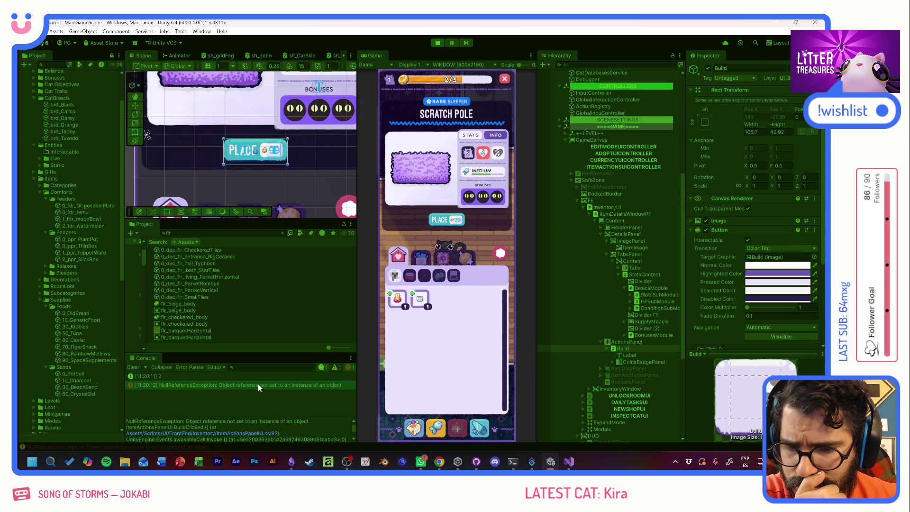
click(212, 431)
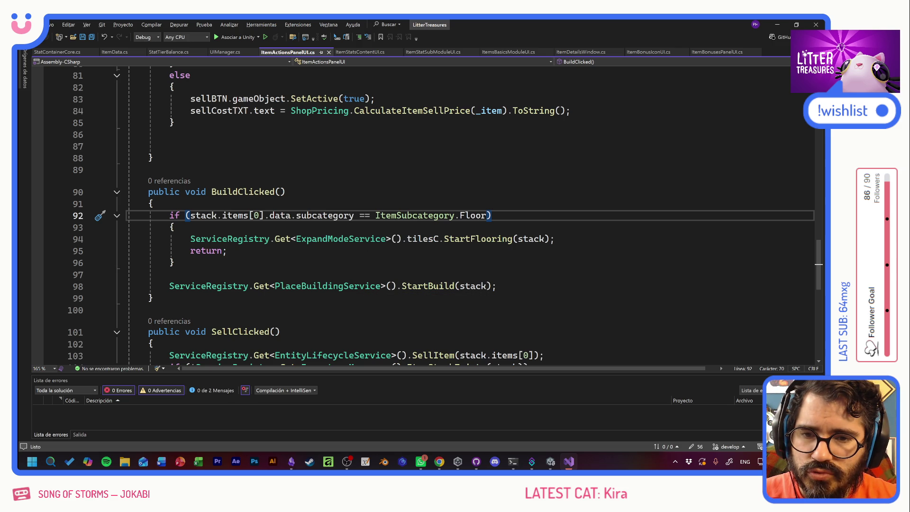
Uncomment itemActions.Setup(itemstack) on line 33 of ItemDetailsWindow.cs, save, and return to Unity
scroll(422, 214, up, 5)
scroll(422, 213, up, 14)
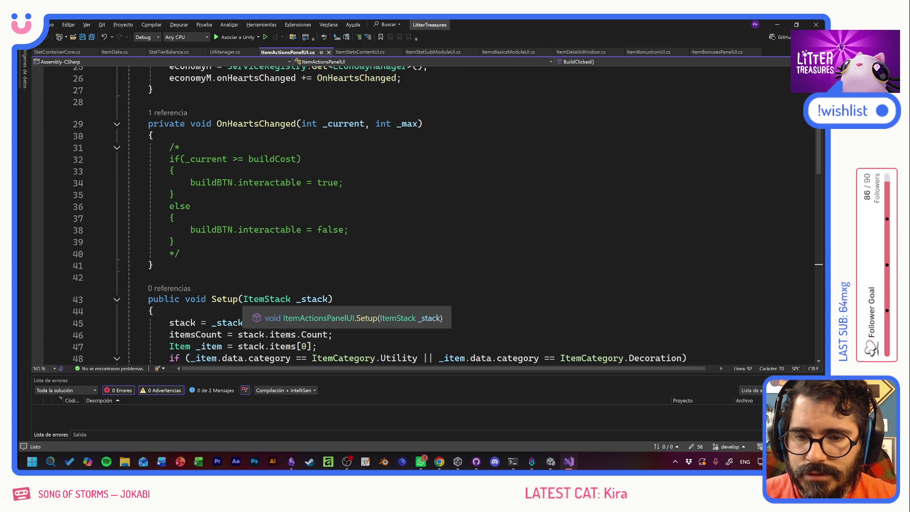
scroll(331, 308, up, 6)
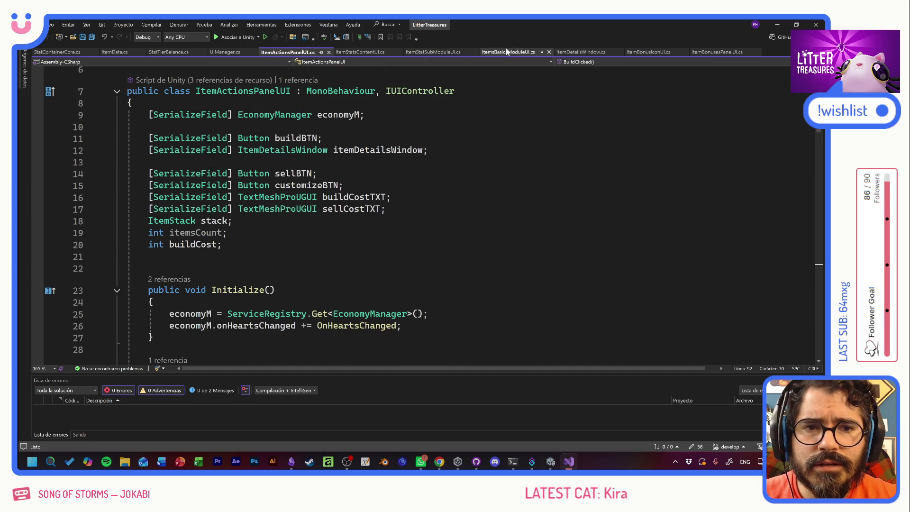
click(582, 52)
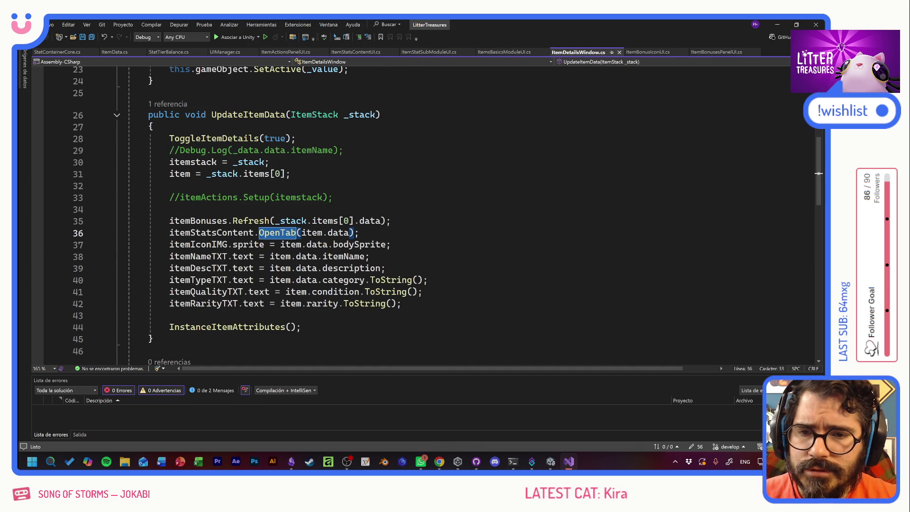
click(169, 197)
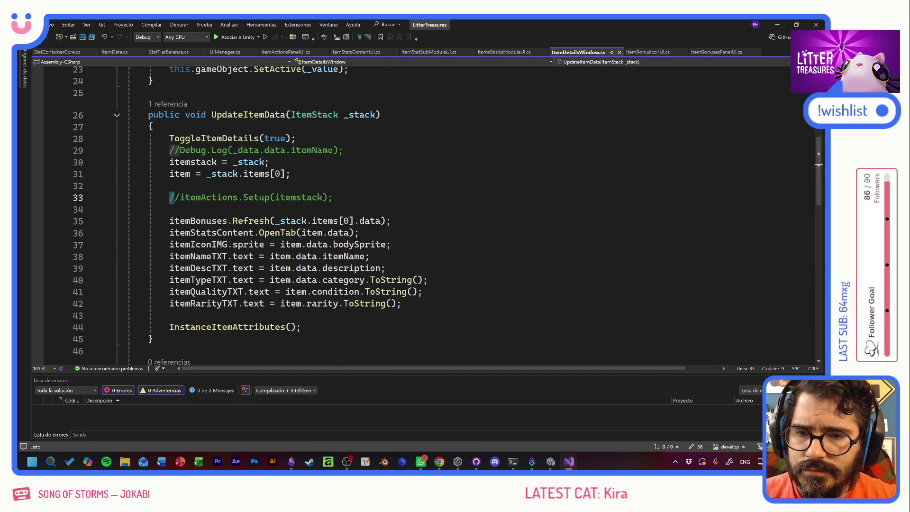
key(Delete)
key(Delete)
key(ctrl+s)
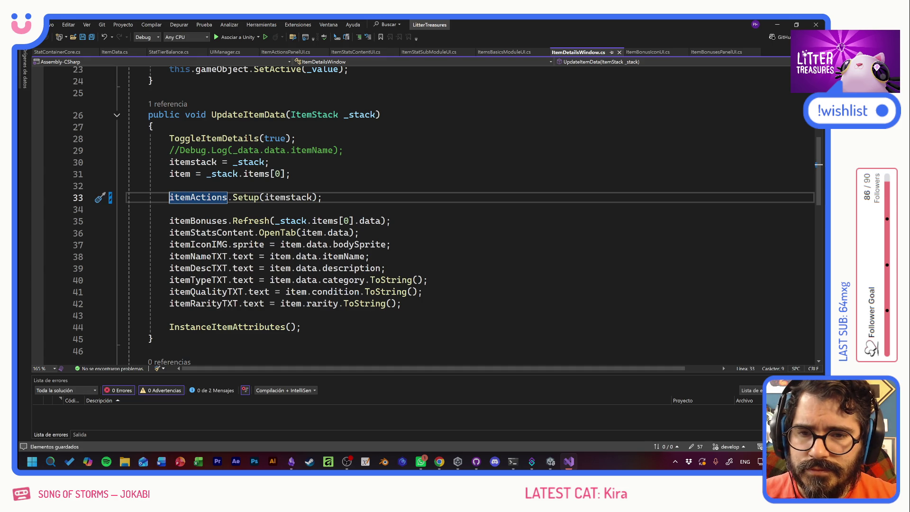
key(alt+Tab)
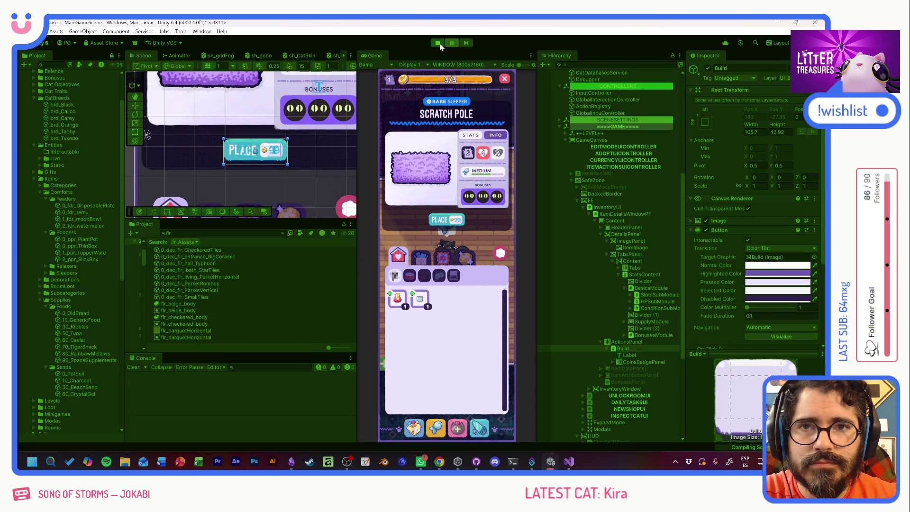
Restart Play, try placing the Watermelon Ceramic Relic, and open the error's ItemDetailsWindow.cs:33 link
click(440, 44)
click(440, 44)
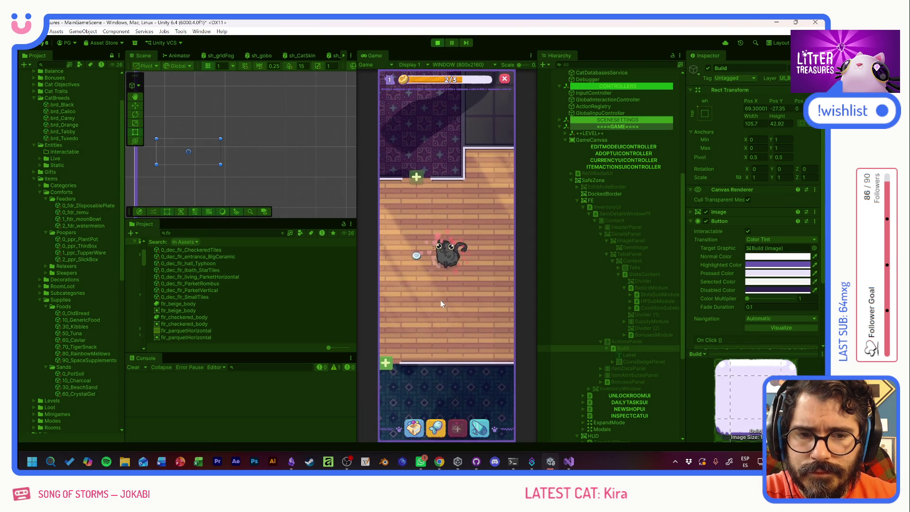
click(414, 428)
click(401, 294)
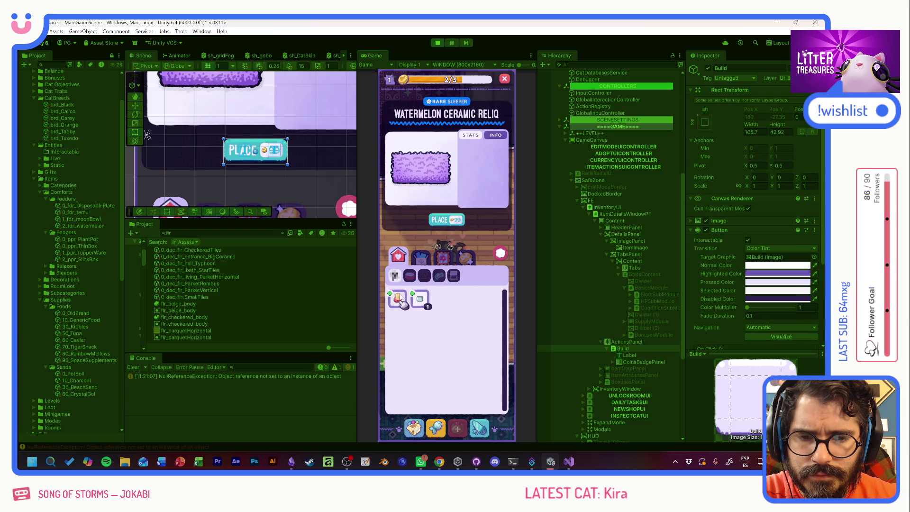
click(442, 222)
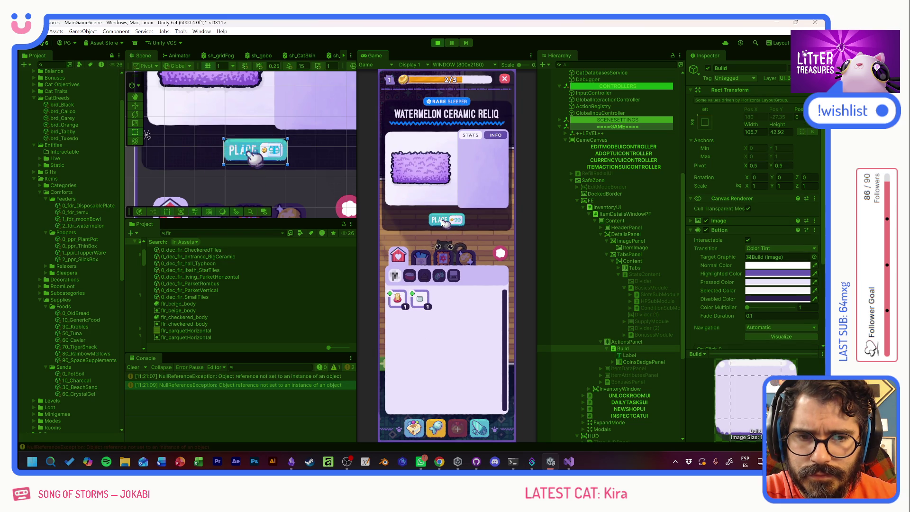
click(264, 377)
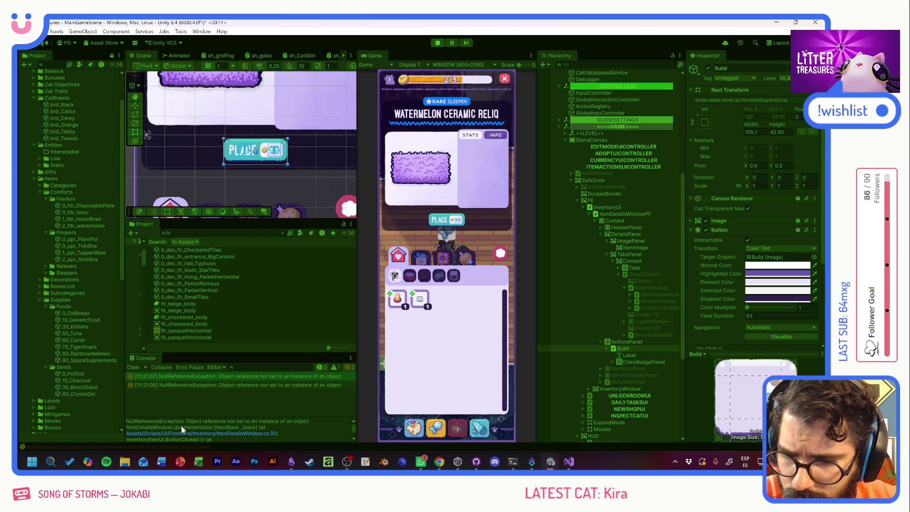
click(239, 435)
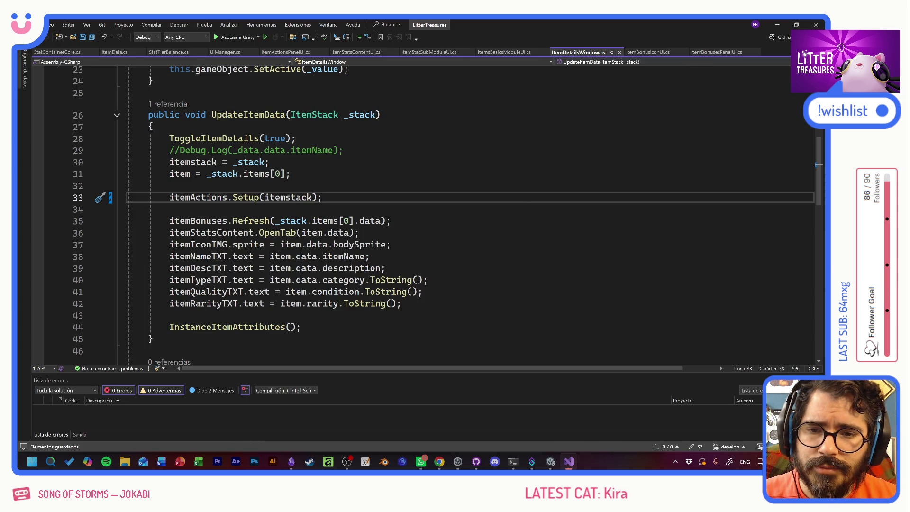
key(alt+Tab)
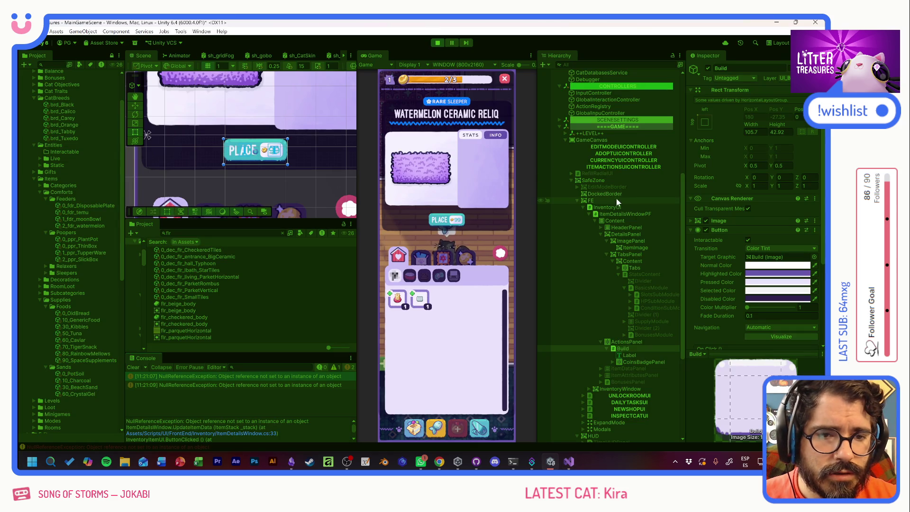
Assign the item actions controller to ItemDetailsWindow and restart Play mode
click(619, 214)
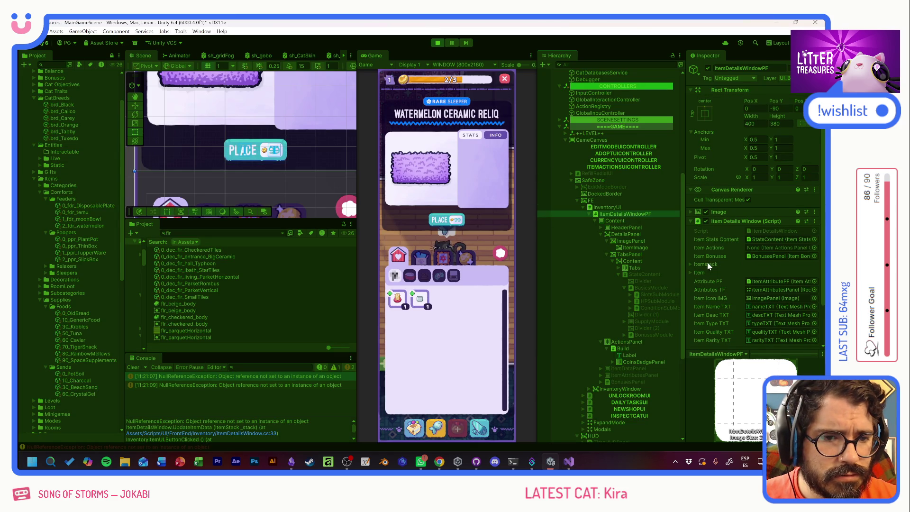
click(438, 43)
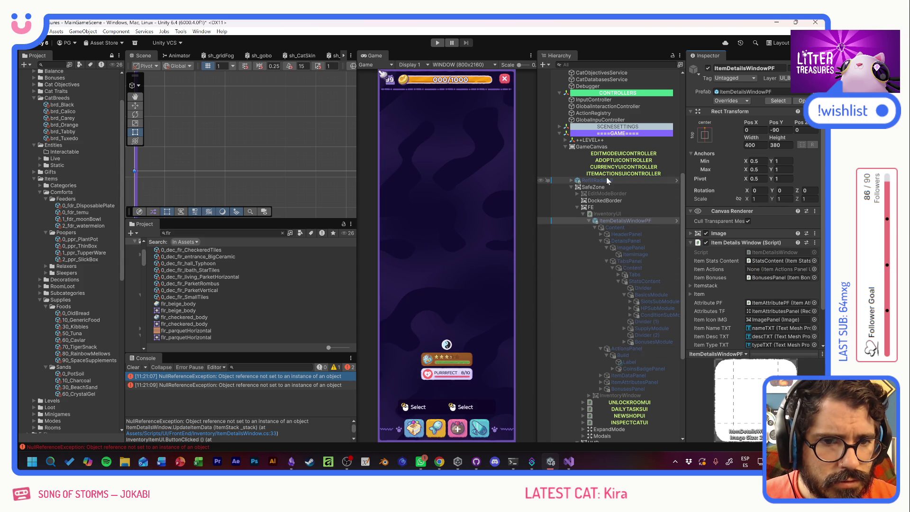
mouse_move(610, 174)
mouse_down()
mouse_move(746, 261)
mouse_move(779, 269)
mouse_up()
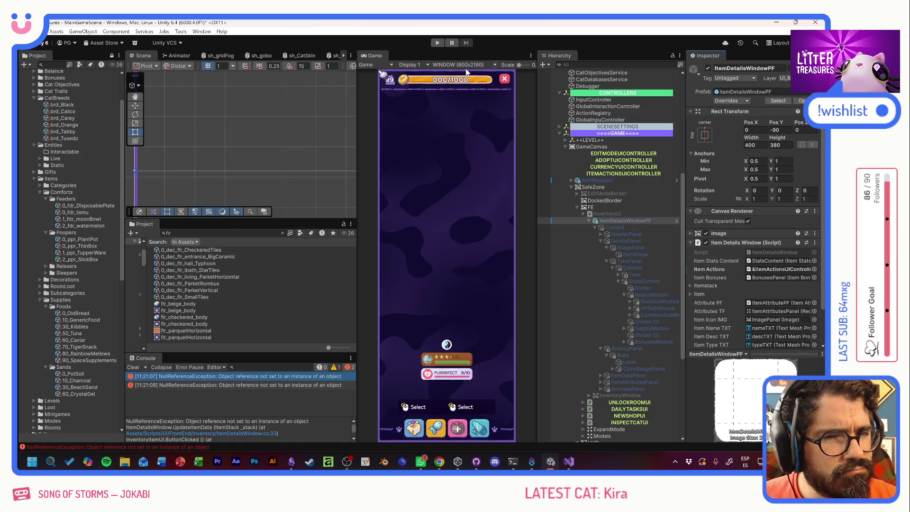
key(ctrl+p)
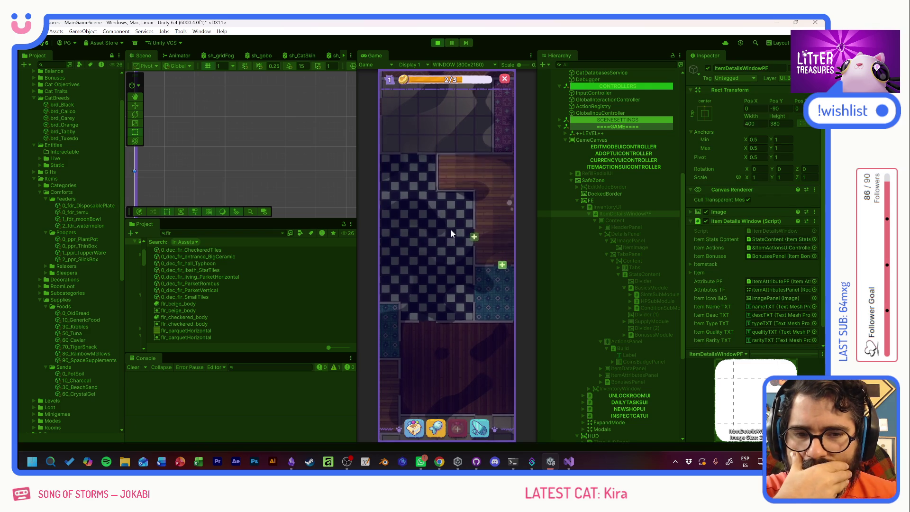
Place an inventory item below the cat, then return the toast item to storage
click(413, 427)
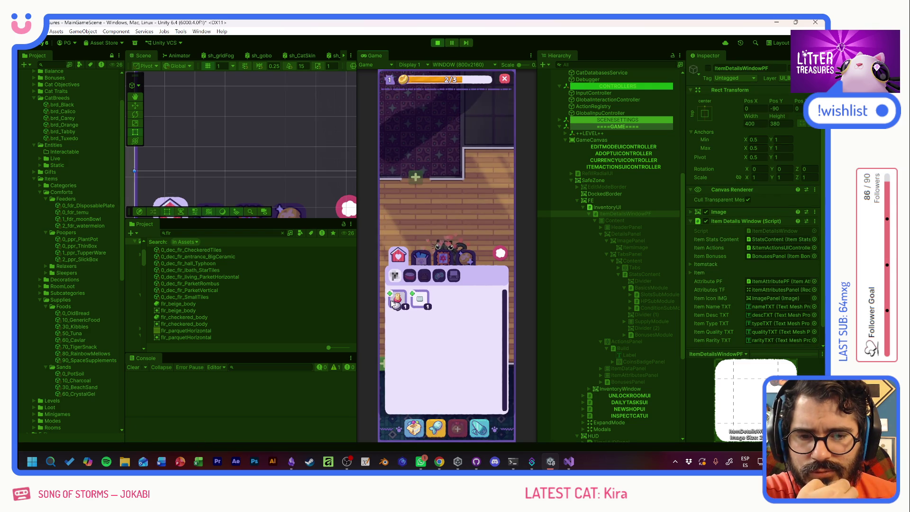
click(398, 304)
click(443, 220)
mouse_move(443, 220)
mouse_down()
mouse_move(394, 246)
mouse_move(444, 319)
mouse_move(417, 316)
mouse_up()
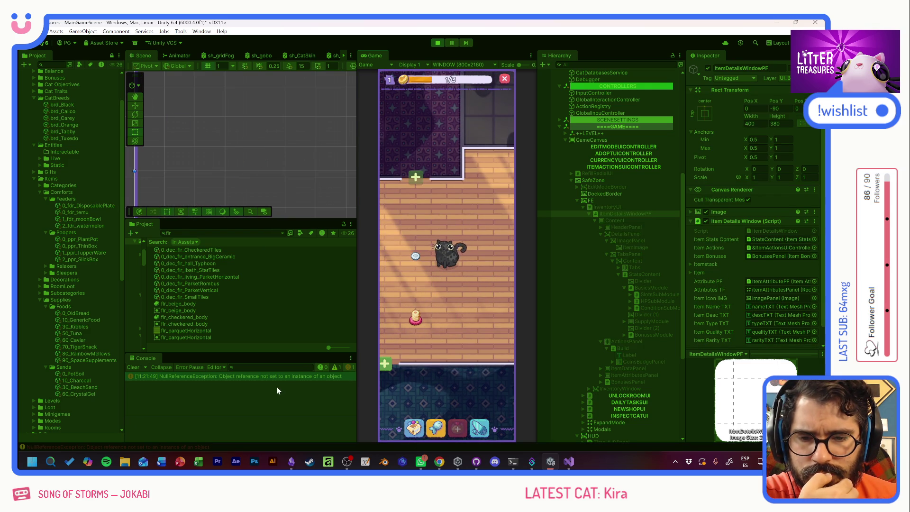
click(416, 321)
click(416, 321)
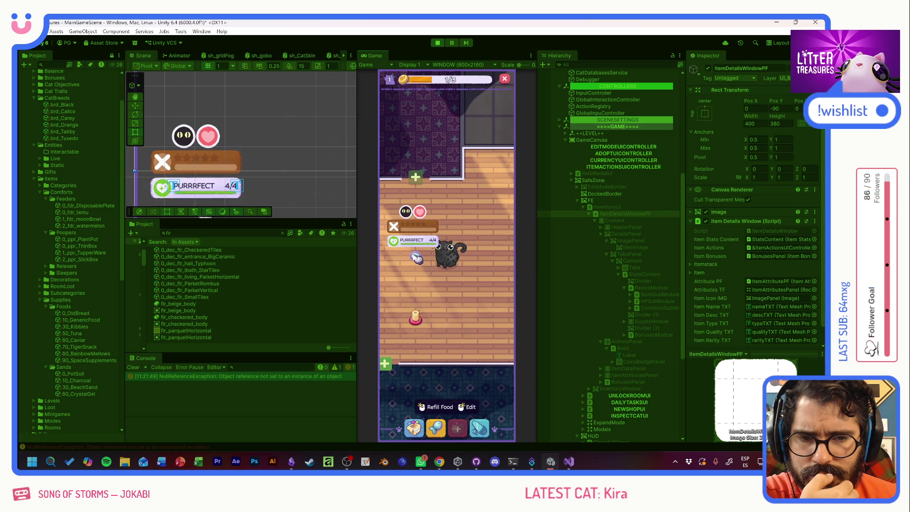
click(419, 324)
mouse_move(419, 323)
mouse_down()
mouse_move(424, 231)
mouse_move(420, 373)
mouse_up()
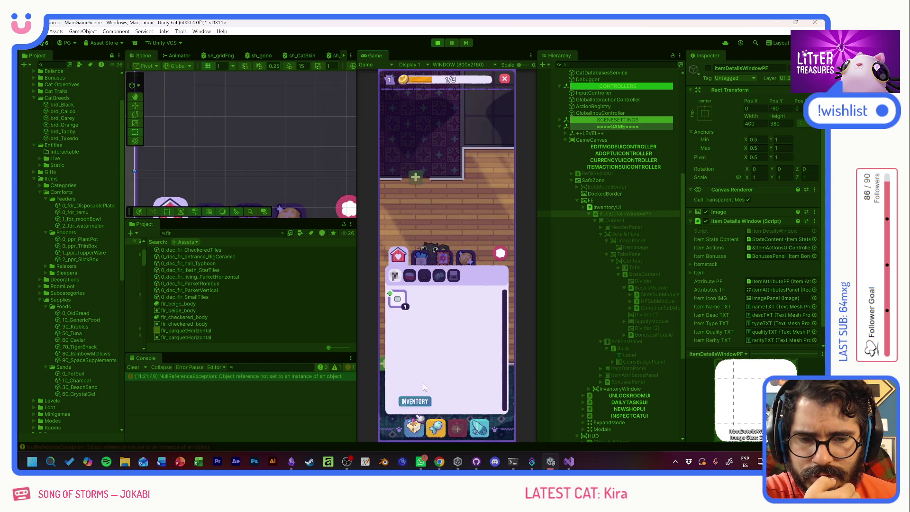
click(398, 299)
Place the Watermelon Ceramic Relic on the floor and check the scratching post and cat info
click(429, 217)
click(441, 318)
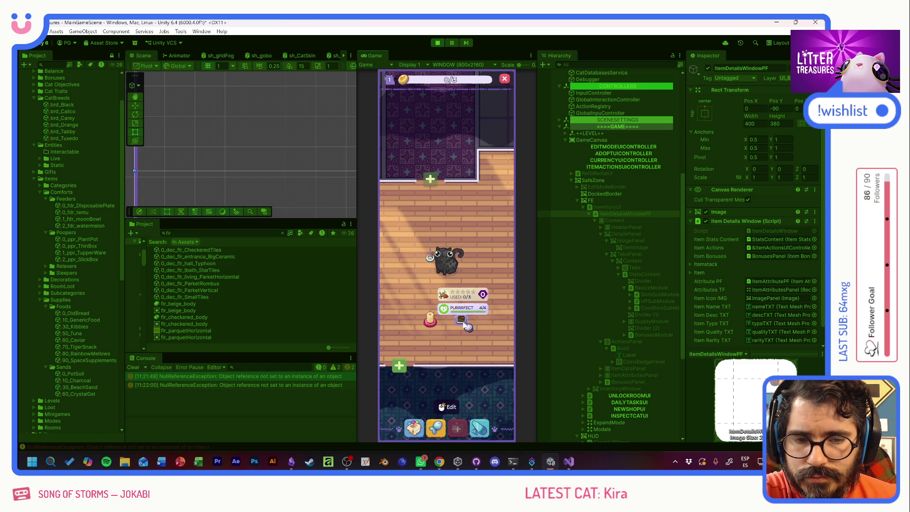
click(431, 324)
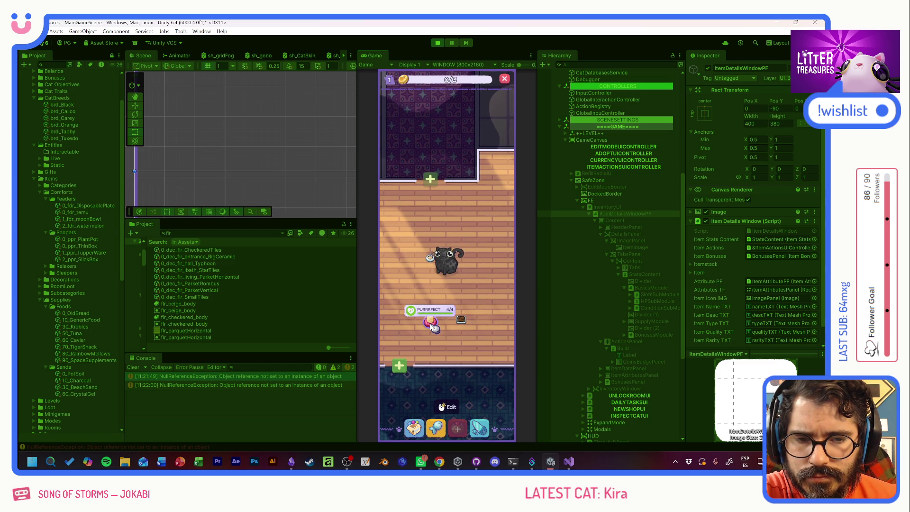
click(431, 256)
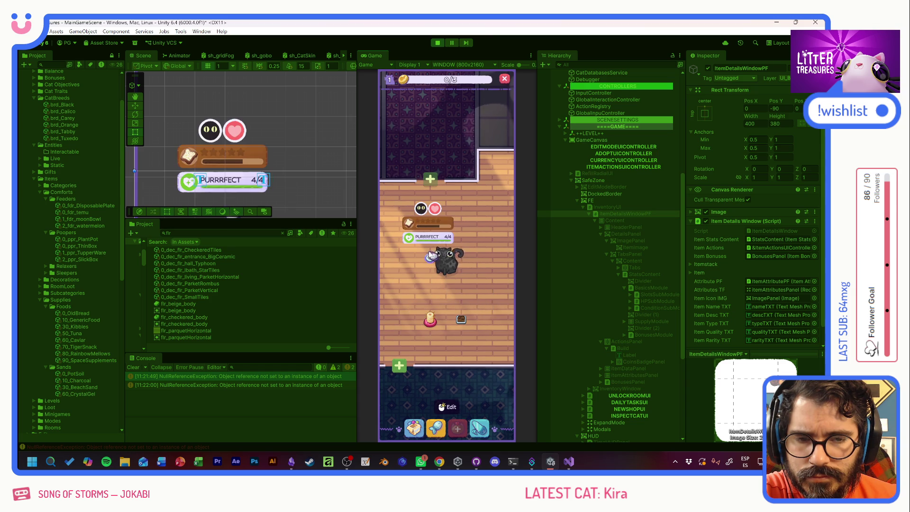
click(488, 299)
drag(487, 299, 483, 282)
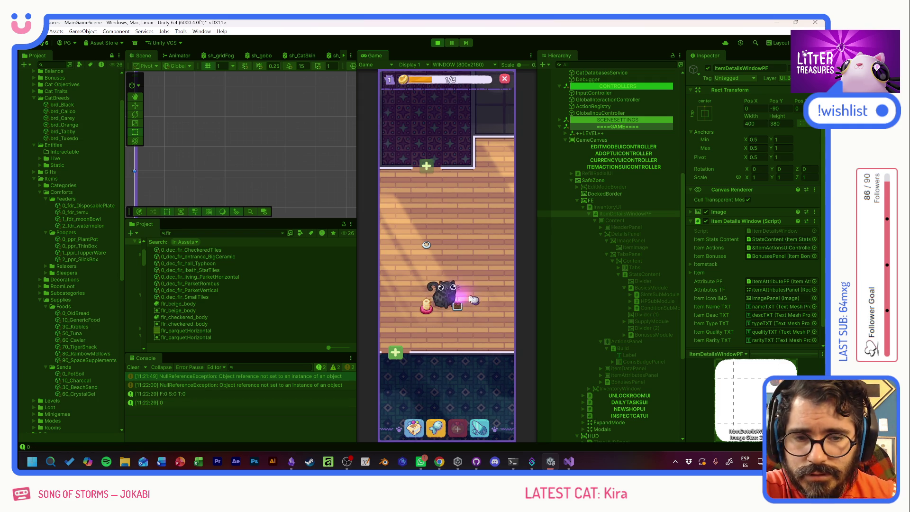
Scoop the treasure to win a Patched Pillow, then open the Watermelon Ceramic Relic details
click(476, 296)
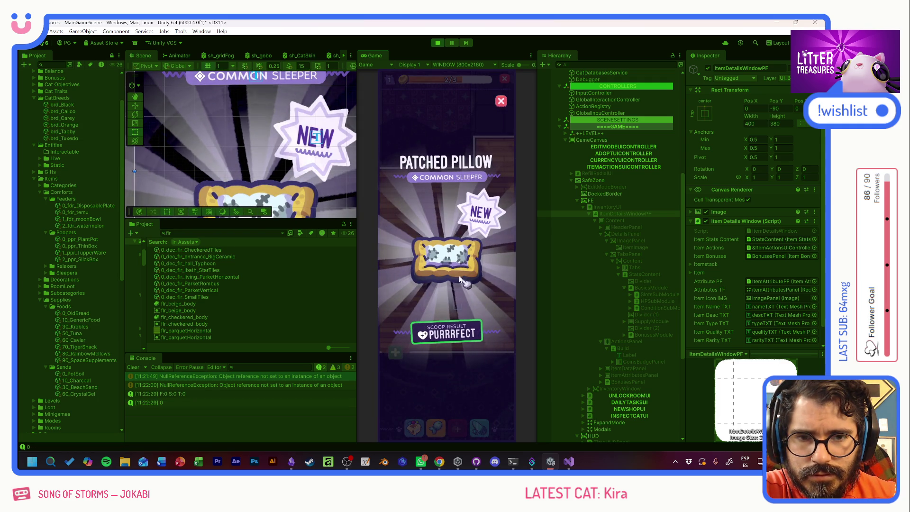
click(471, 290)
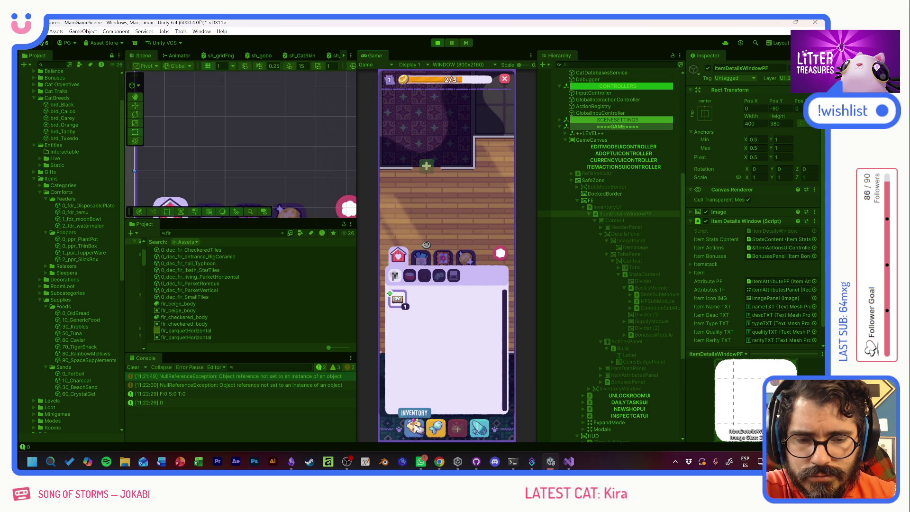
click(402, 299)
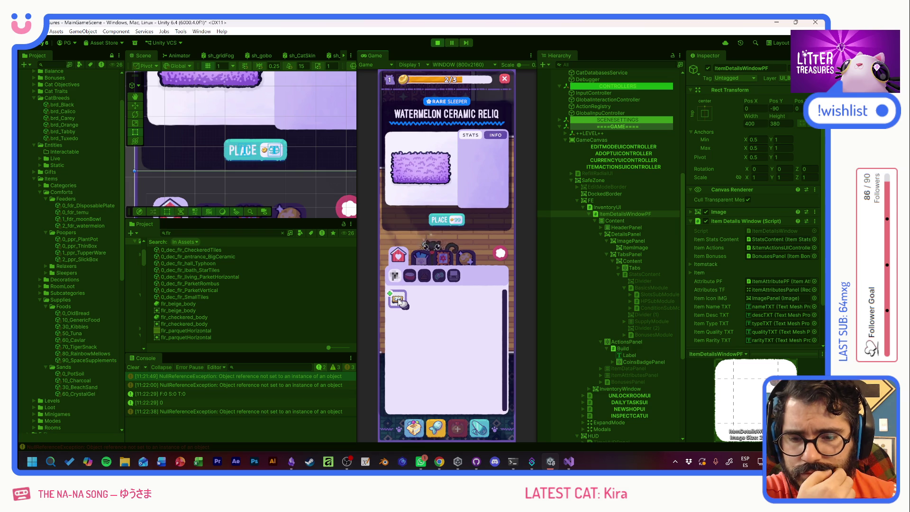
Browse the Supplies and Utilities inventory tabs and select a utility item
click(422, 262)
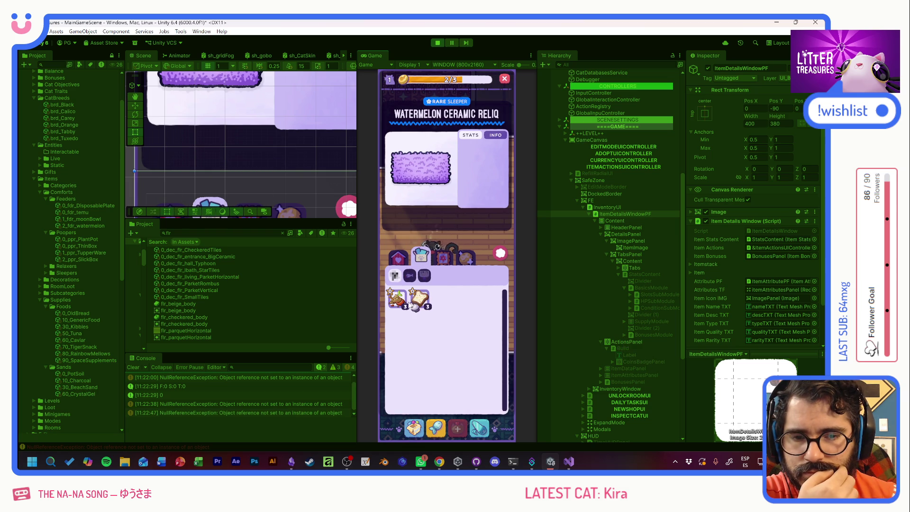
click(399, 260)
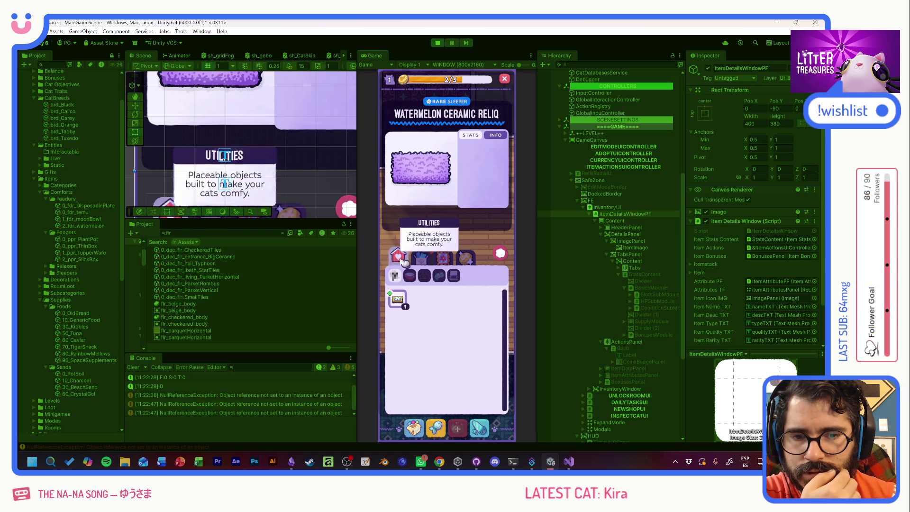
click(398, 300)
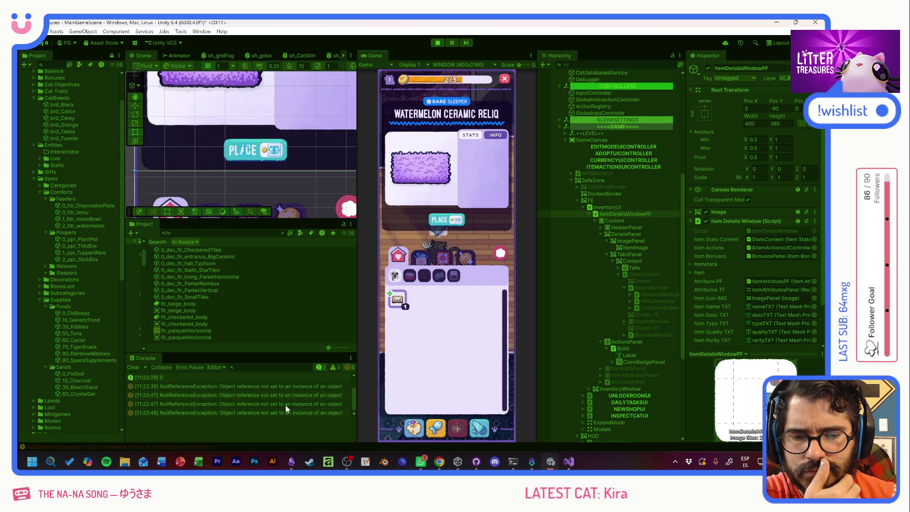
scroll(264, 404, up, 1)
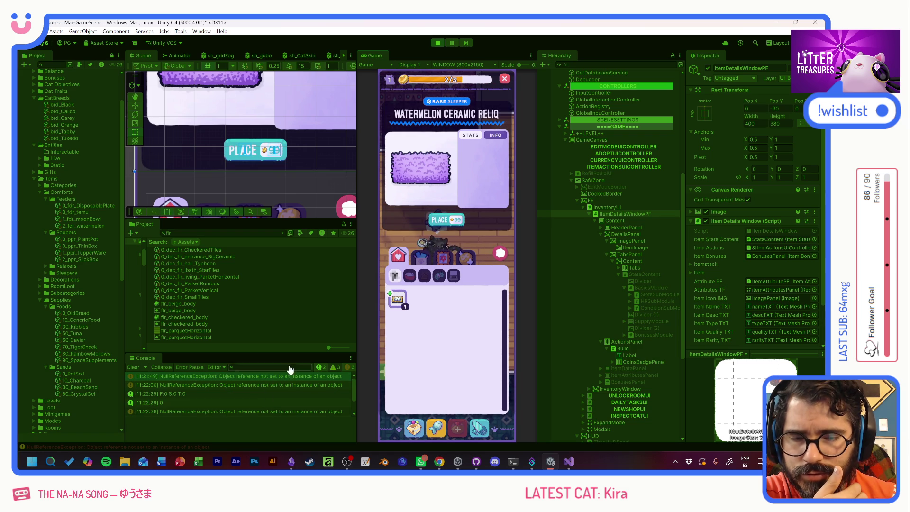
Stop Play mode and open the 11:21:49 error's failing line in ItemActionsPanelUI.cs
click(437, 42)
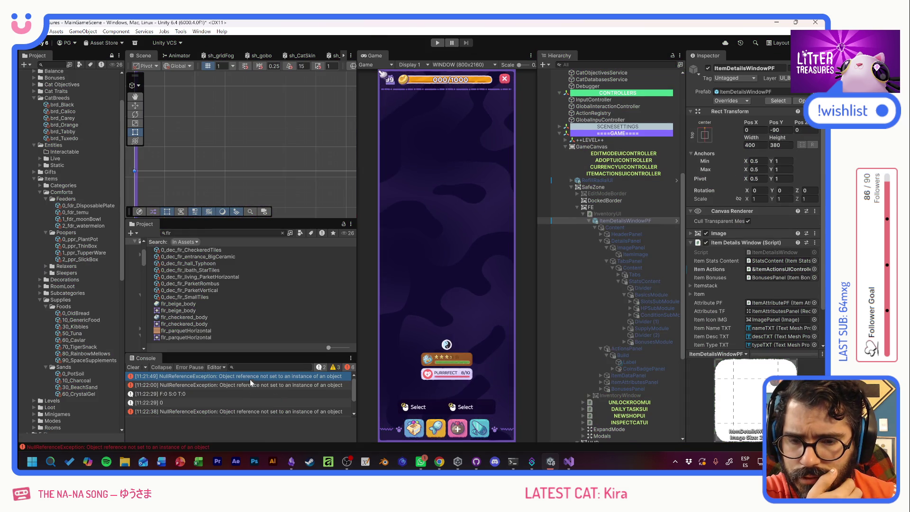
click(251, 377)
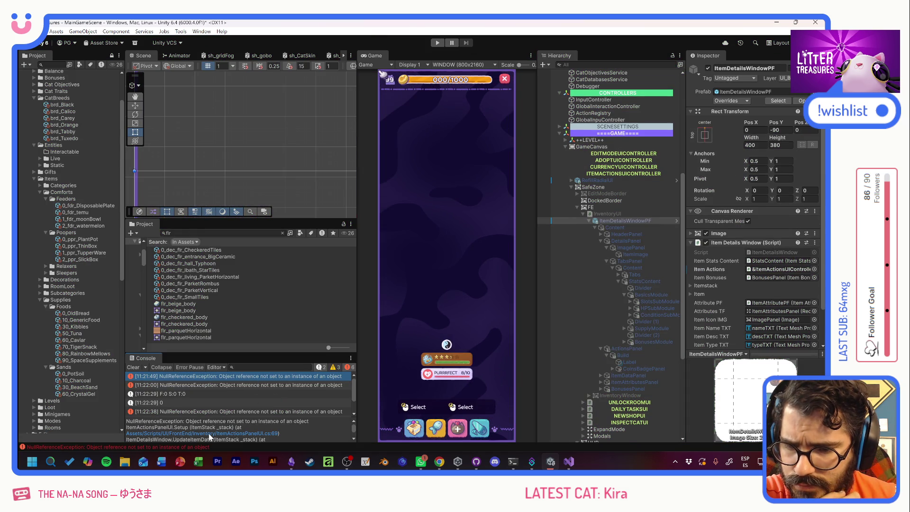
click(196, 434)
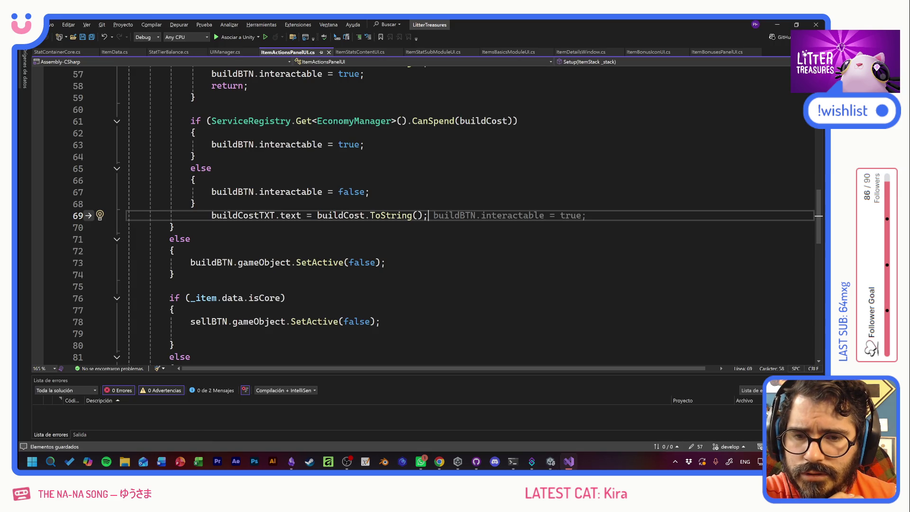
Delete the buildCostTXT and sellCostTXT field declarations
scroll(426, 214, up, 19)
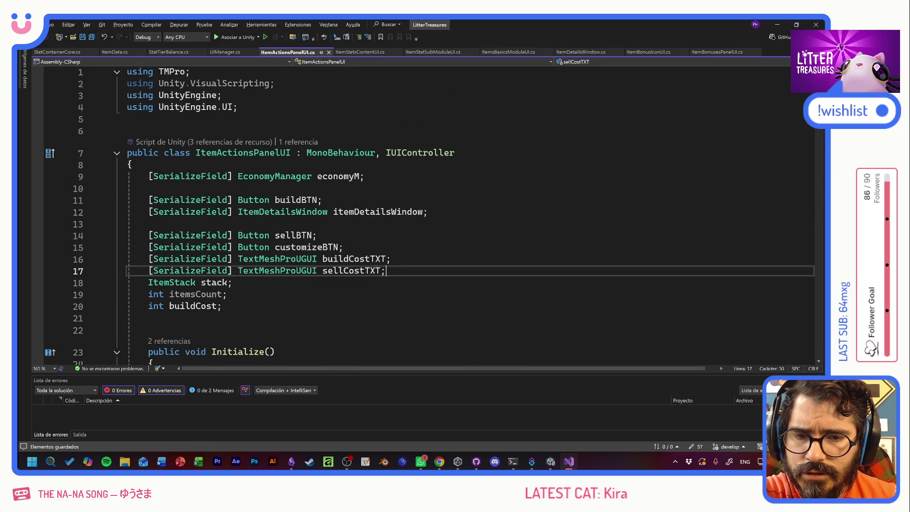
drag(385, 270, 127, 259)
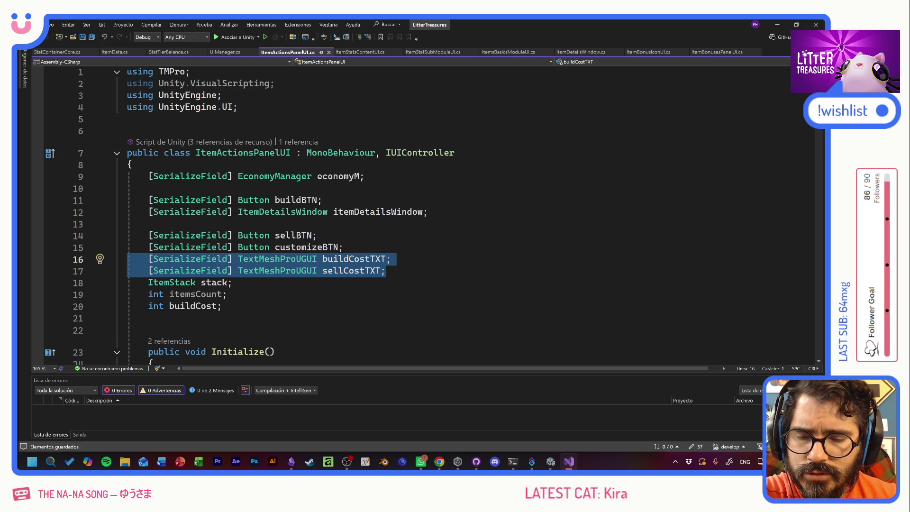
key(Delete)
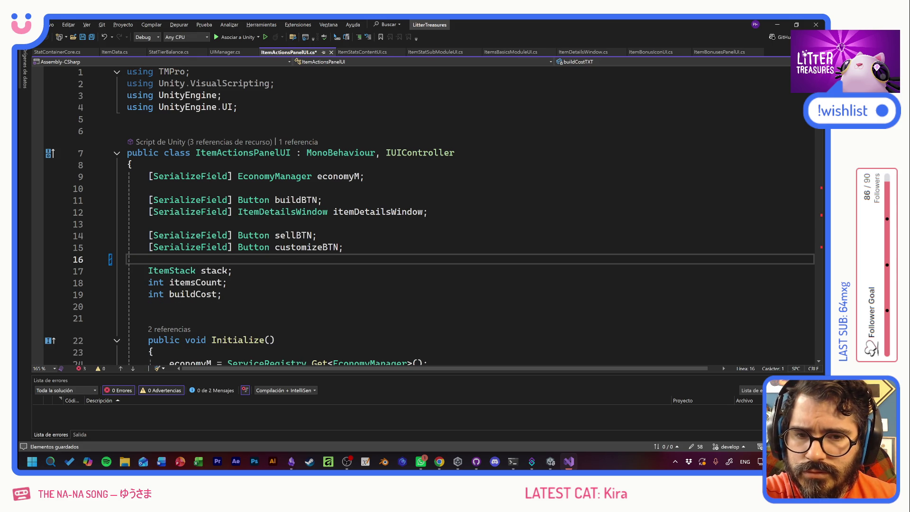
Remove the buildCostTXT text assignment from Setup
scroll(77, 262, down, 10)
scroll(426, 213, down, 3)
drag(428, 220, 87, 220)
key(Delete)
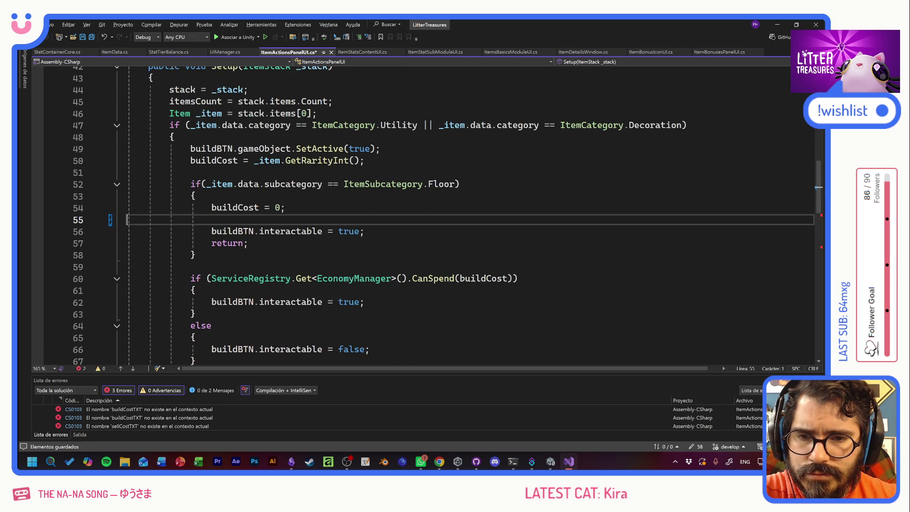
scroll(426, 213, down, 4)
click(175, 243)
key(ctrl+v)
key(shift+Home)
key(Delete)
Remove the sellCostTXT statement on line 83 and select the 11:22:00 error in Unity
scroll(426, 213, down, 4)
drag(570, 266, 52, 267)
key(Delete)
scroll(52, 267, down, 5)
scroll(426, 213, down, 5)
key(alt+Tab)
click(208, 385)
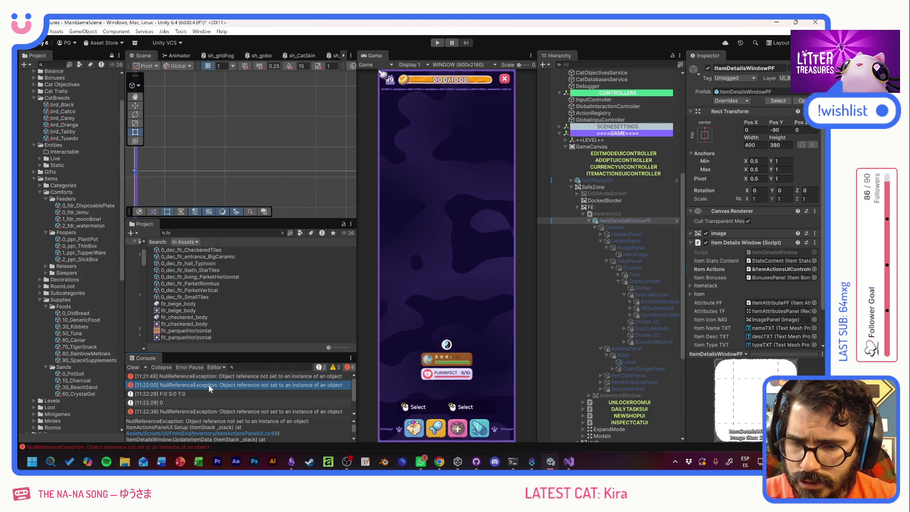
Step through the Console errors to 11:22:47 and open ItemActionsPanelUI.cs at line 83
click(223, 375)
click(223, 383)
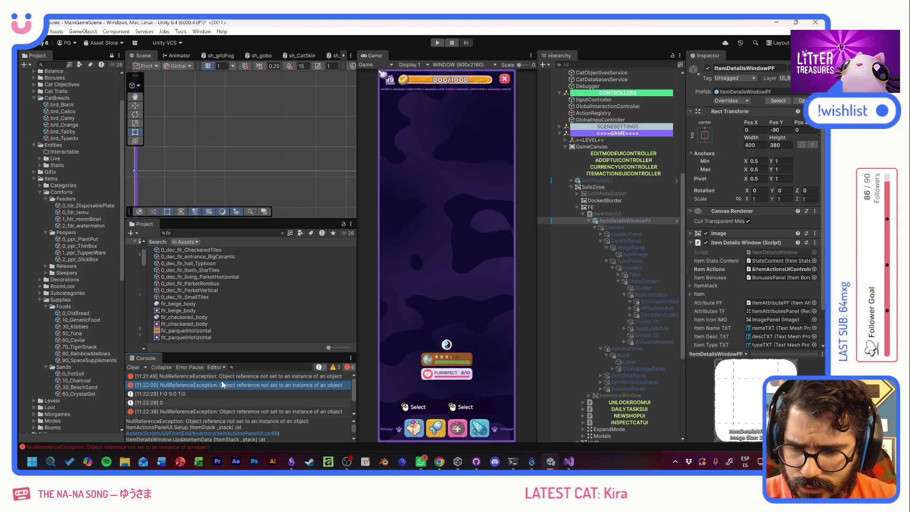
click(250, 411)
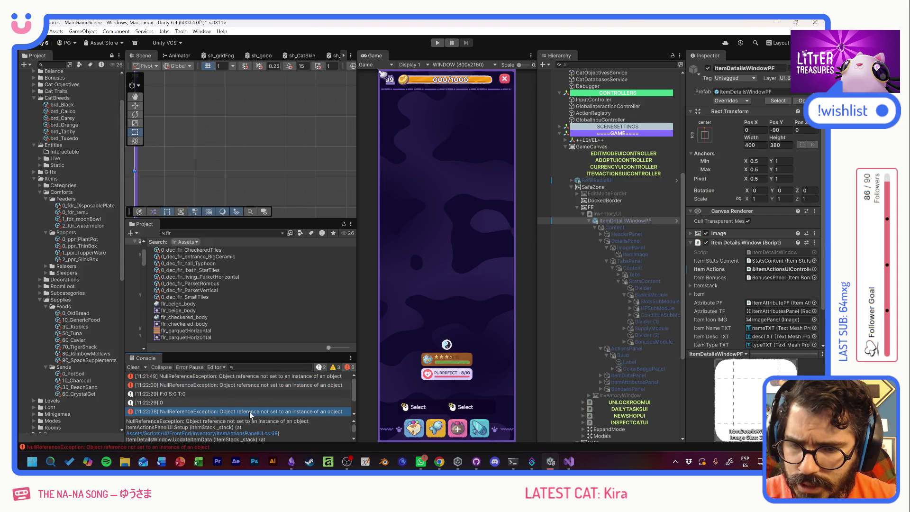
scroll(258, 402, down, 1)
click(265, 396)
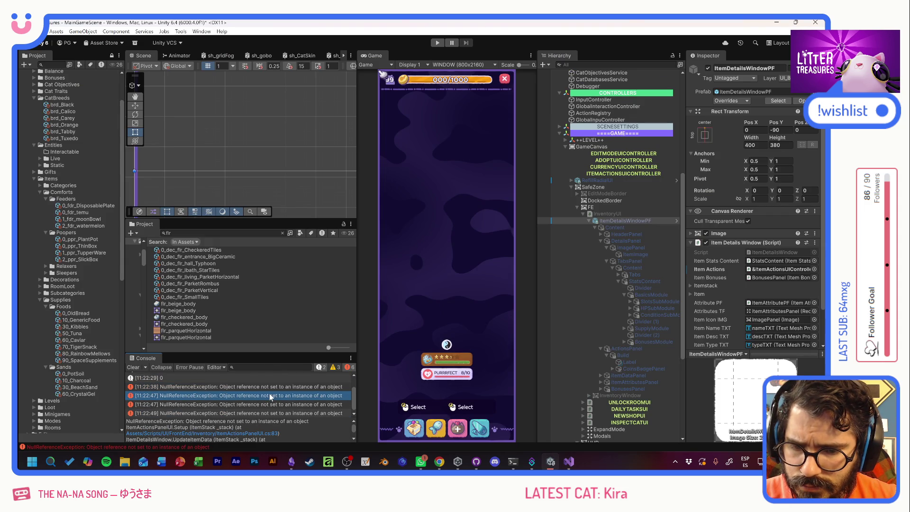
click(262, 434)
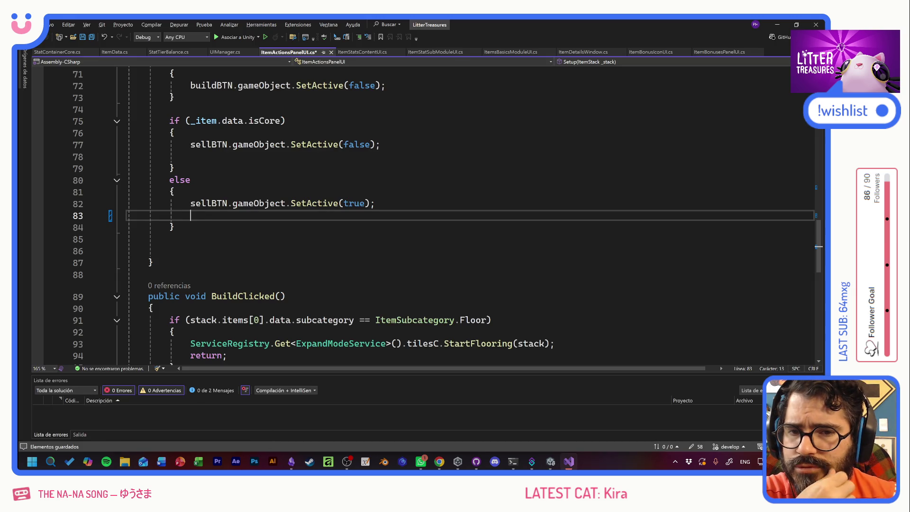
Review Setup in ItemActionsPanelUI.cs, reopen line 83 from the Console, and let Unity recompile
scroll(446, 213, up, 5)
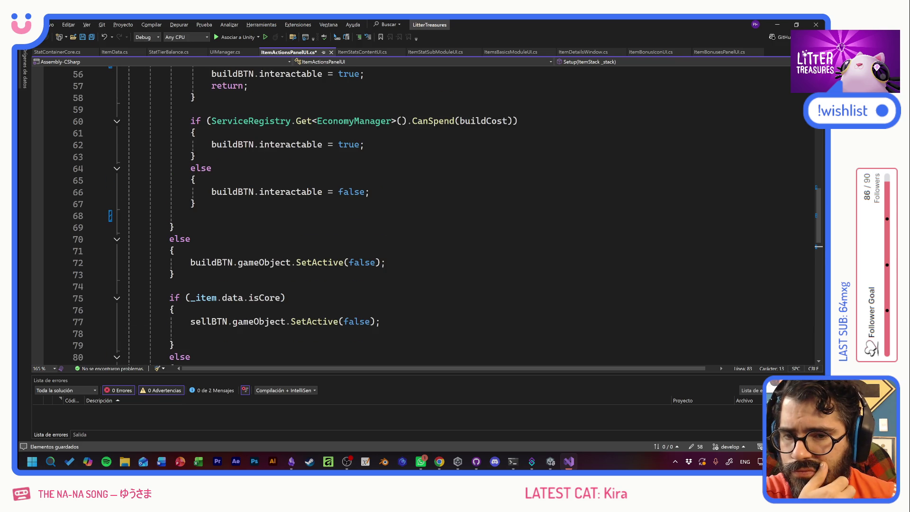
scroll(446, 214, up, 8)
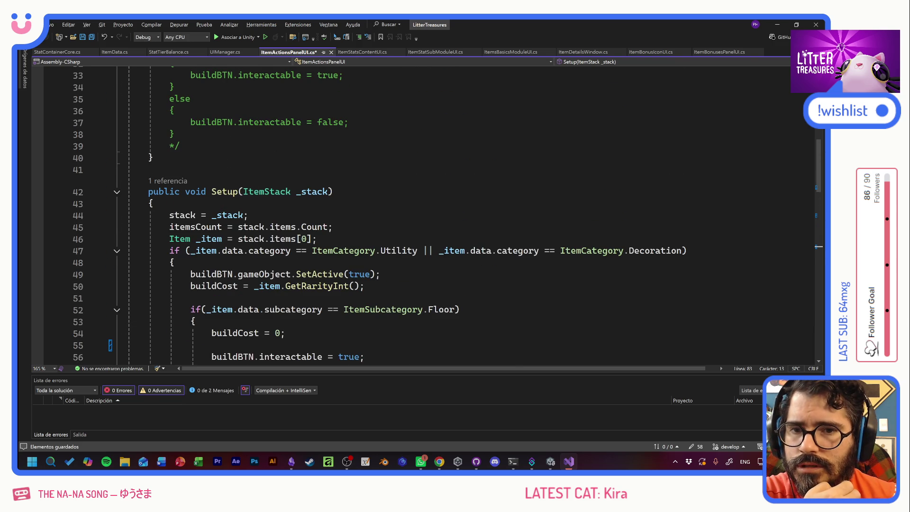
scroll(445, 213, down, 10)
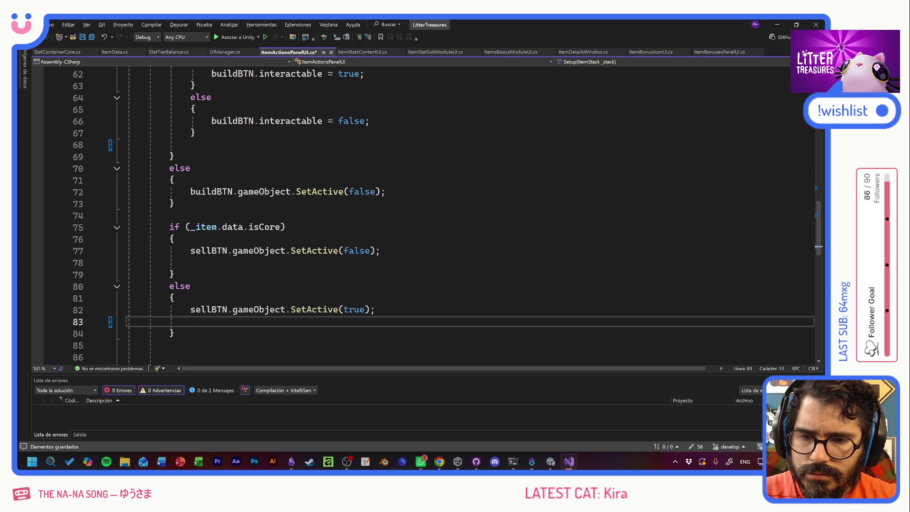
key(alt+Tab)
scroll(313, 408, down, 1)
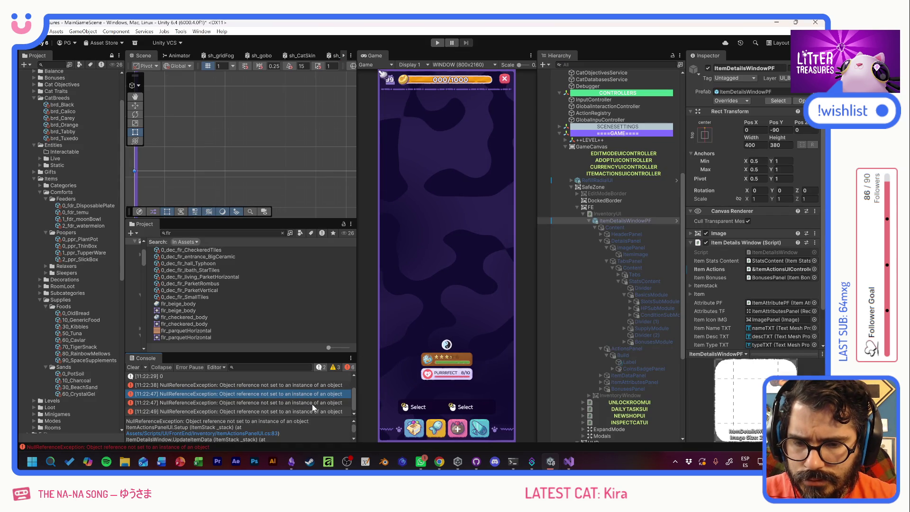
double_click(312, 401)
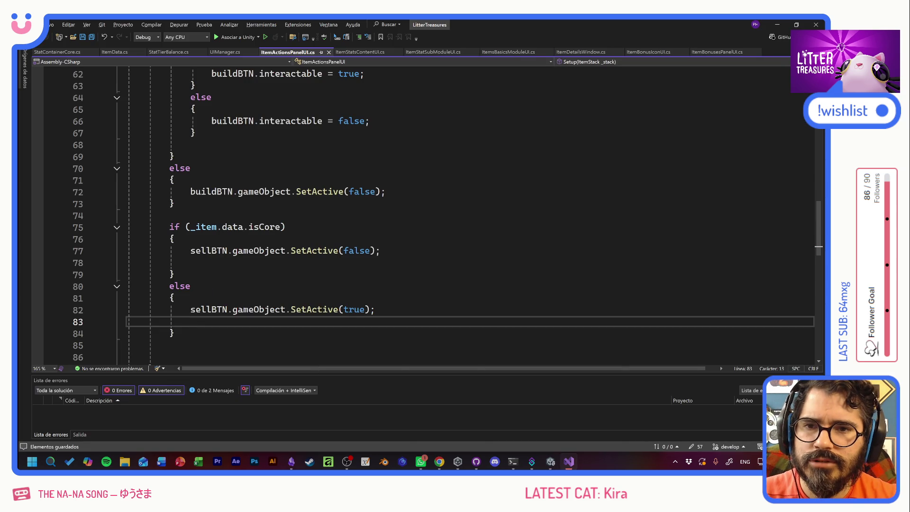
key(alt+Tab)
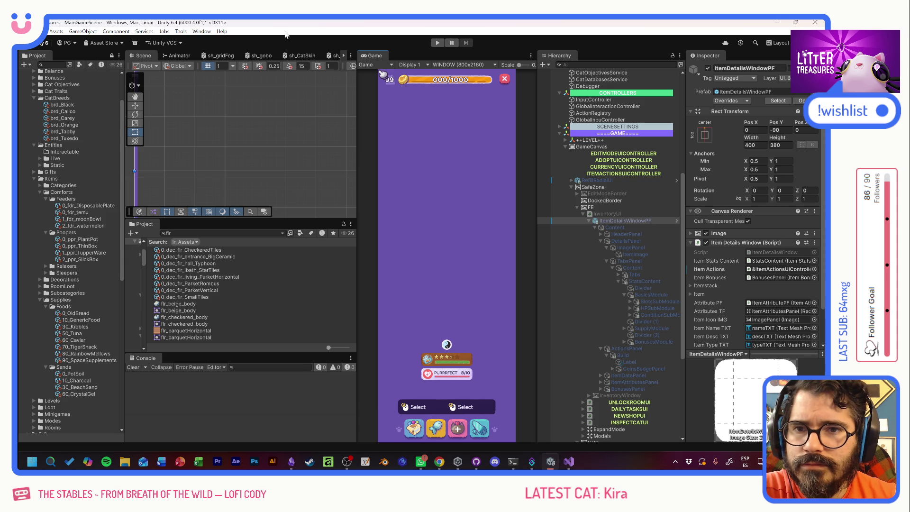
Play the game, open several inventory items' details, then open the error at ItemActionsPanelUI.cs line 77
click(437, 43)
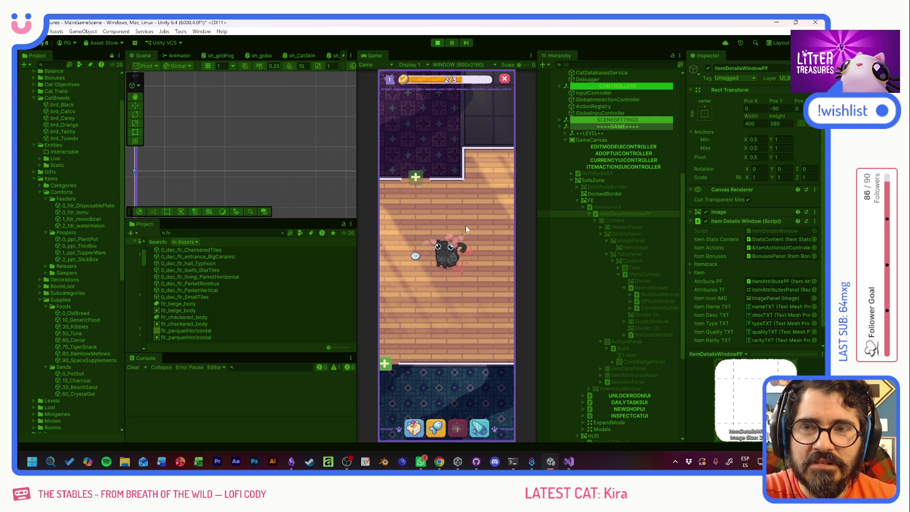
click(416, 257)
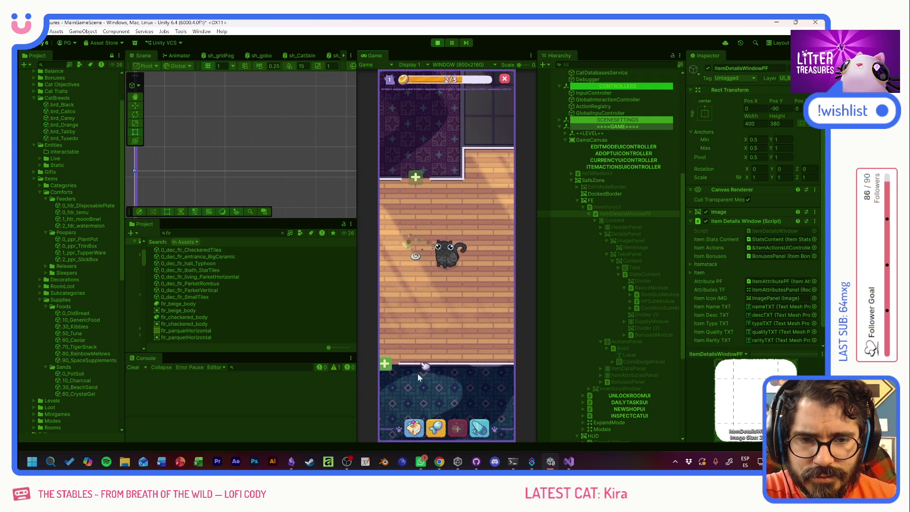
click(414, 428)
click(420, 299)
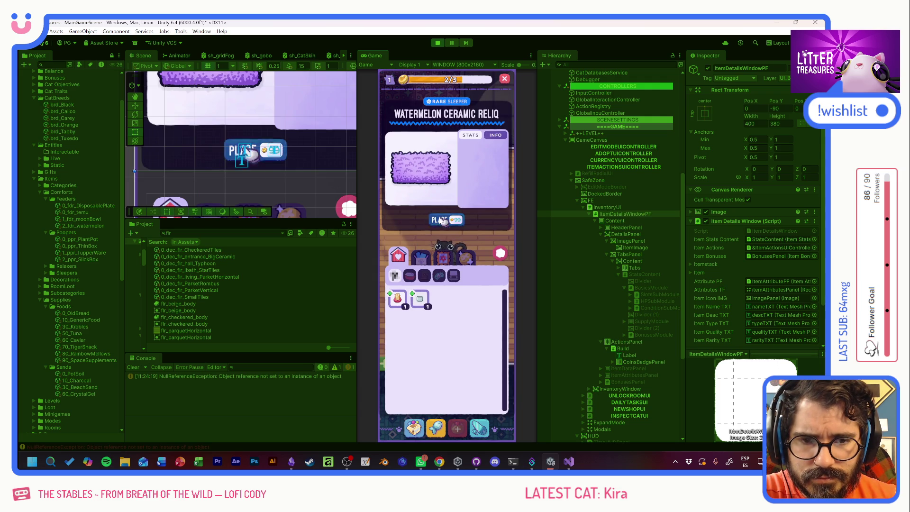
click(426, 307)
click(425, 308)
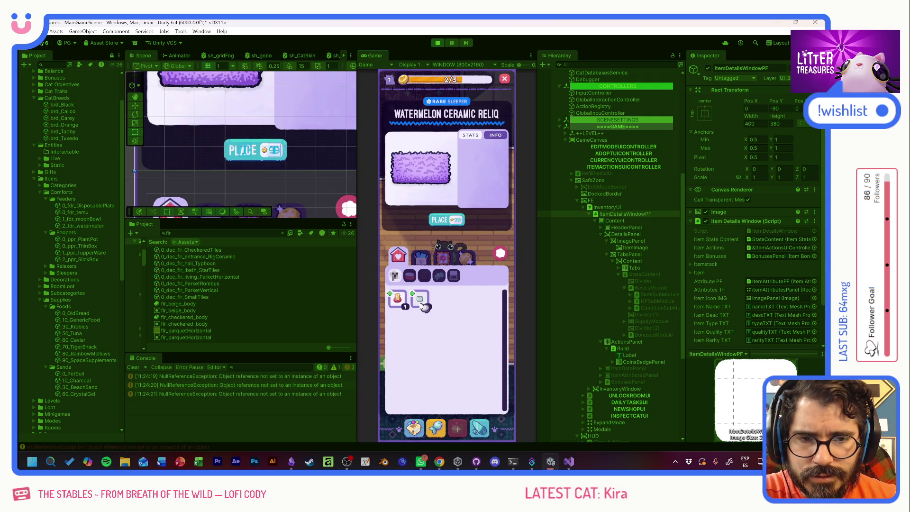
click(398, 301)
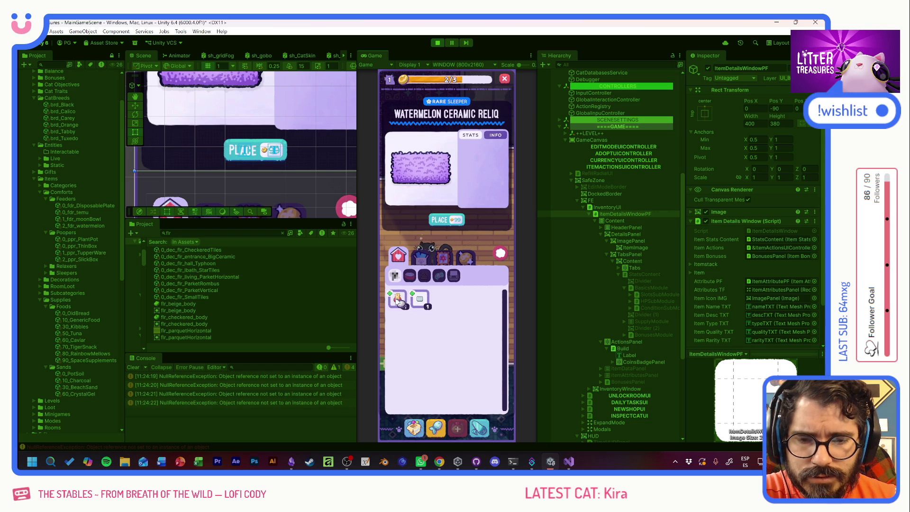
click(274, 377)
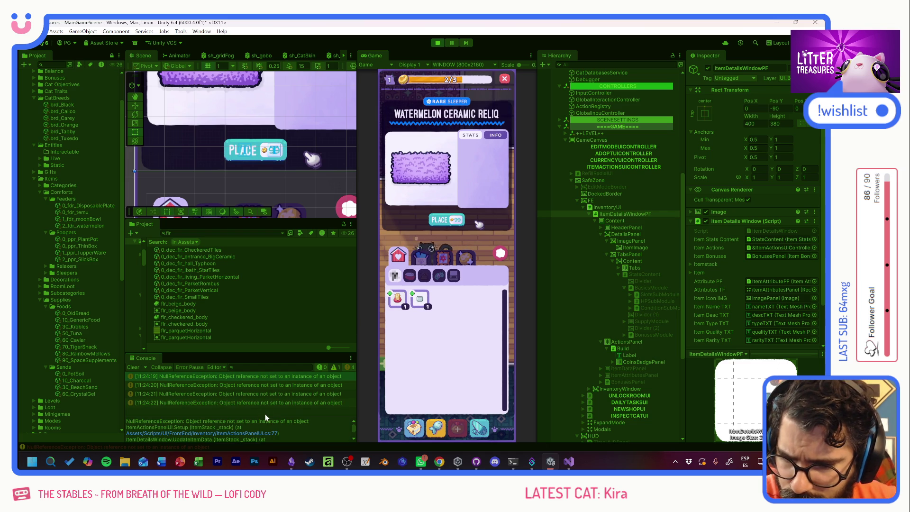
click(203, 433)
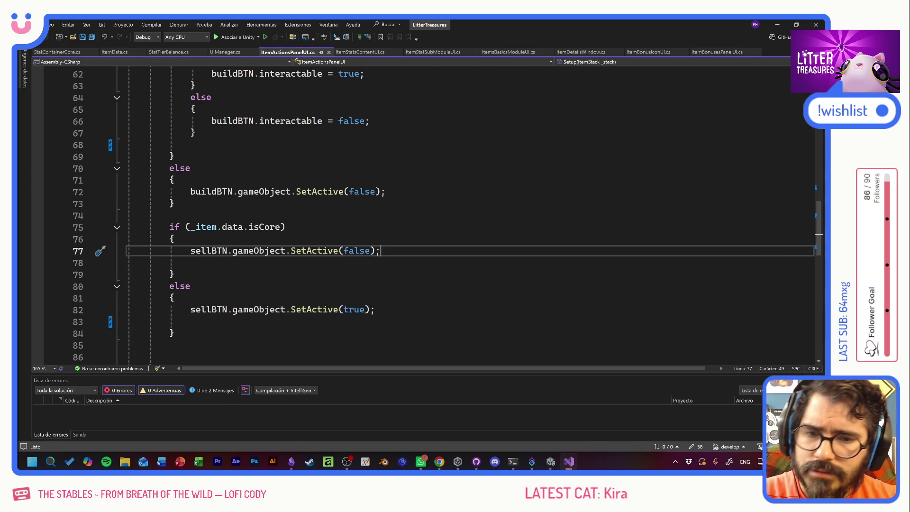
Stop Play mode and review the sellBTN declaration and isCore check in ItemActionsPanelUI.cs
key(alt+Tab)
click(437, 43)
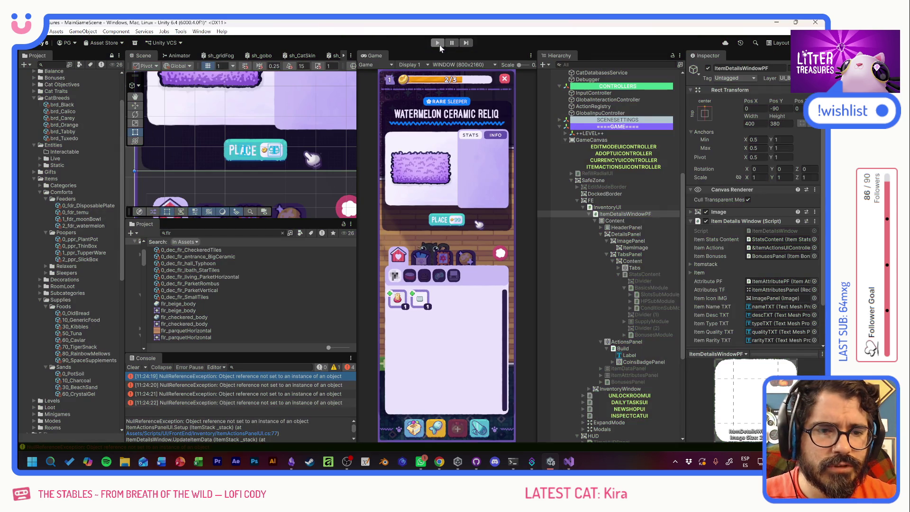
key(alt+Tab)
key(Up)
key(Up)
scroll(426, 213, up, 20)
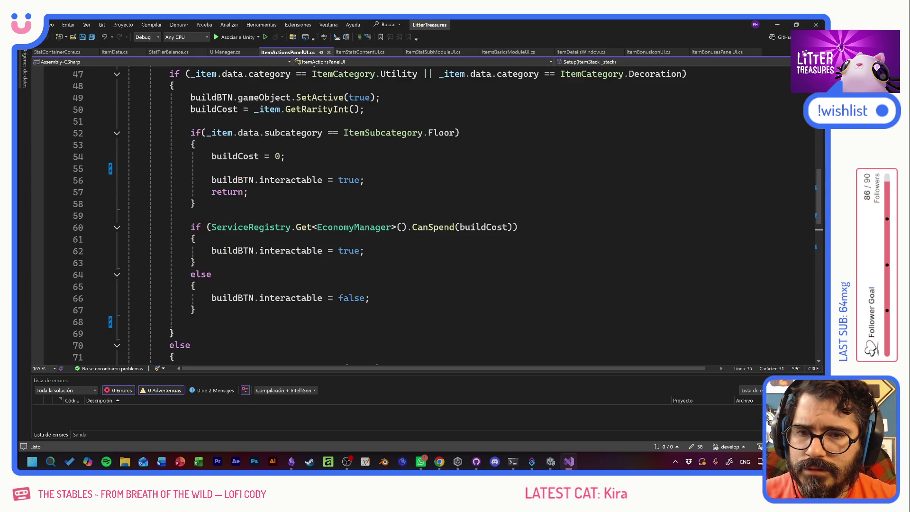
click(317, 235)
scroll(426, 213, down, 15)
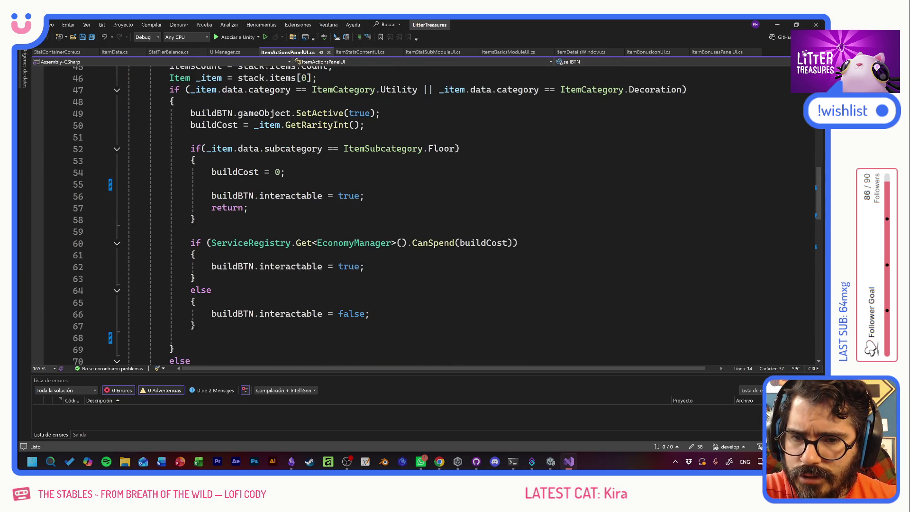
scroll(426, 214, down, 5)
Wrap the isCore sellBTN block (lines 74–84) in /* */ and save the script
click(169, 231)
text(/*)
click(174, 349)
text(*/)
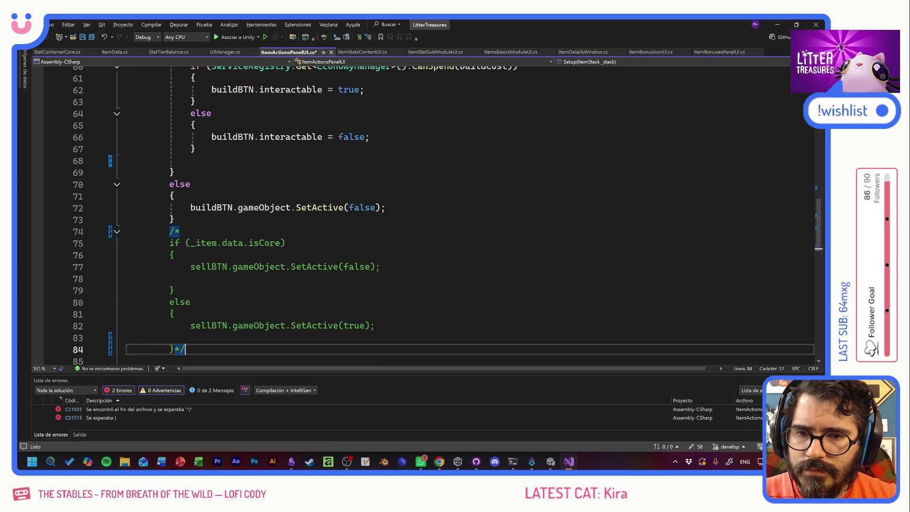
key(ctrl+s)
scroll(421, 213, up, 6)
scroll(422, 214, down, 14)
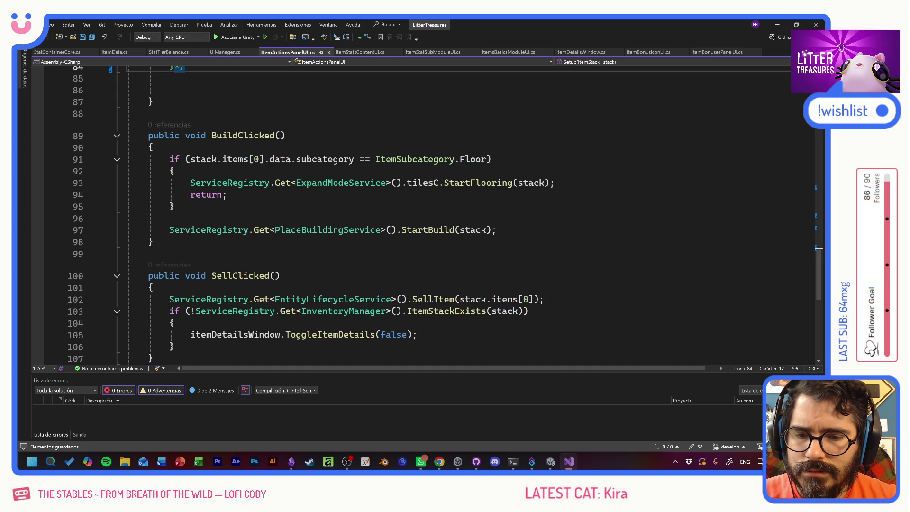
key(alt+Tab)
key(alt+Tab)
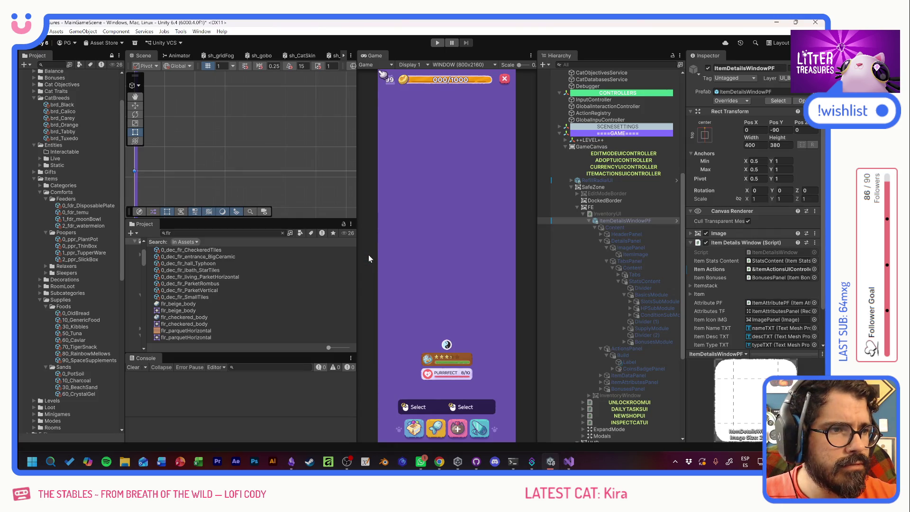
Start Play mode and place the Scratch Pole from the inventory into the room
click(436, 44)
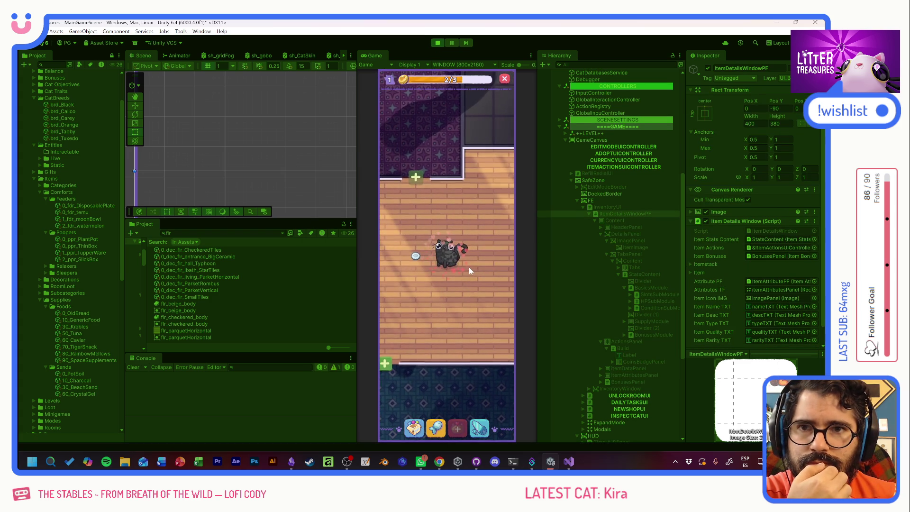
click(413, 423)
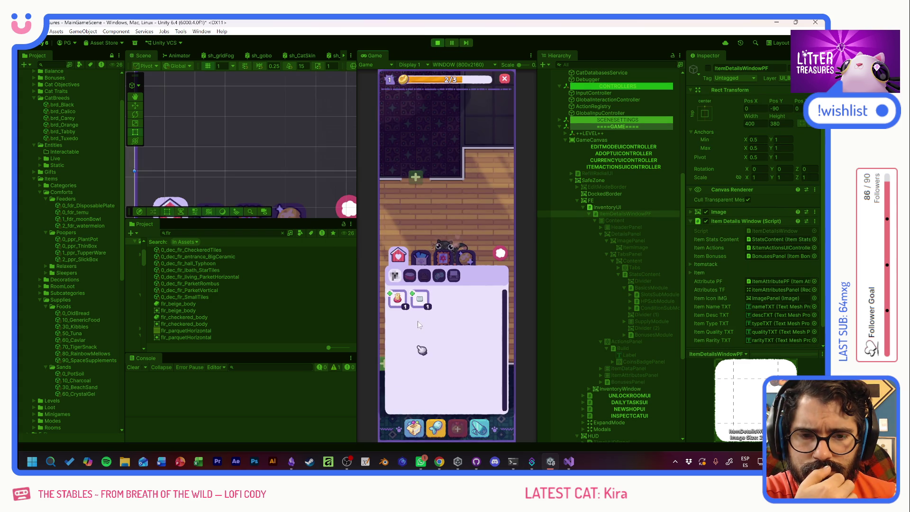
click(415, 301)
click(420, 299)
click(398, 299)
click(420, 299)
click(402, 300)
click(447, 220)
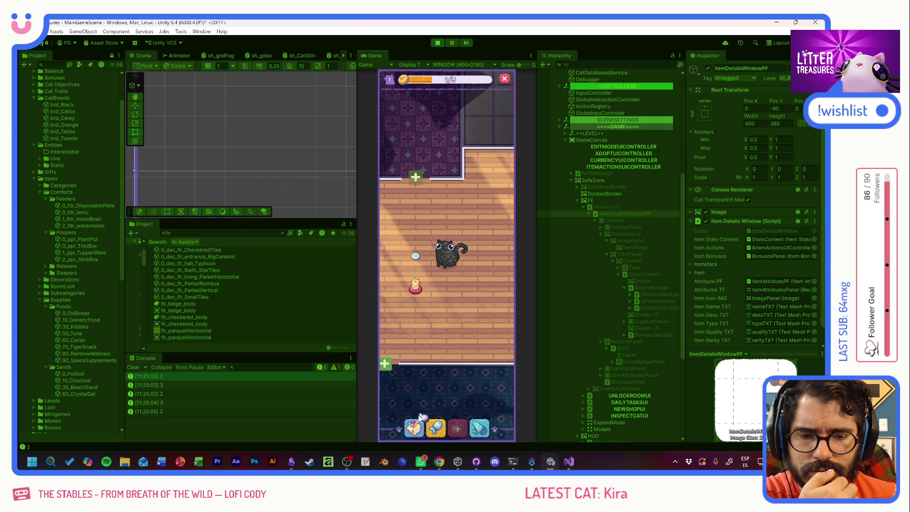
Place the Thin Sand Box near the bottom of the room
click(416, 297)
click(424, 339)
click(439, 152)
click(415, 345)
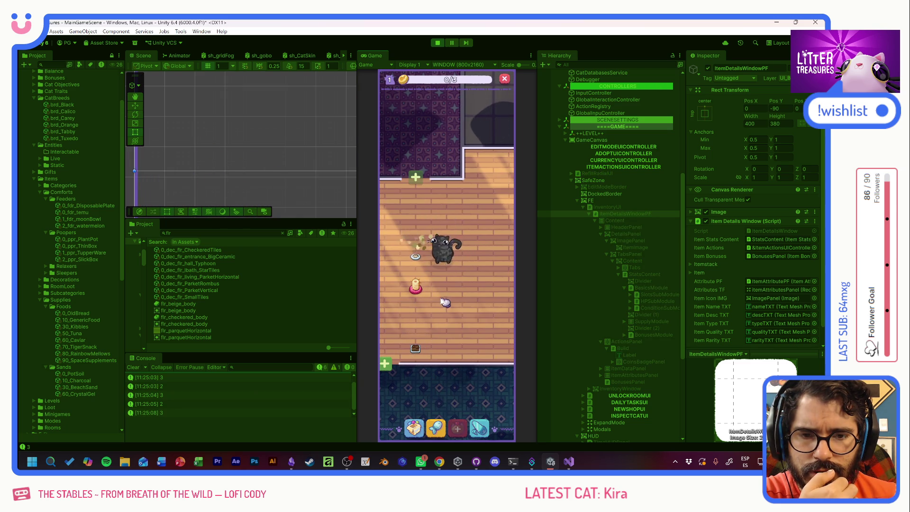
Move the scratching post left and the sand box upward to new spots
click(437, 335)
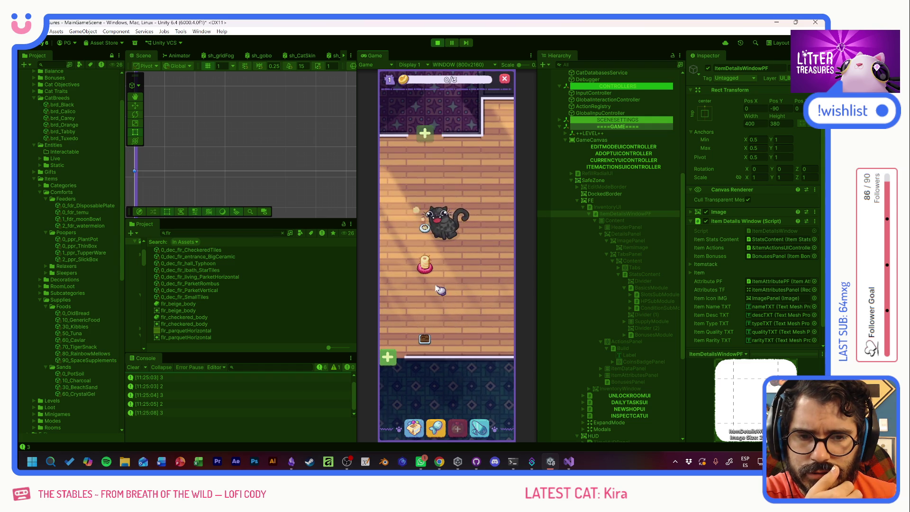
click(424, 265)
drag(436, 261, 414, 267)
click(413, 267)
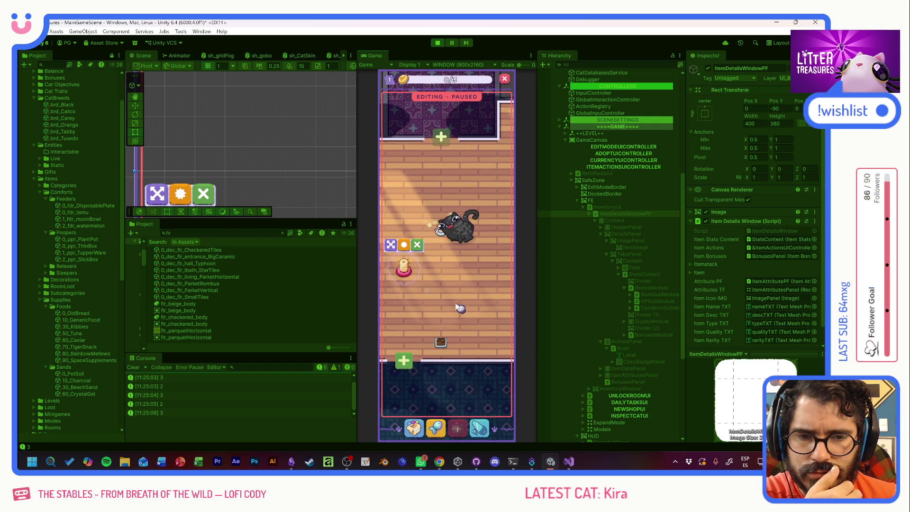
mouse_move(435, 320)
drag(440, 323, 447, 280)
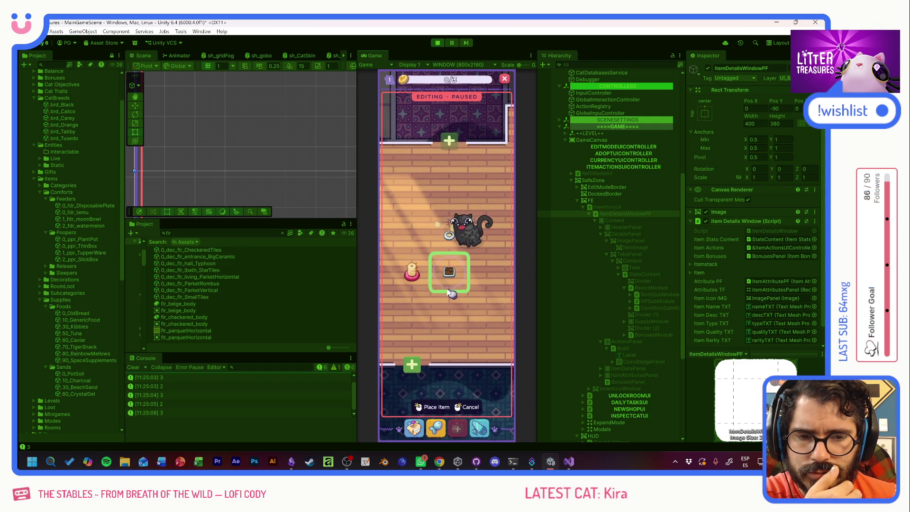
click(447, 281)
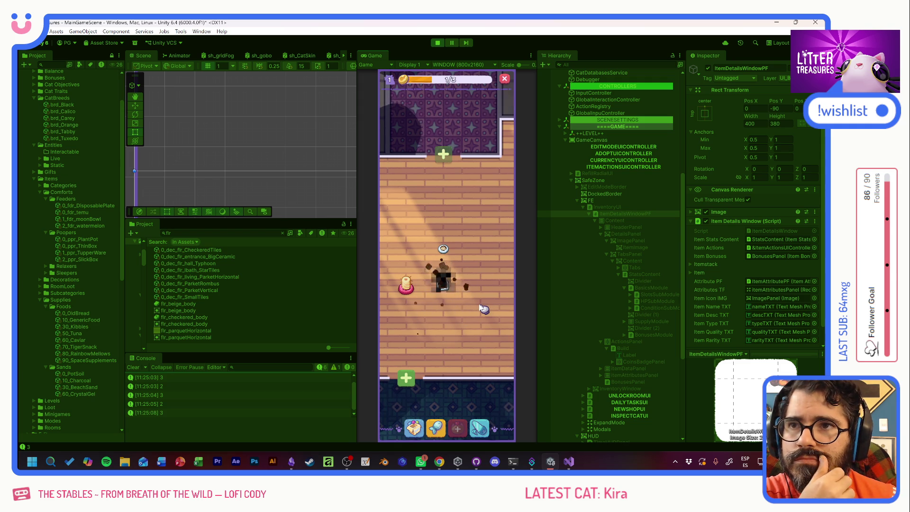
drag(479, 303, 486, 292)
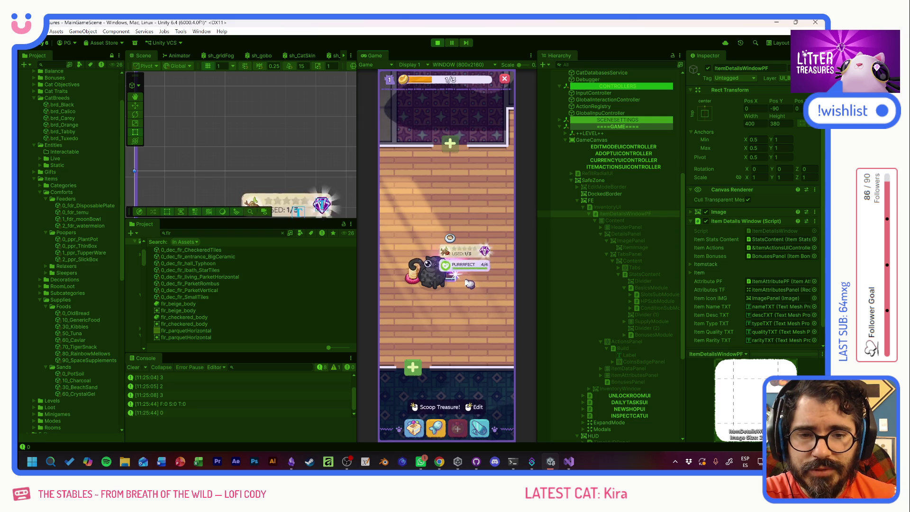
Scoop the cat's treasure, dismiss the reward, and view the Patched Pillow details
click(451, 278)
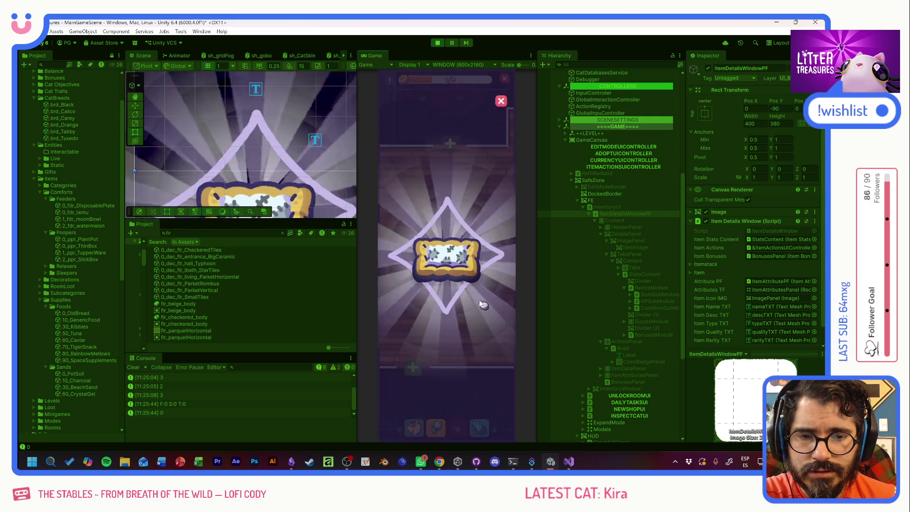
click(480, 296)
click(413, 368)
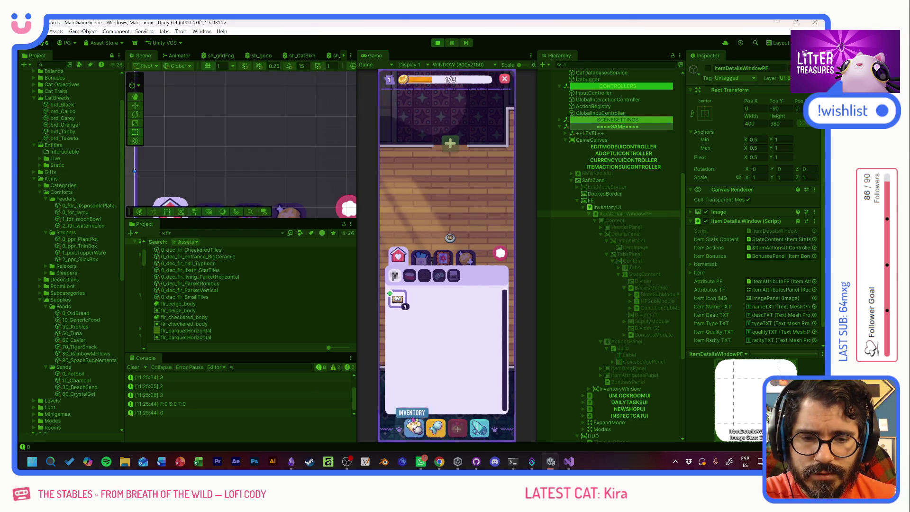
click(398, 300)
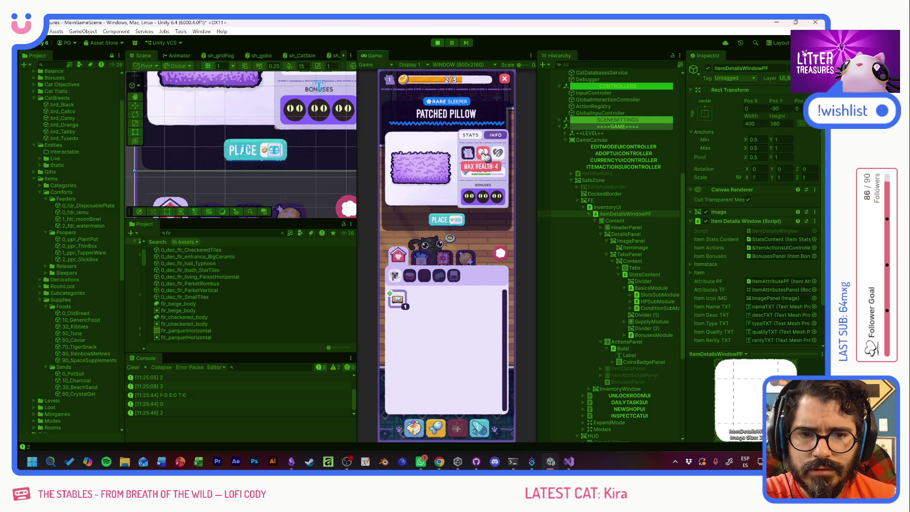
mouse_move(474, 197)
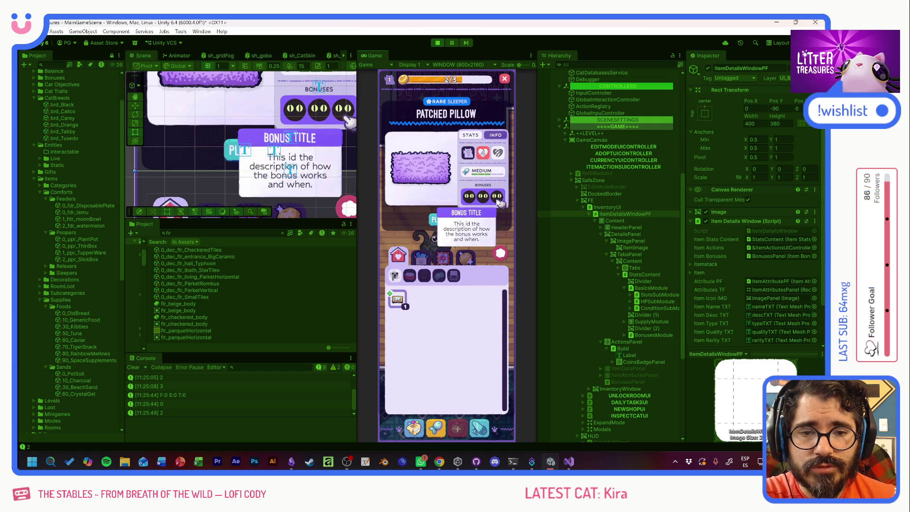
Browse Old Bread in Supplies, then Checkered Tiles and Lengua De Suegra in the third category
click(421, 256)
click(419, 300)
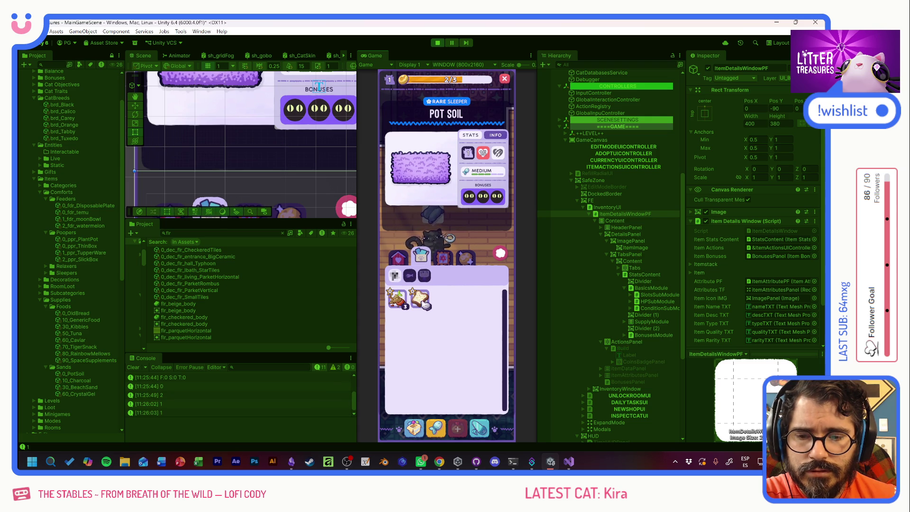
click(443, 256)
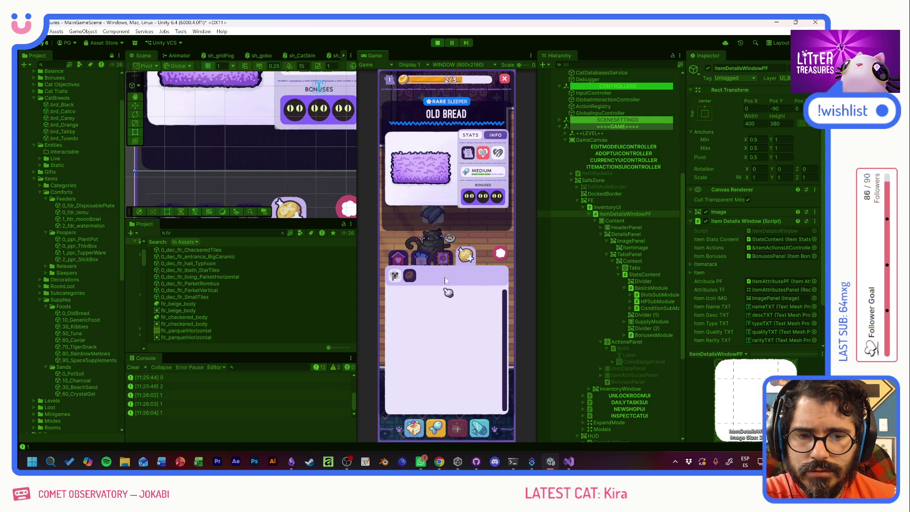
click(403, 302)
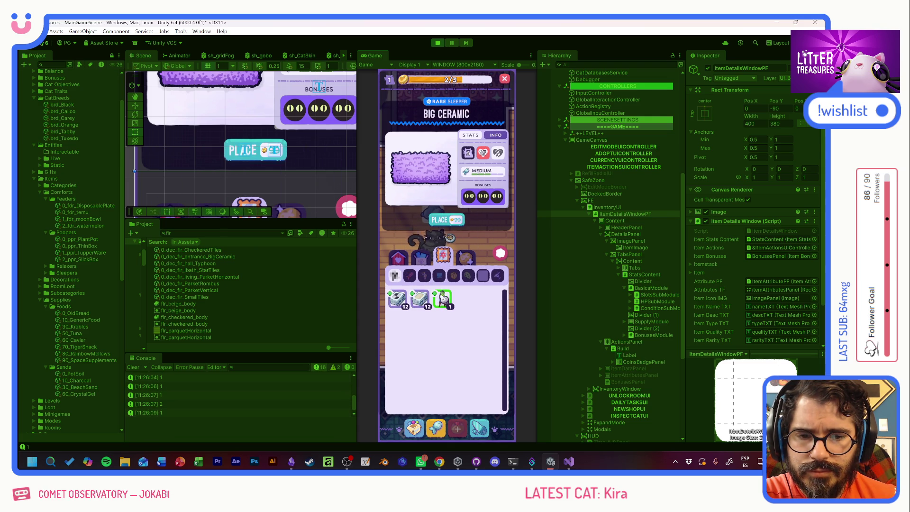
click(444, 298)
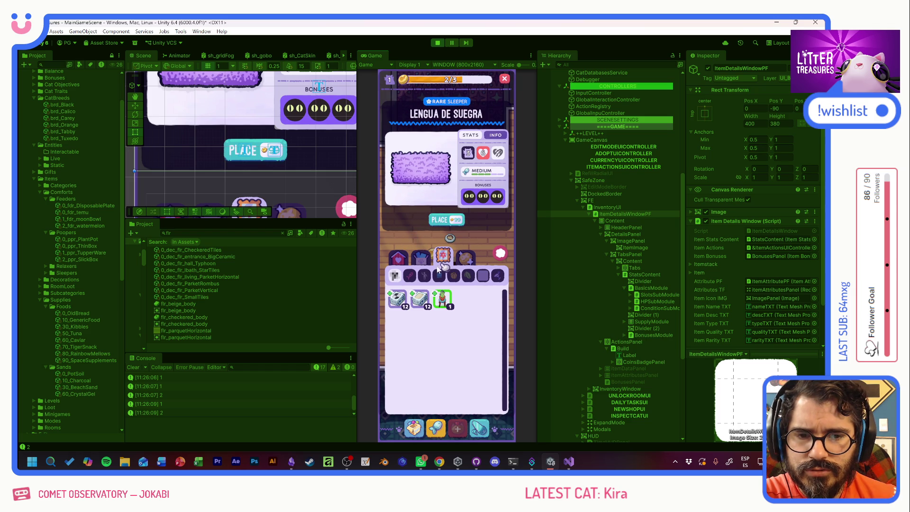
Return to the first category and start placing the Patched Pillow in the room
click(421, 256)
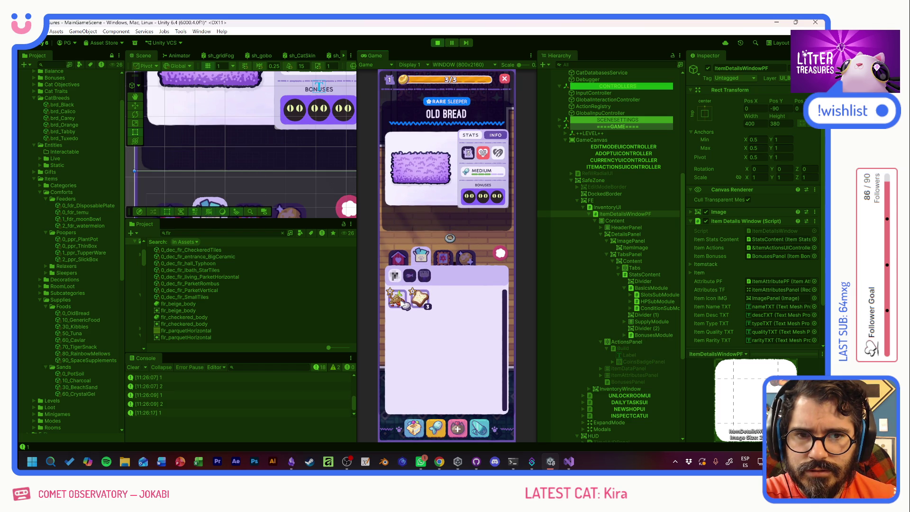
click(411, 277)
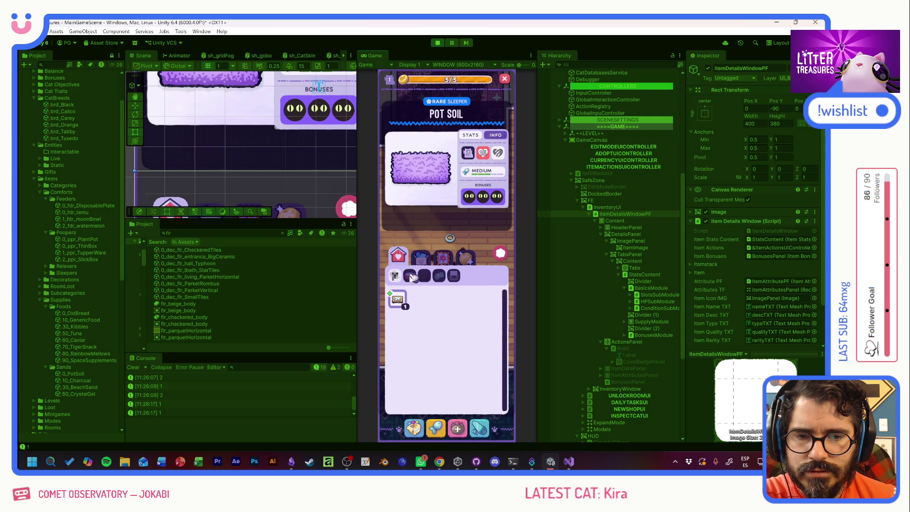
click(398, 300)
mouse_move(468, 153)
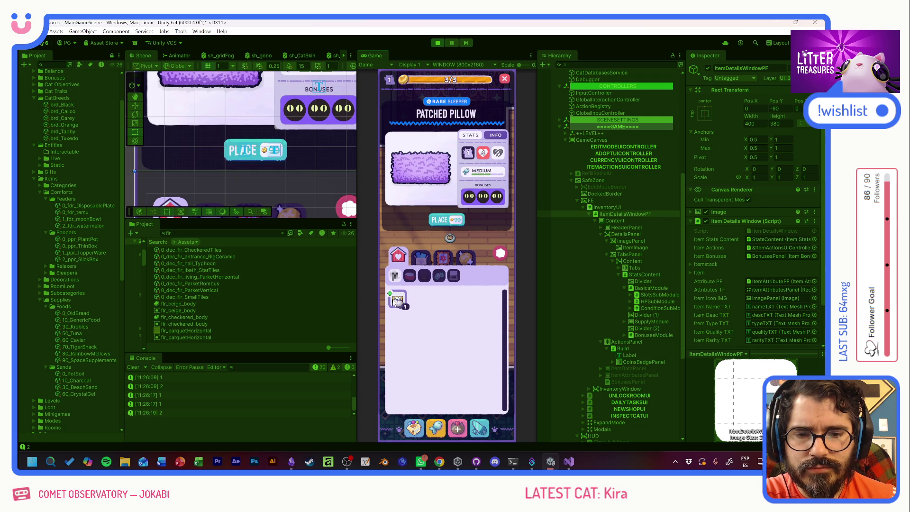
click(440, 220)
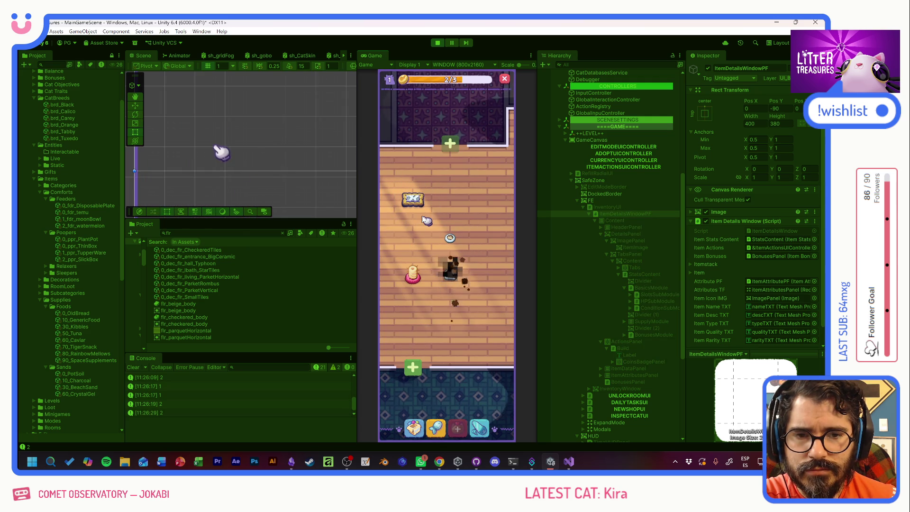
Place the pillow bed on the floor and play the litter scoop minigame for its reward
click(443, 214)
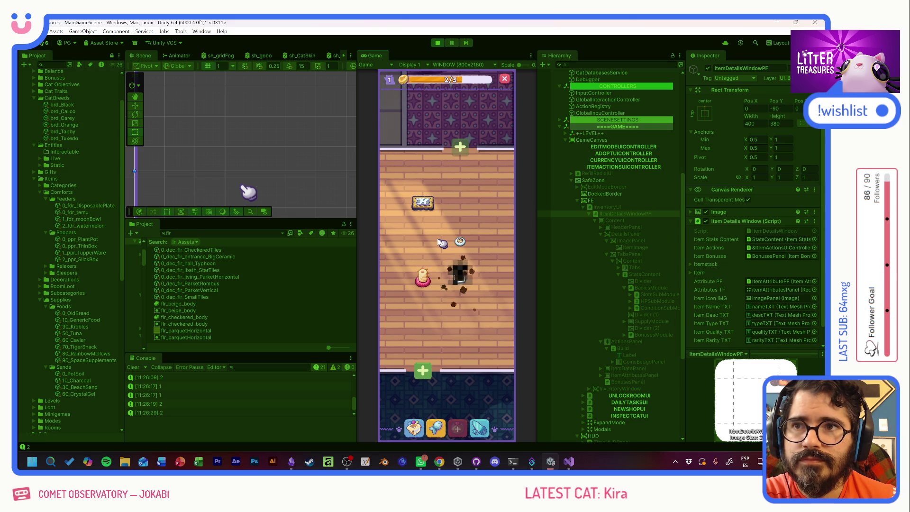
click(464, 245)
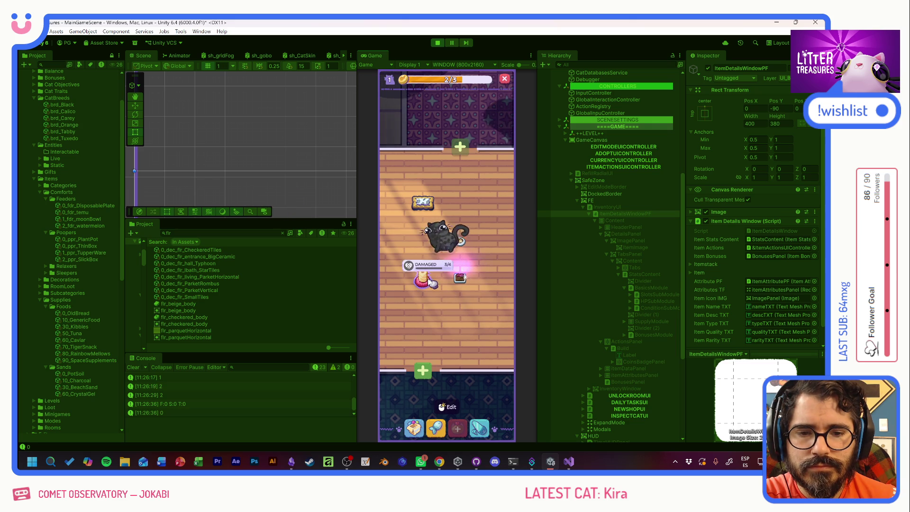
click(465, 282)
click(465, 282)
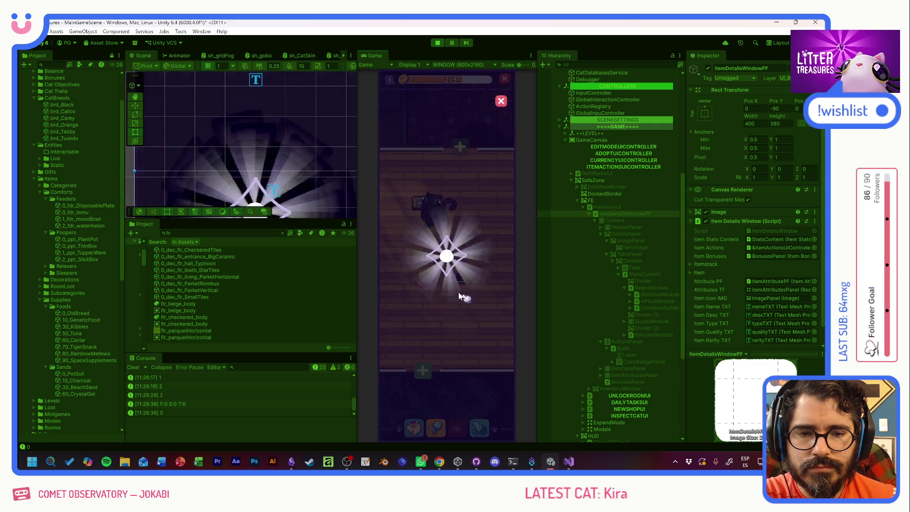
Take the Temu Bowl from the inventory and set it down on the floor
click(414, 428)
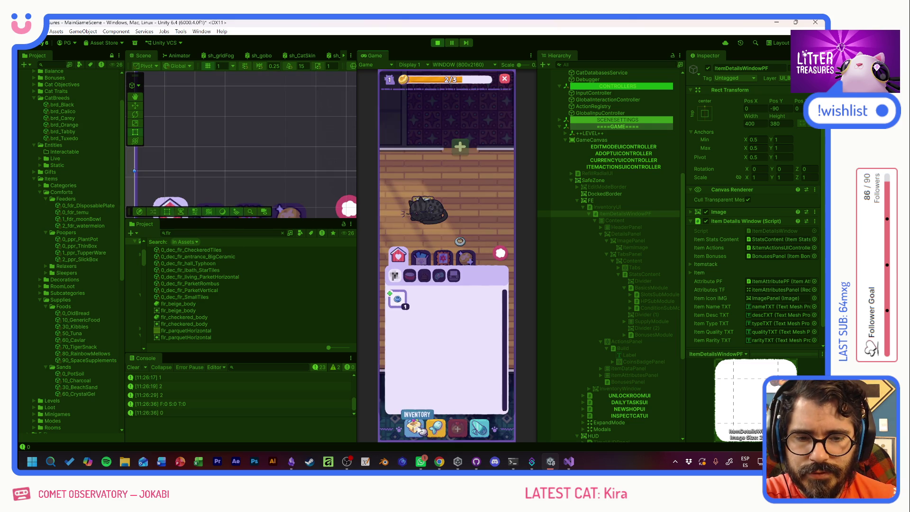
click(398, 298)
mouse_move(487, 157)
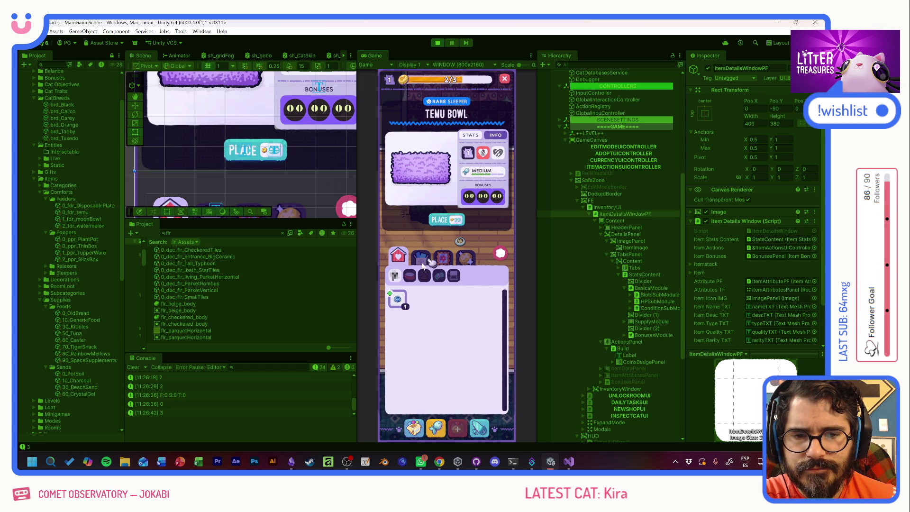
click(439, 219)
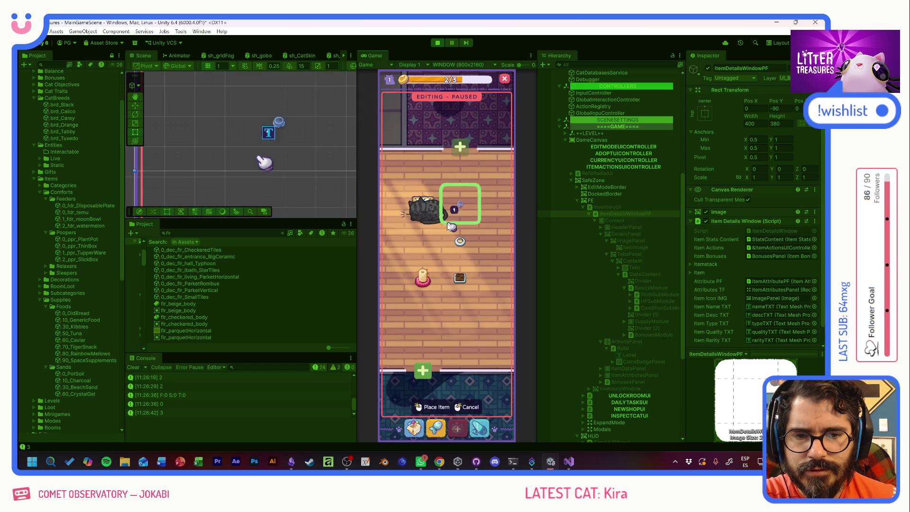
click(424, 240)
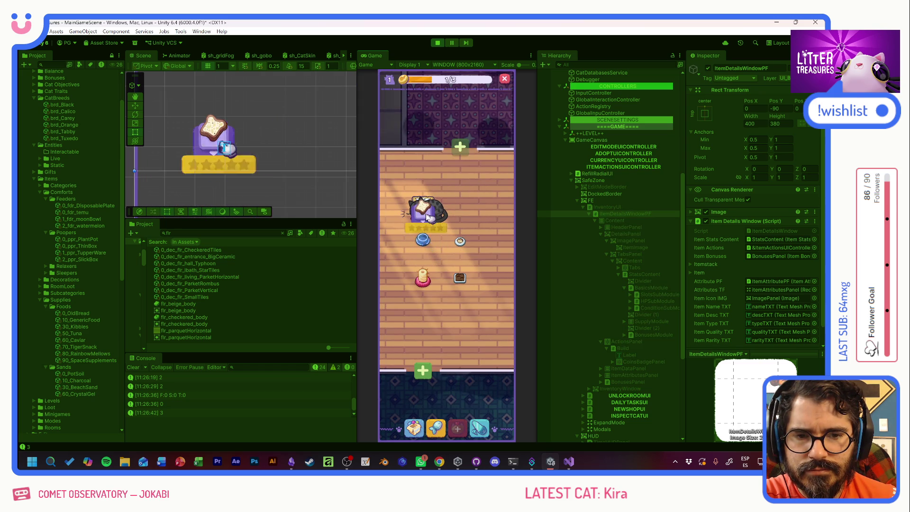
Check the placed items' condition labels and store the damaged cushion back in the inventory
click(427, 242)
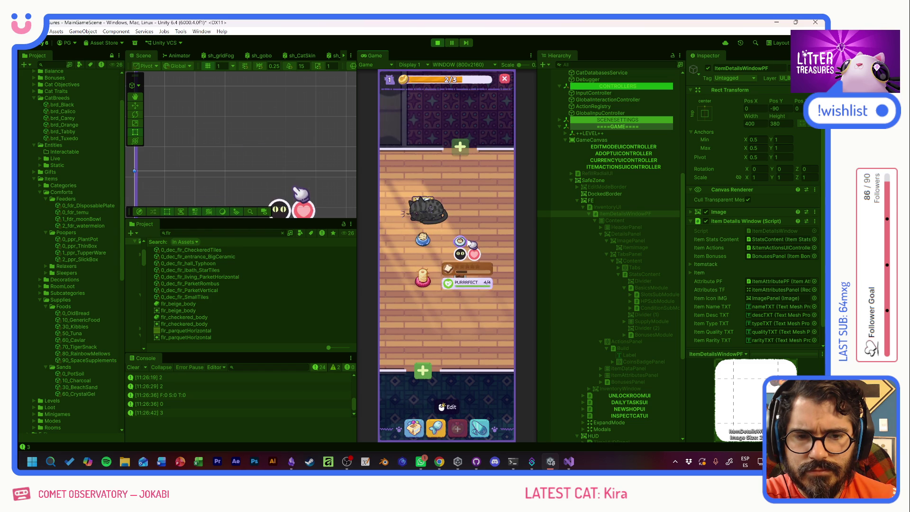
click(419, 280)
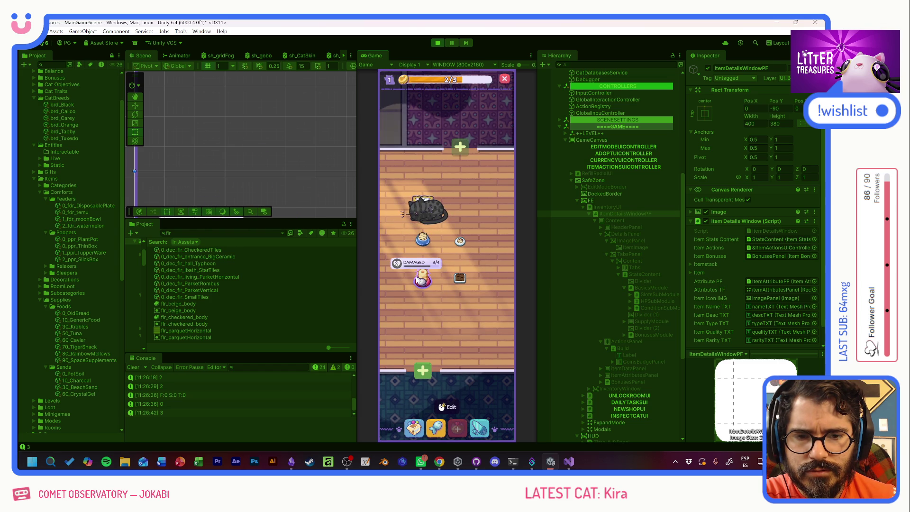
click(423, 239)
click(423, 280)
click(425, 281)
click(425, 281)
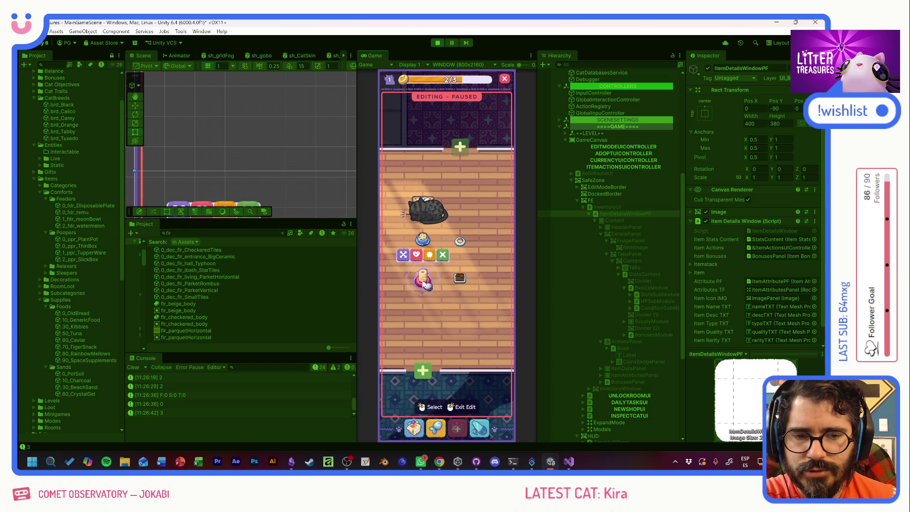
click(440, 256)
click(415, 422)
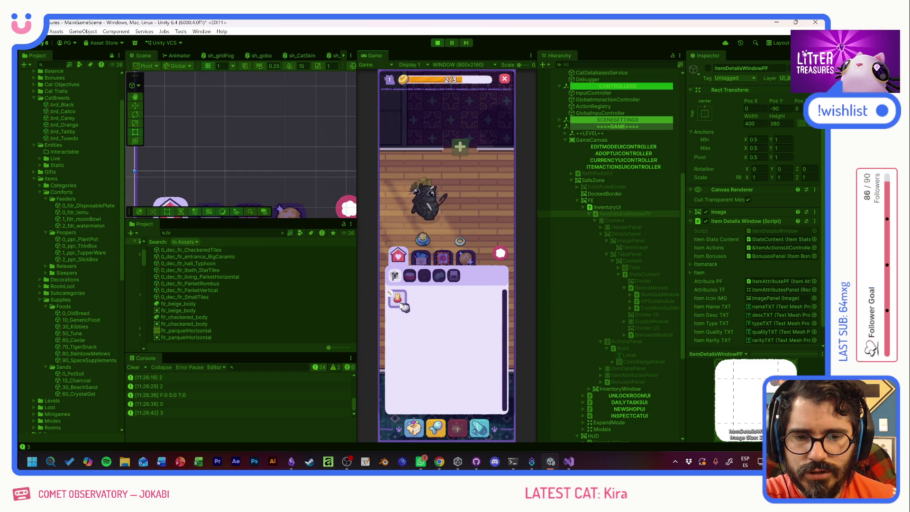
Inspect the Scratch Pole's condition icon, then exit Play mode and switch to GitHub Desktop
click(398, 297)
mouse_move(499, 154)
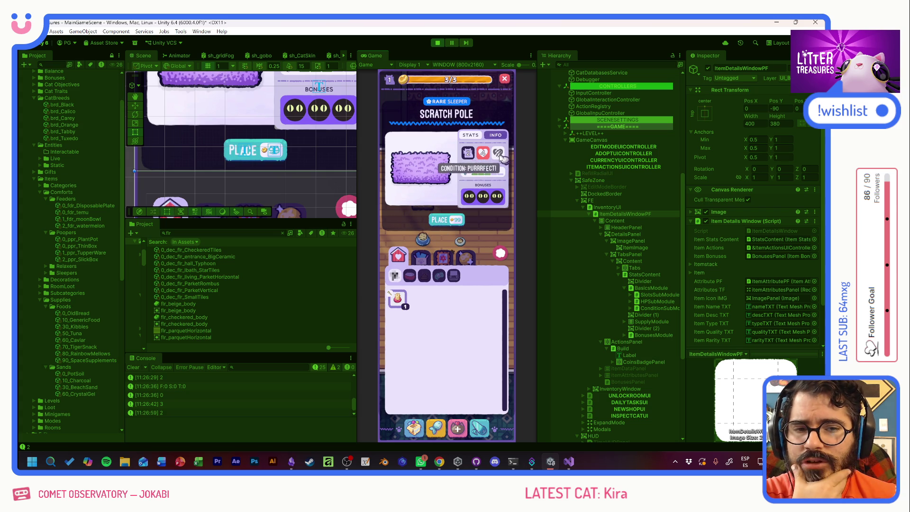
click(438, 44)
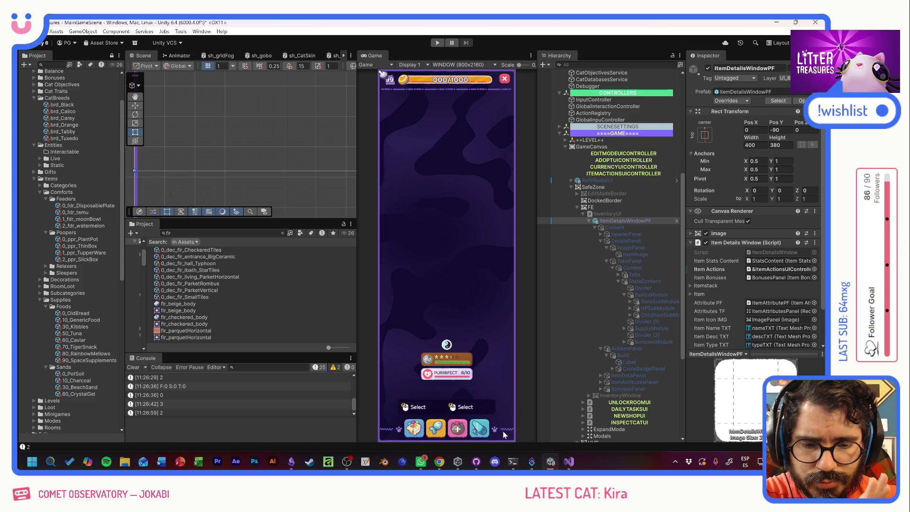
click(472, 465)
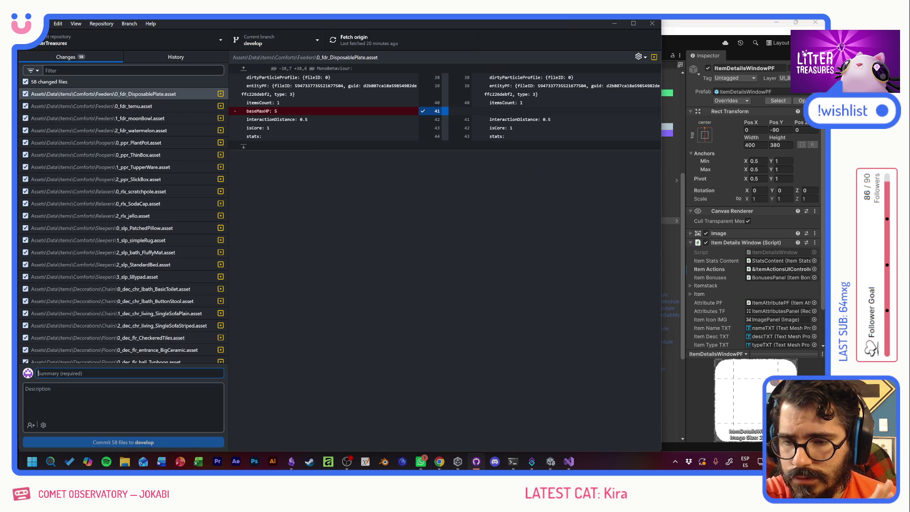
Commit the 58 changed files to develop as 'MaxHP StatEntry' and push to origin
scroll(173, 332, down, 10)
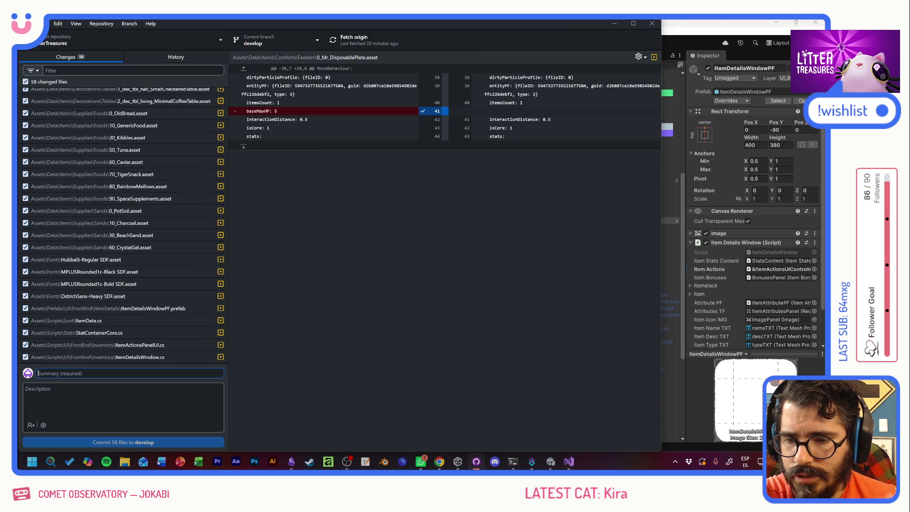
text(MaxHP StatEntry)
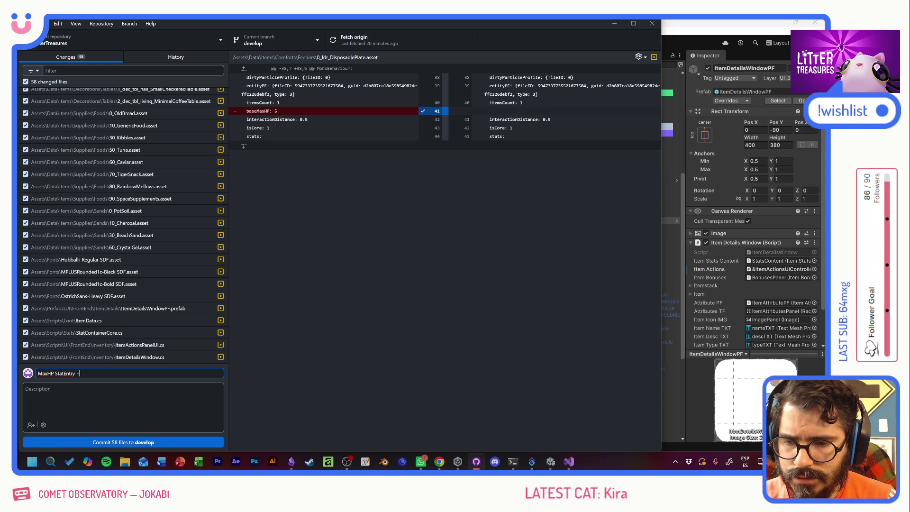
click(156, 443)
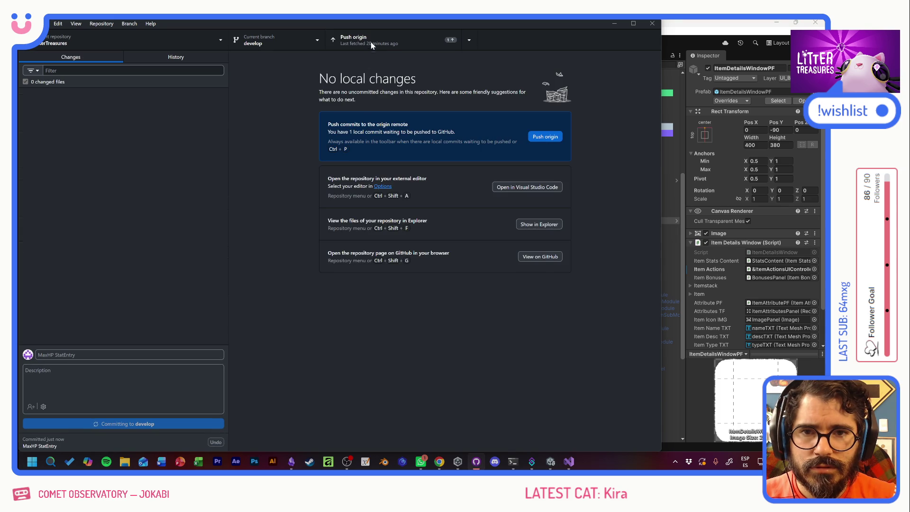
click(371, 43)
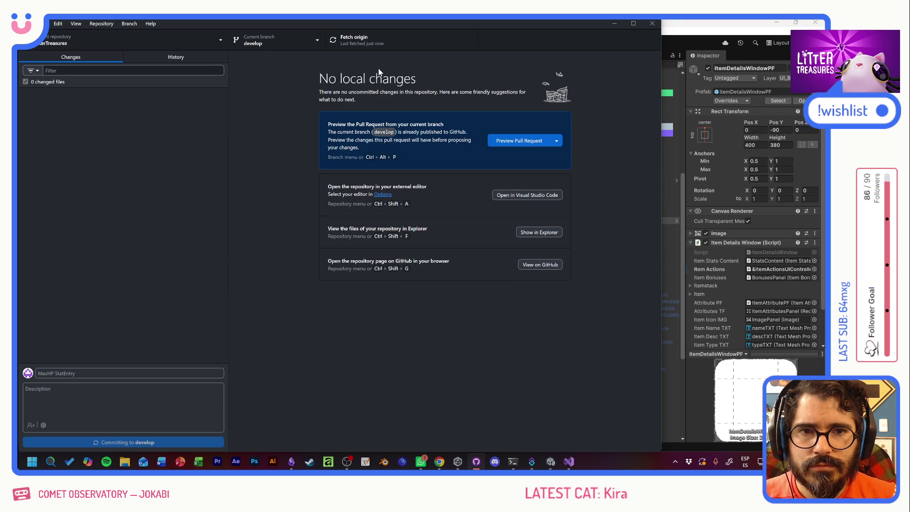
click(676, 28)
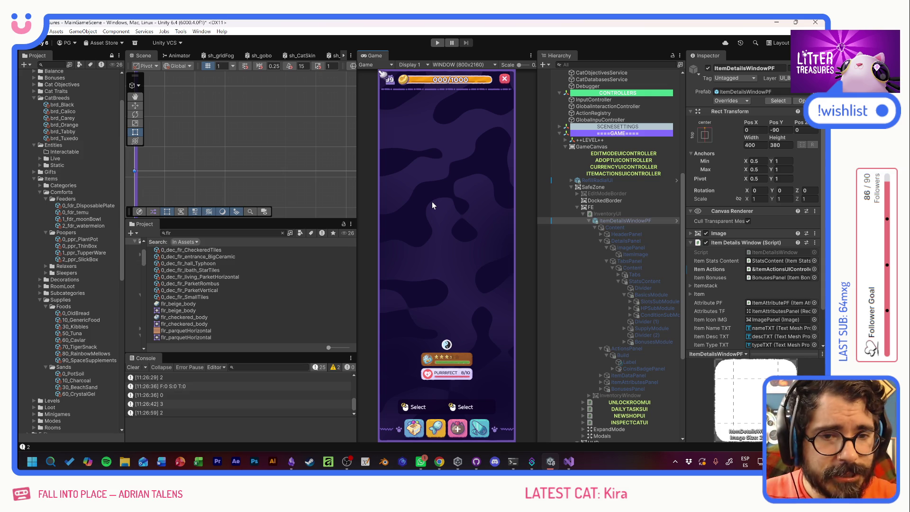
Select IconsService, expand Condition Icons List, and open the sprite picker on Fragile's ico_minus icon
scroll(573, 149, up, 3)
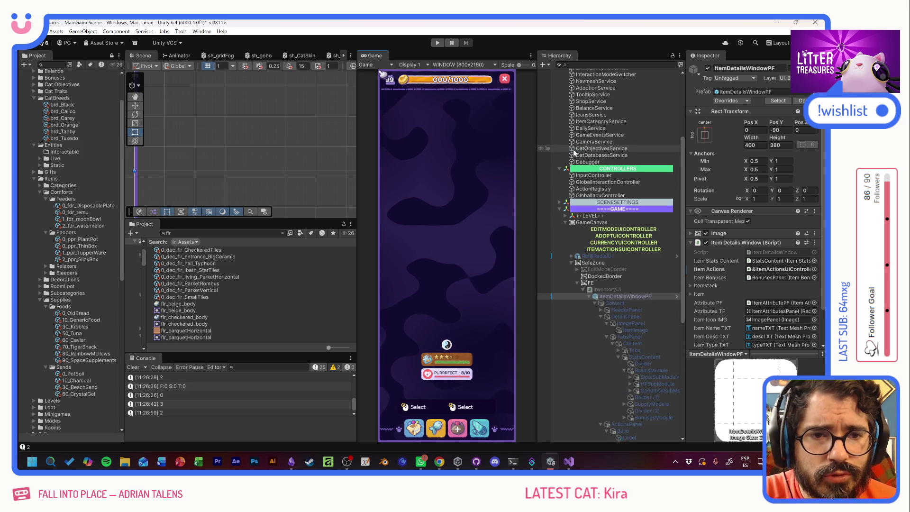
scroll(603, 180, up, 2)
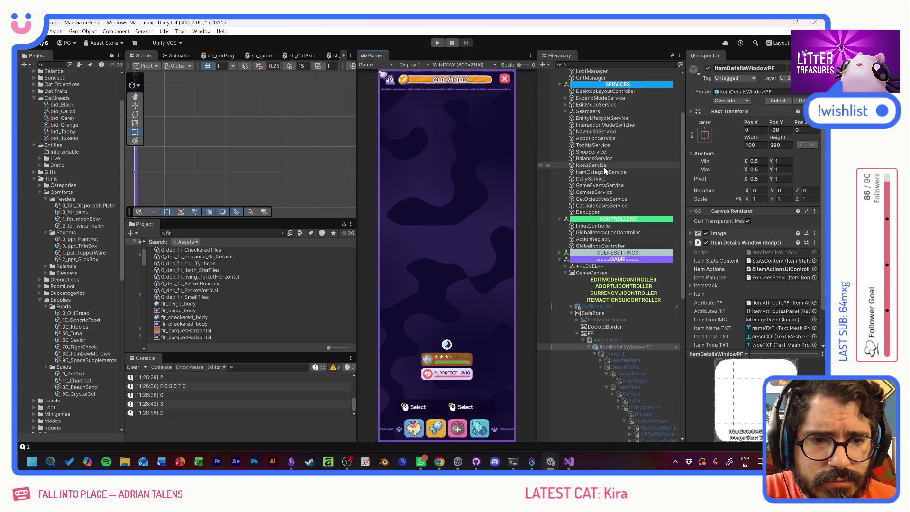
click(603, 167)
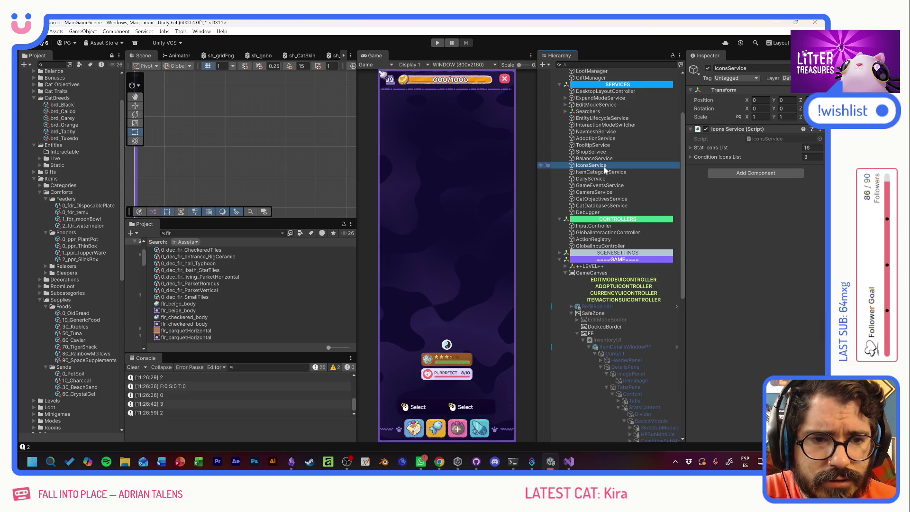
click(690, 147)
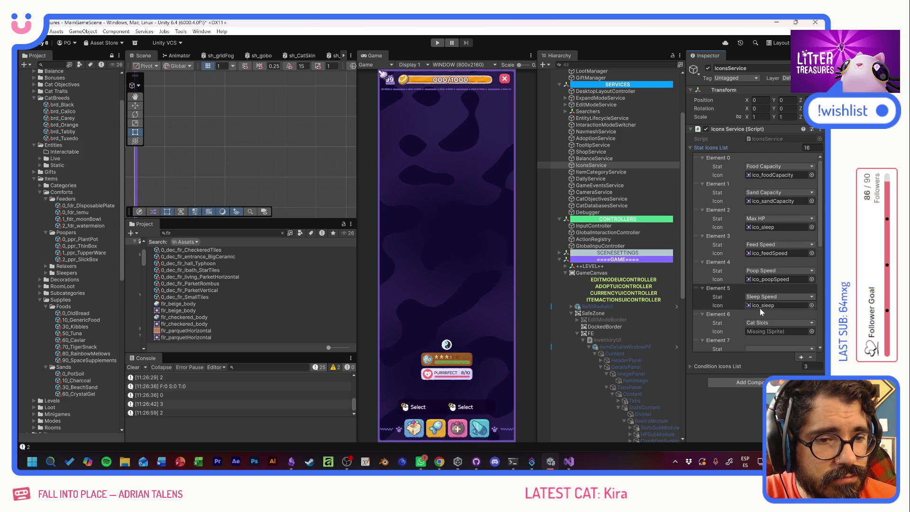
click(691, 148)
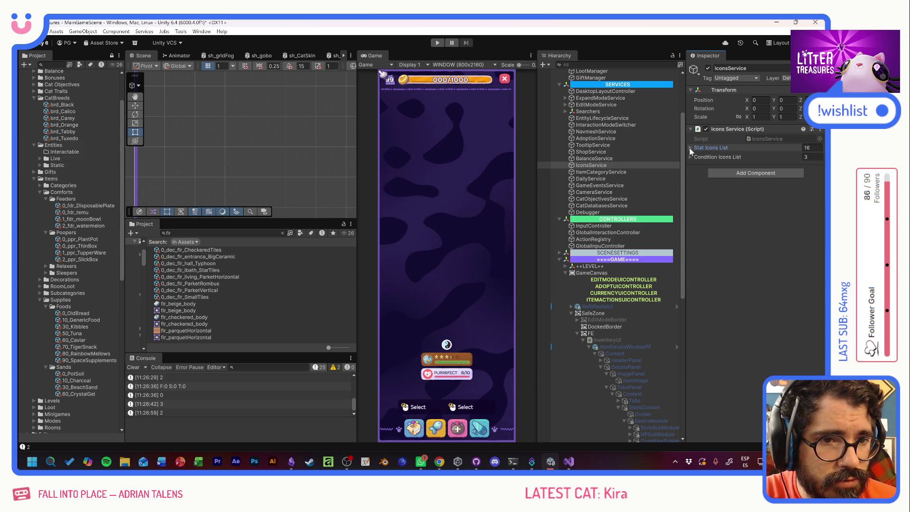
click(690, 157)
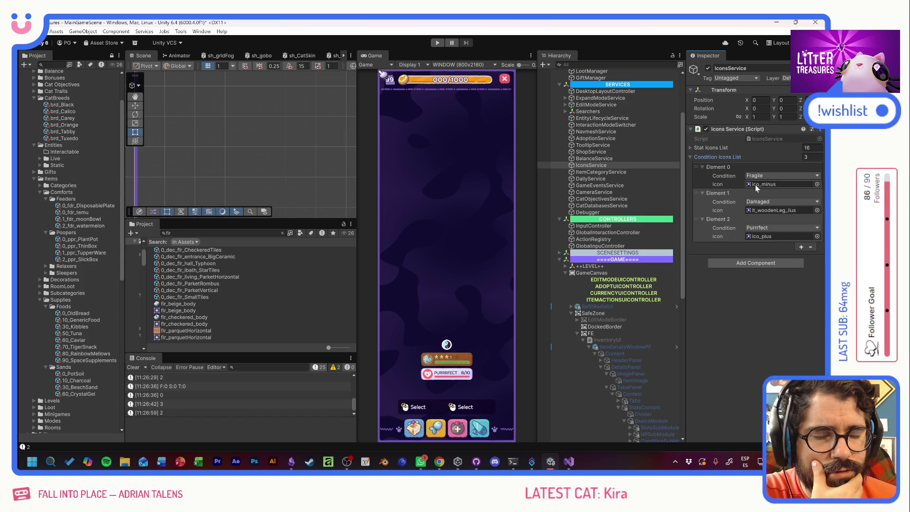
click(817, 184)
scroll(759, 271, up, 5)
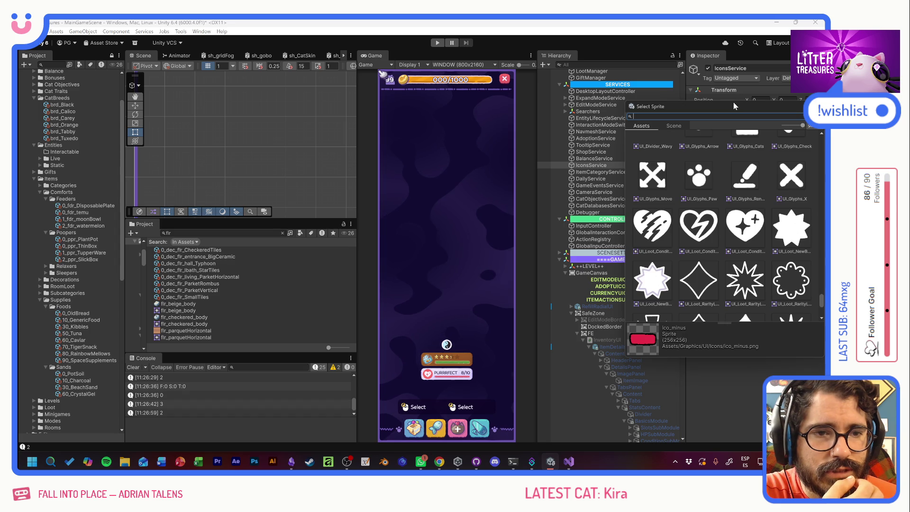
Assign UI_Loot_ConditionFragile, ConditionDamage and ConditionPurrfect sprites to the Fragile, Damaged and Purrfect icons
drag(732, 109, 544, 121)
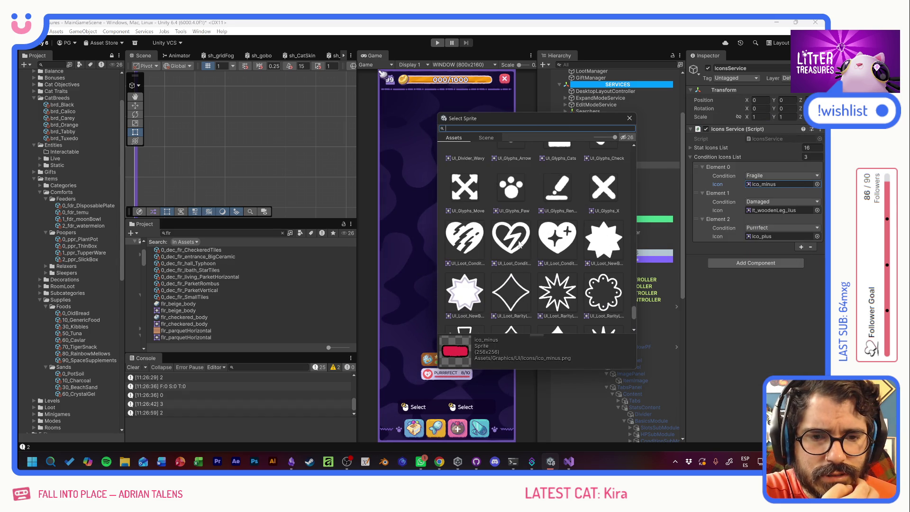
double_click(512, 237)
click(817, 210)
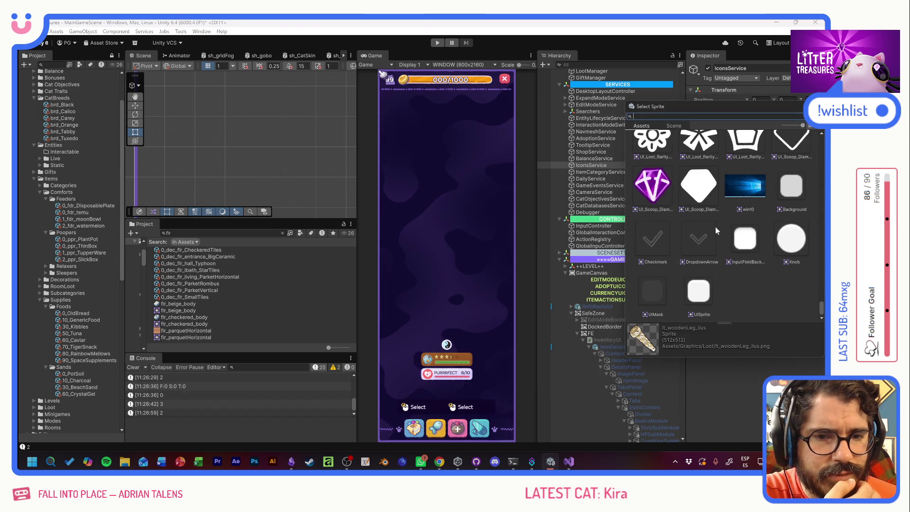
scroll(733, 223, up, 2)
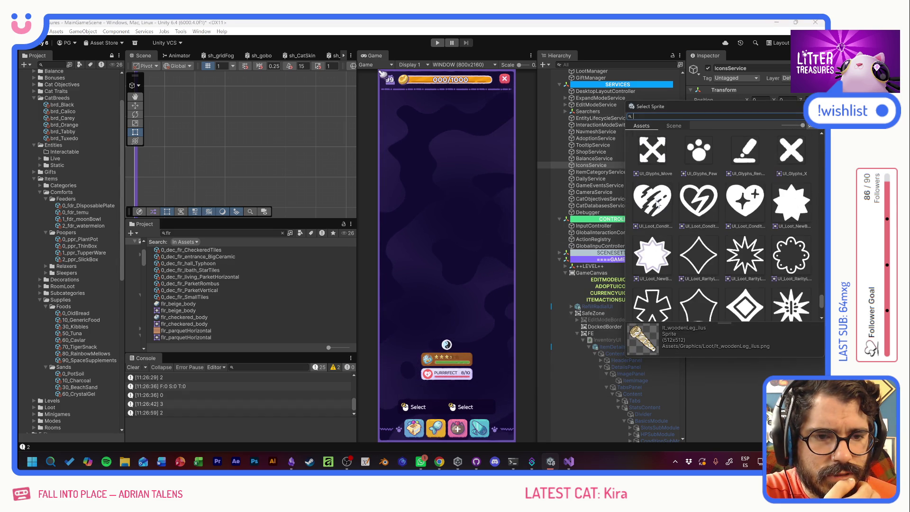
double_click(735, 223)
click(816, 236)
scroll(734, 219, up, 5)
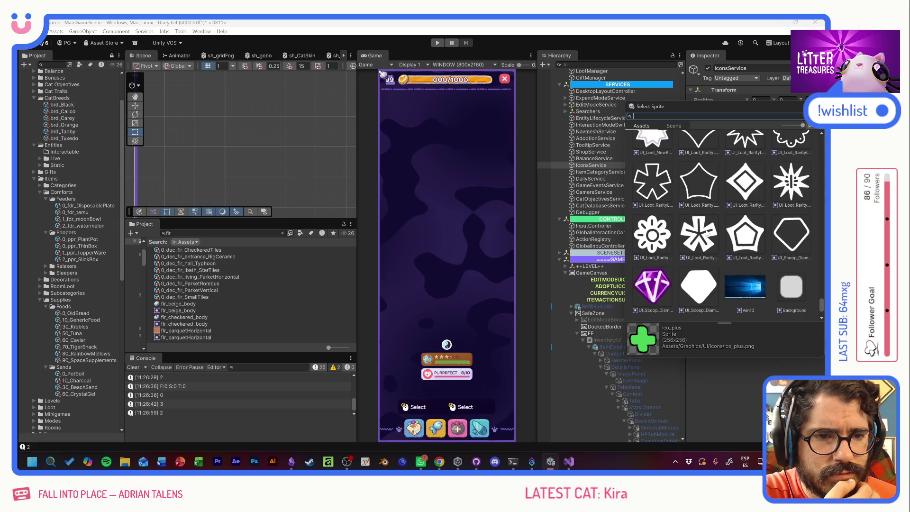
double_click(734, 219)
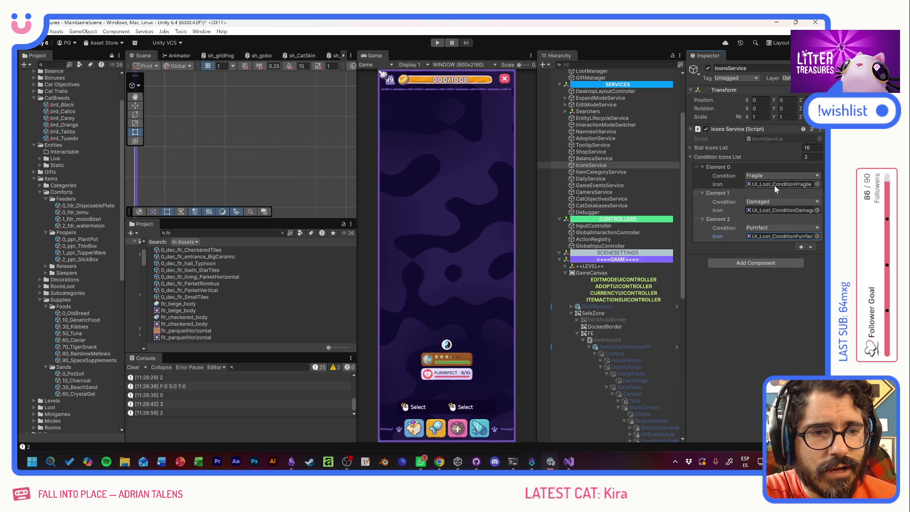
double_click(769, 138)
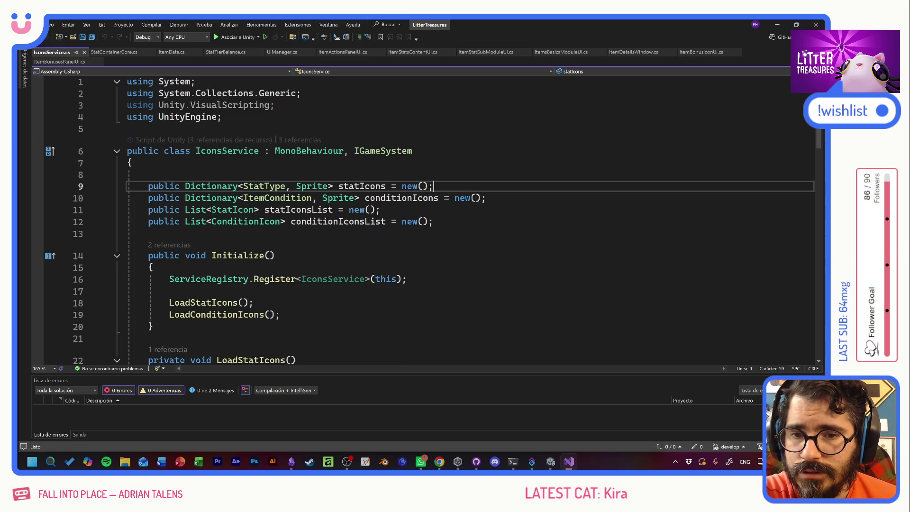
Add 'public Color color;' below the icon field in ConditionIcon and save IconsService.cs
click(365, 233)
scroll(426, 218, down, 4)
scroll(427, 218, down, 9)
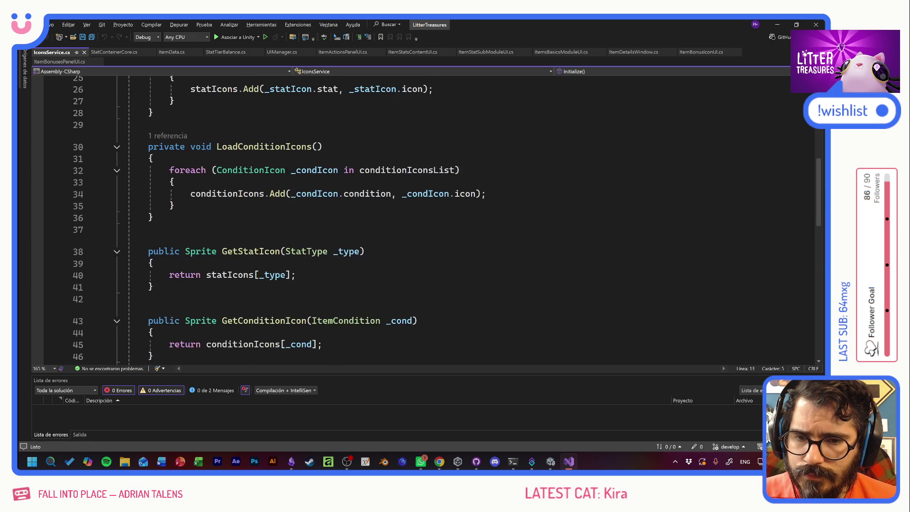
scroll(427, 218, down, 3)
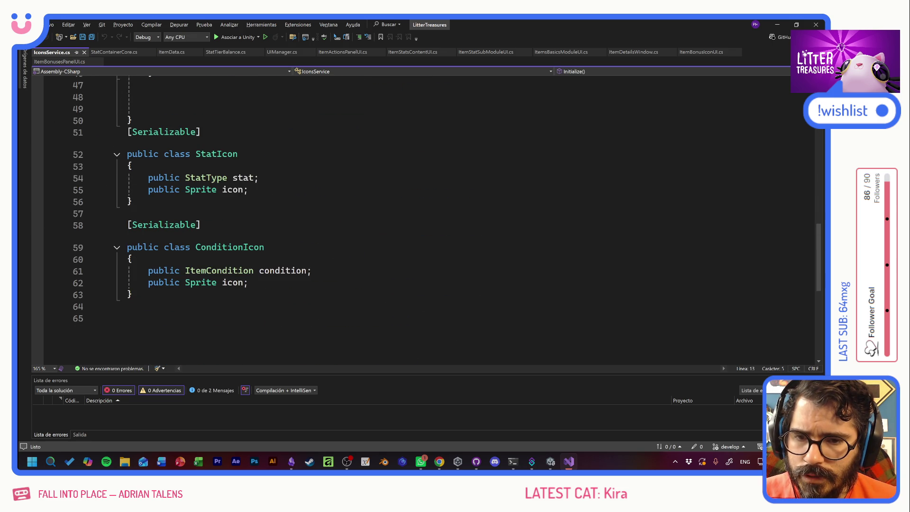
click(249, 282)
key(Return)
text(public )
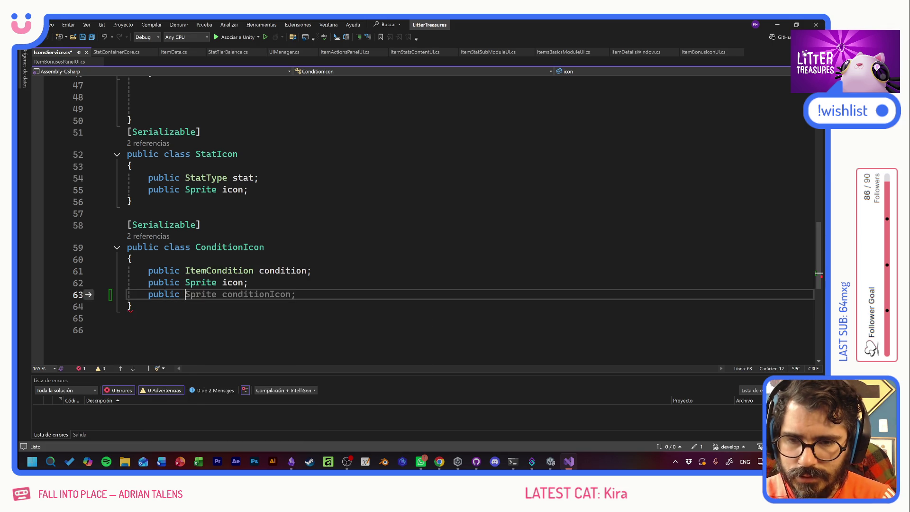
text(Color color;)
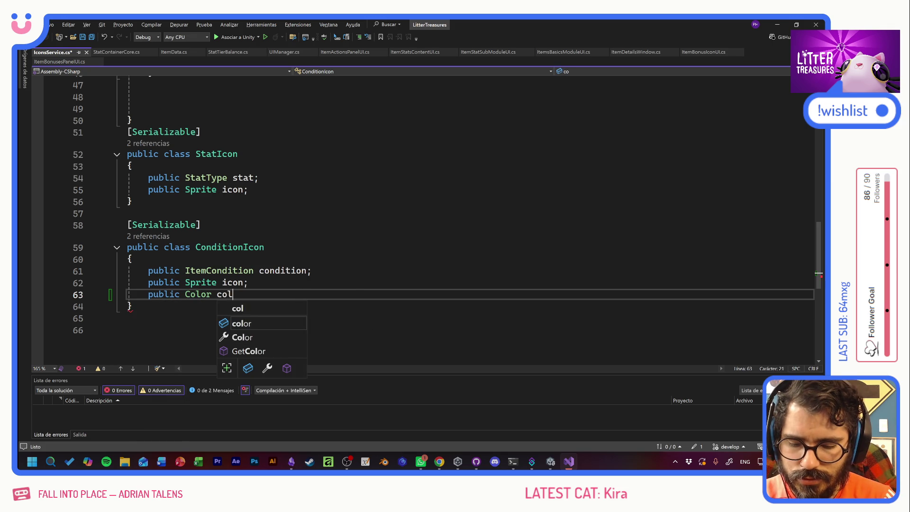
key(ctrl+s)
key(alt+Tab)
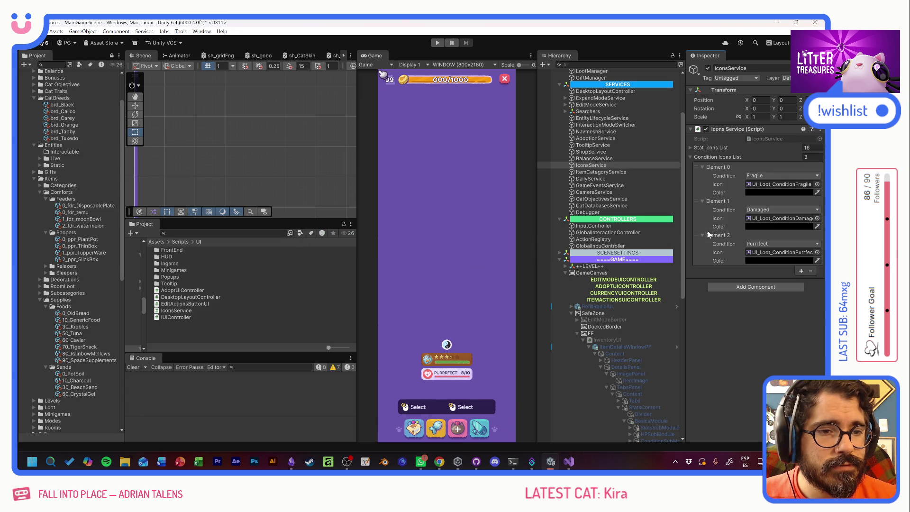
Set the Fragile condition's colour to an opaque red-orange
click(775, 193)
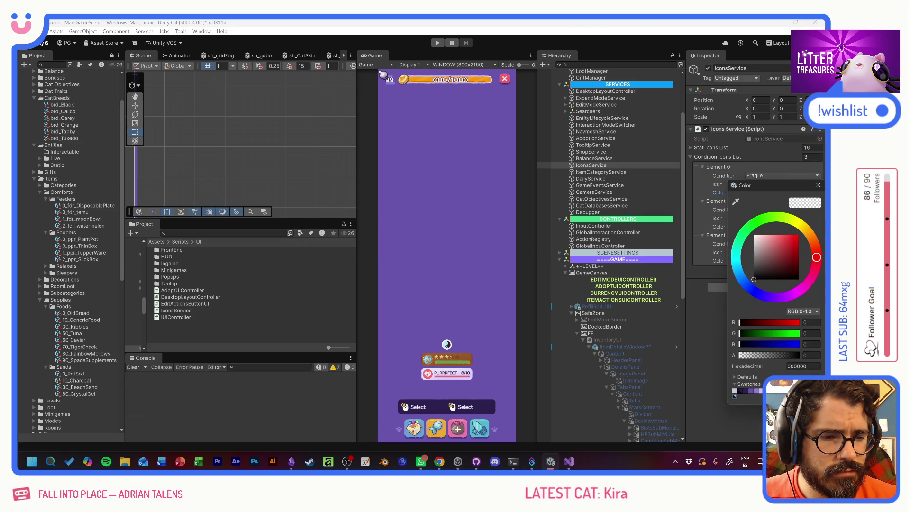
mouse_move(785, 250)
mouse_down()
mouse_move(793, 239)
mouse_move(815, 251)
mouse_up()
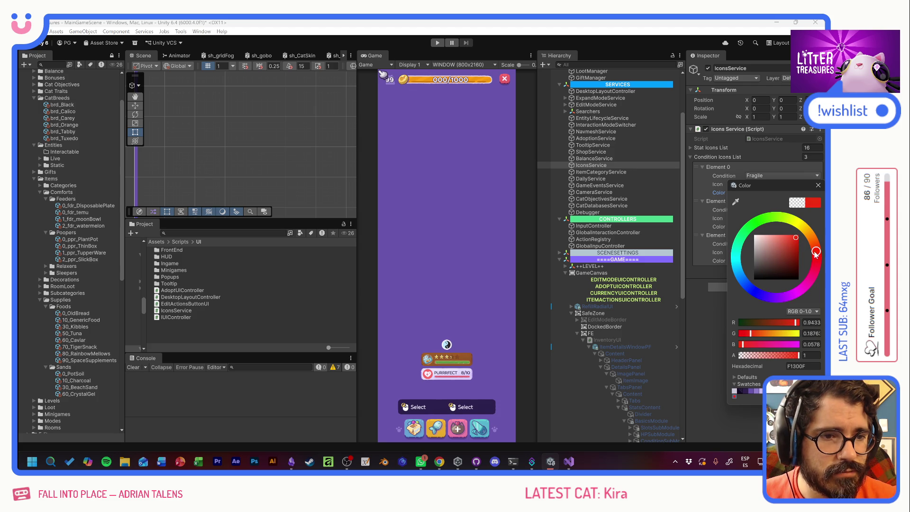
click(792, 235)
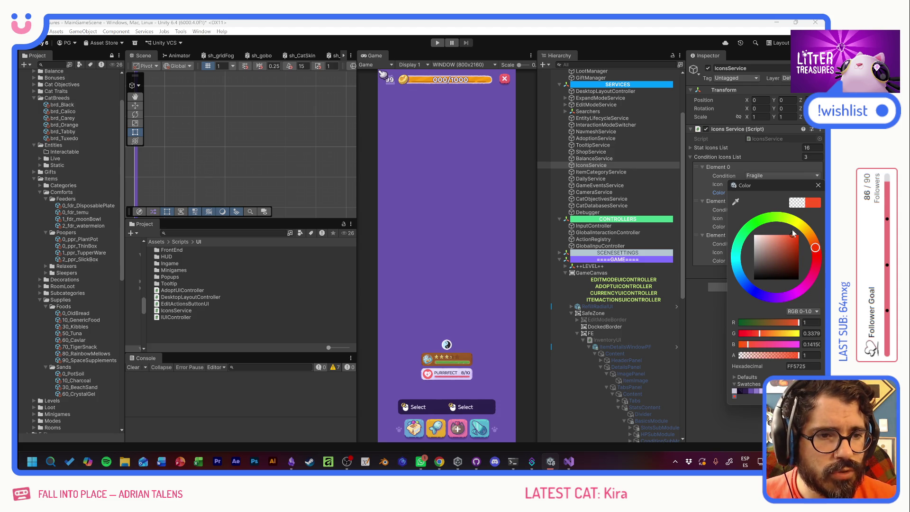
click(818, 185)
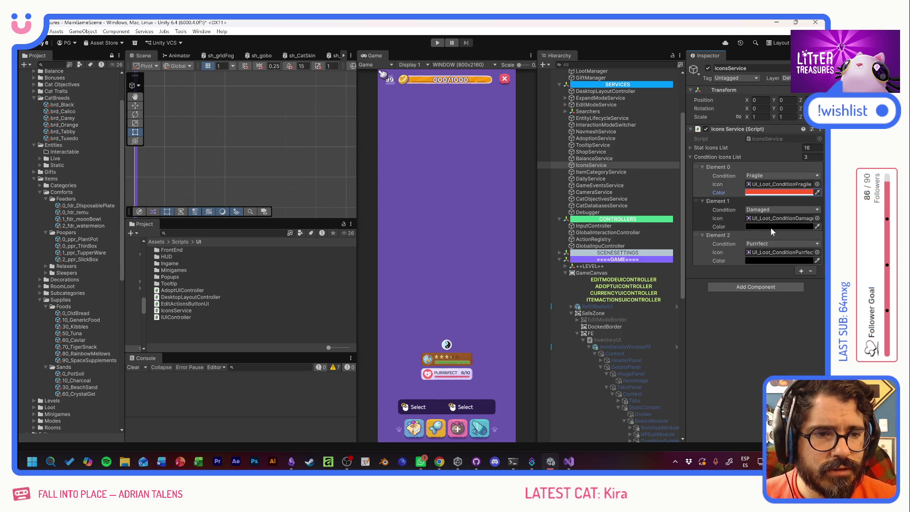
Set the Damaged condition's colour to a greyish purple
click(791, 227)
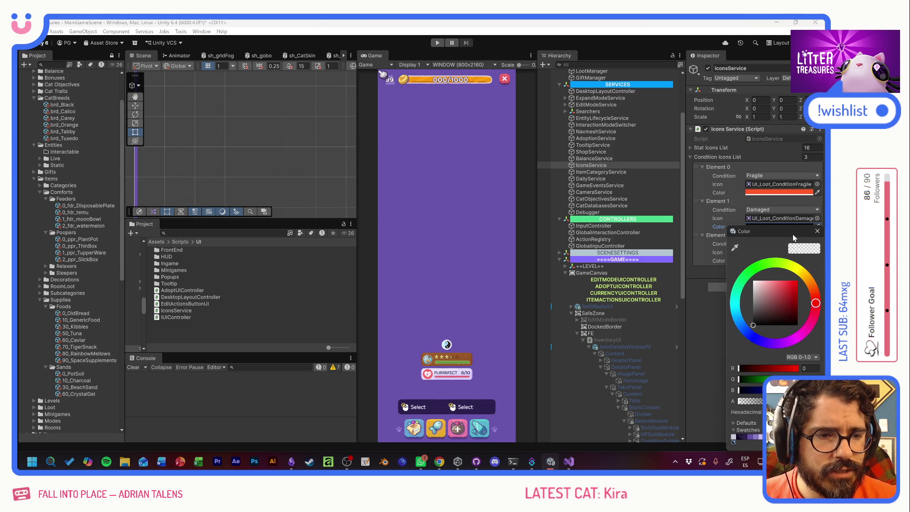
click(739, 436)
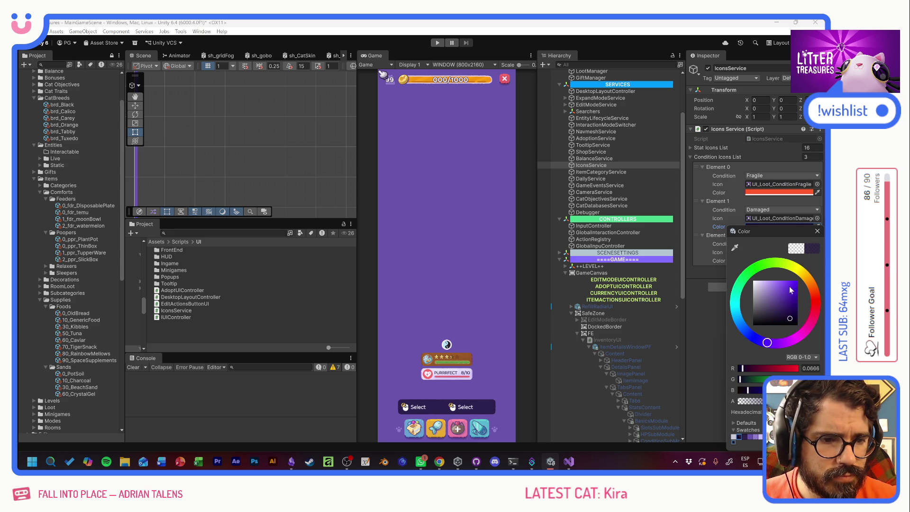
click(764, 304)
click(761, 306)
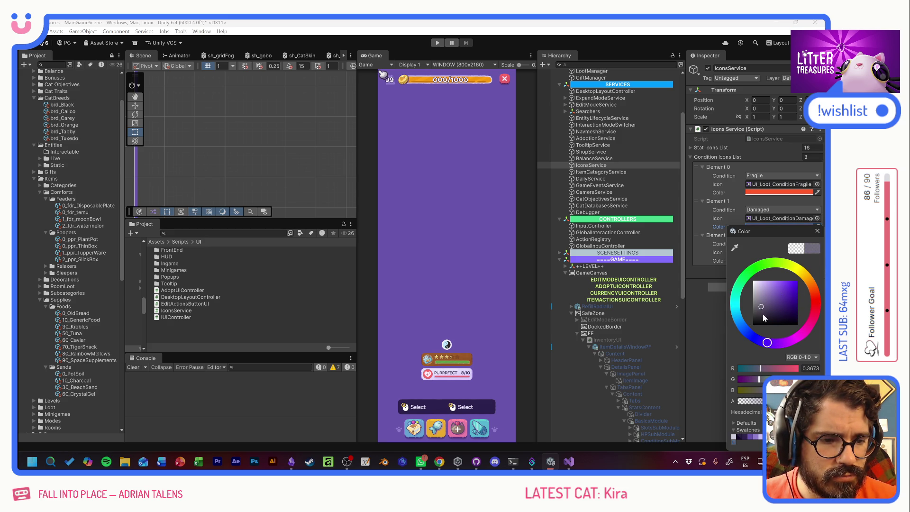
click(759, 305)
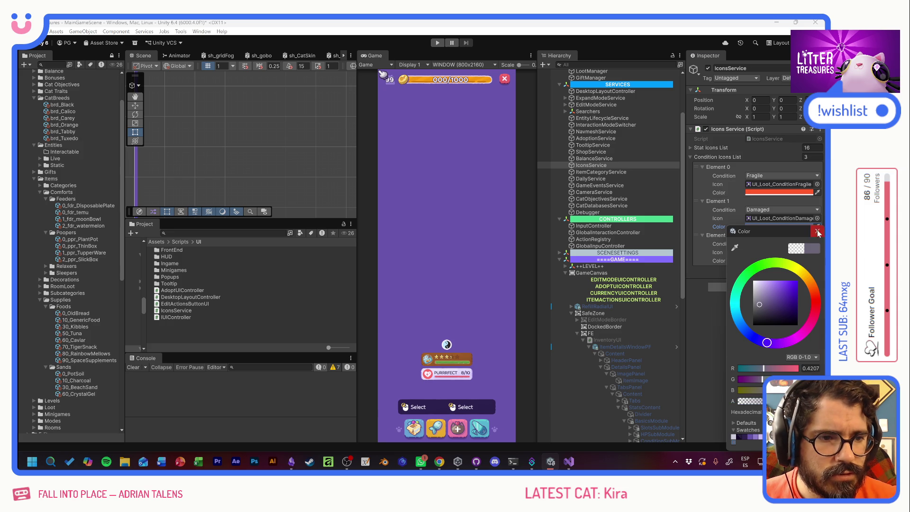
click(817, 231)
Set the Purrfect condition's colour to green by pasting a colour value
click(773, 260)
key(Escape)
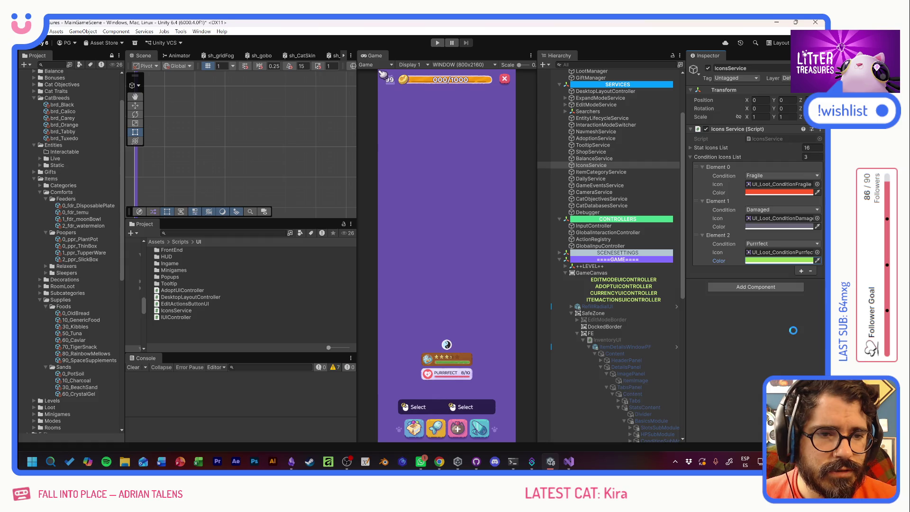
key(ctrl+v)
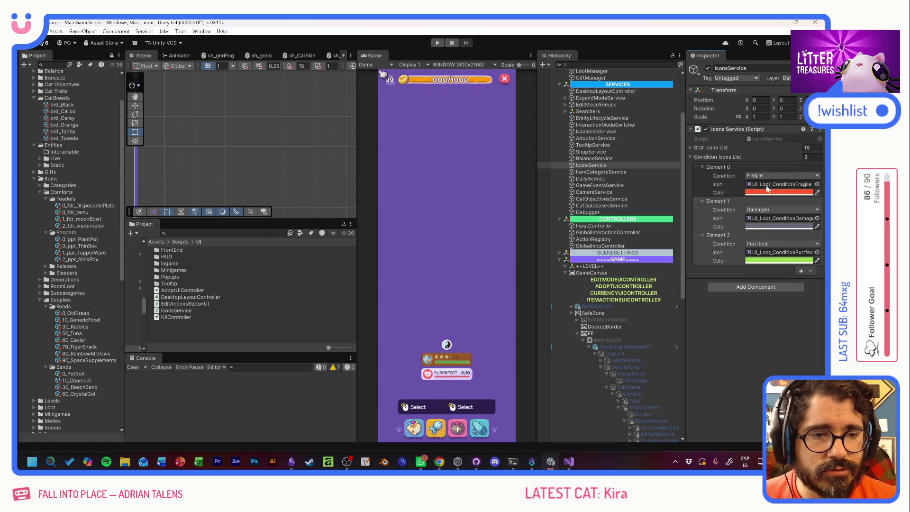
Reopen IconsService.cs and locate the GetConditionIcon method declaration
double_click(763, 138)
click(308, 245)
scroll(427, 218, up, 9)
scroll(427, 218, down, 3)
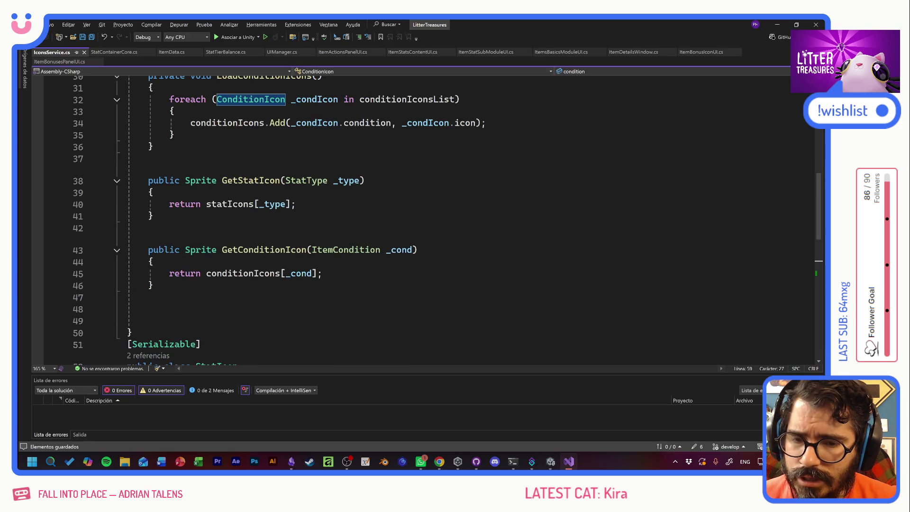
click(418, 249)
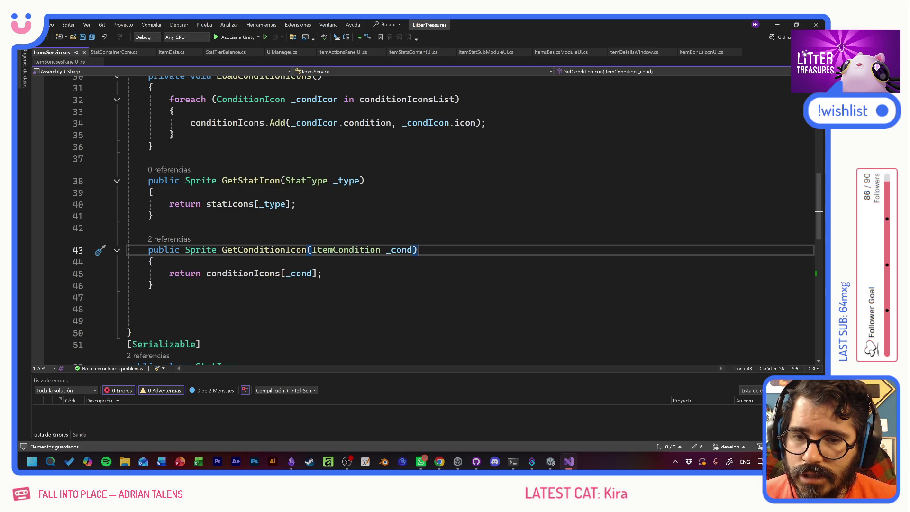
click(259, 250)
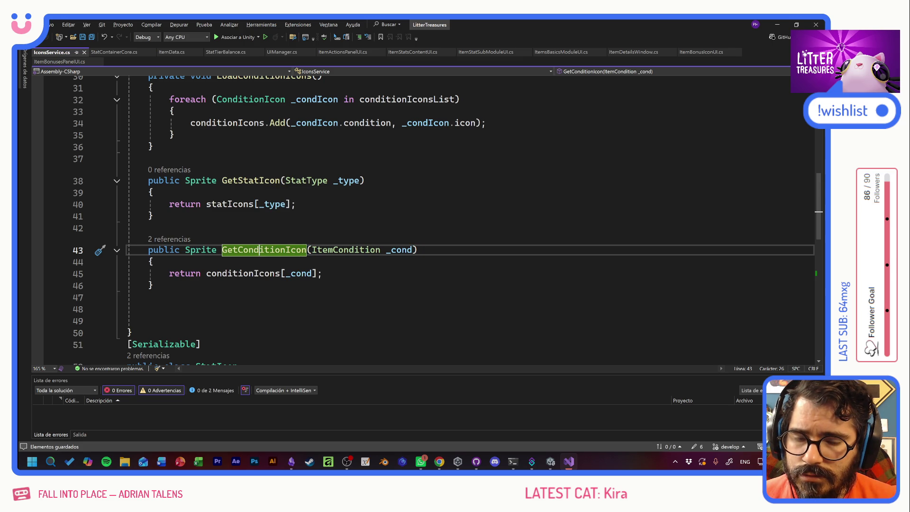
key(Down)
key(Down)
key(Down)
Change GetConditionIcon's return type from Sprite to ConditionIcon
scroll(223, 284, down, 3)
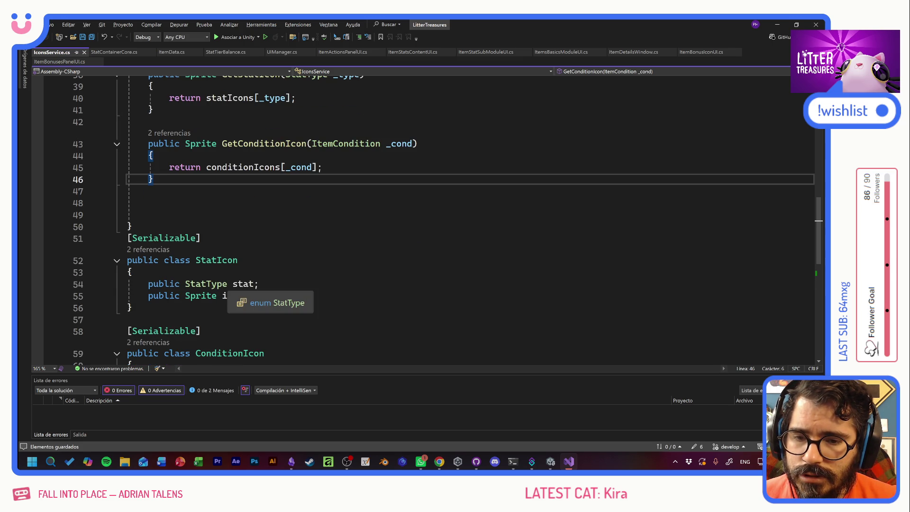
scroll(422, 218, up, 10)
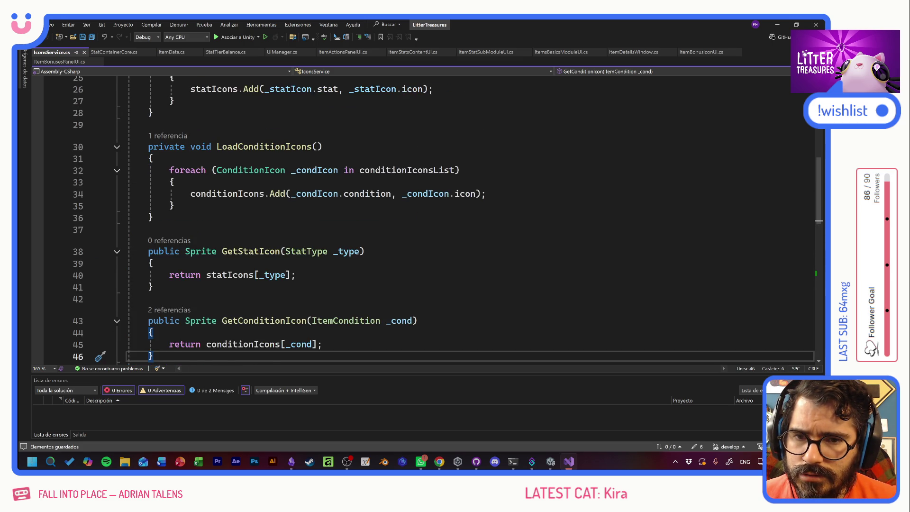
scroll(422, 218, down, 10)
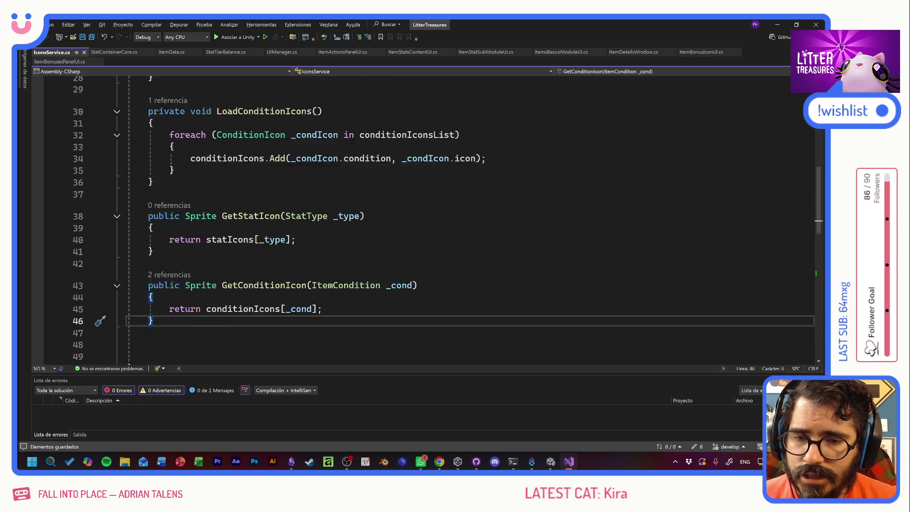
scroll(421, 218, down, 3)
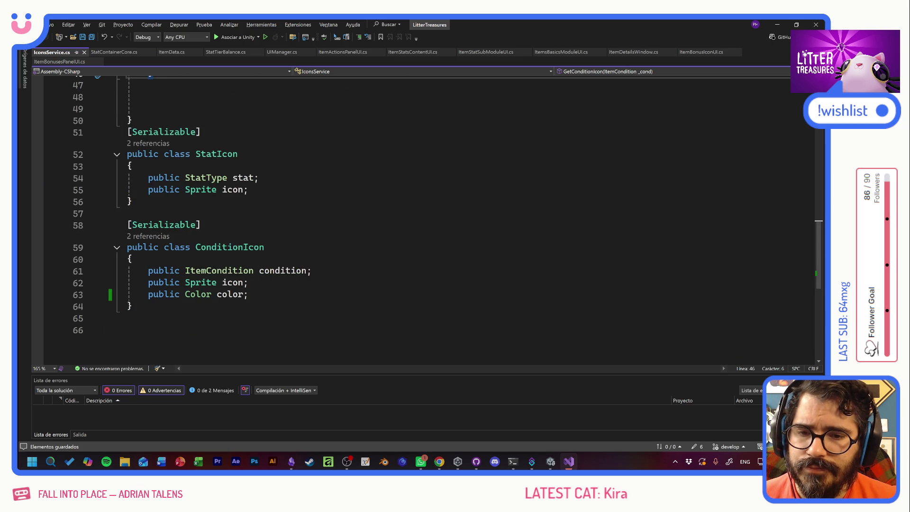
scroll(422, 218, up, 4)
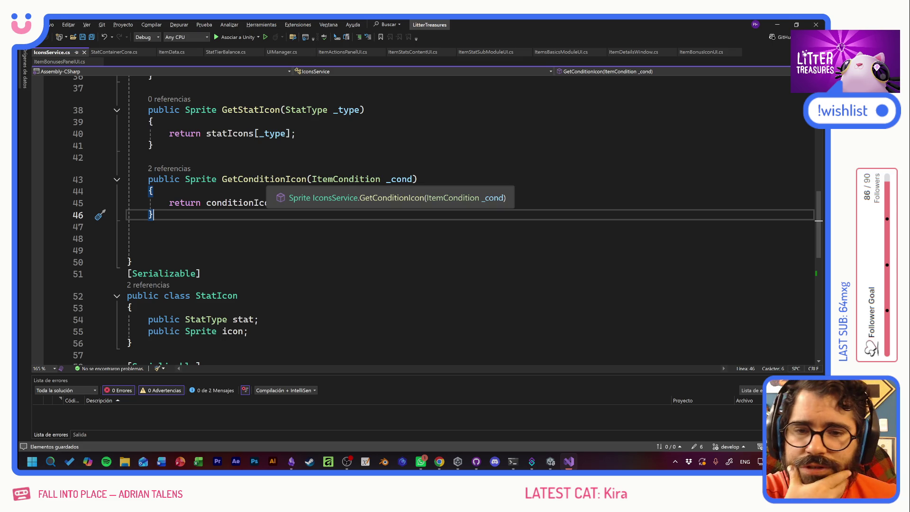
scroll(421, 218, down, 4)
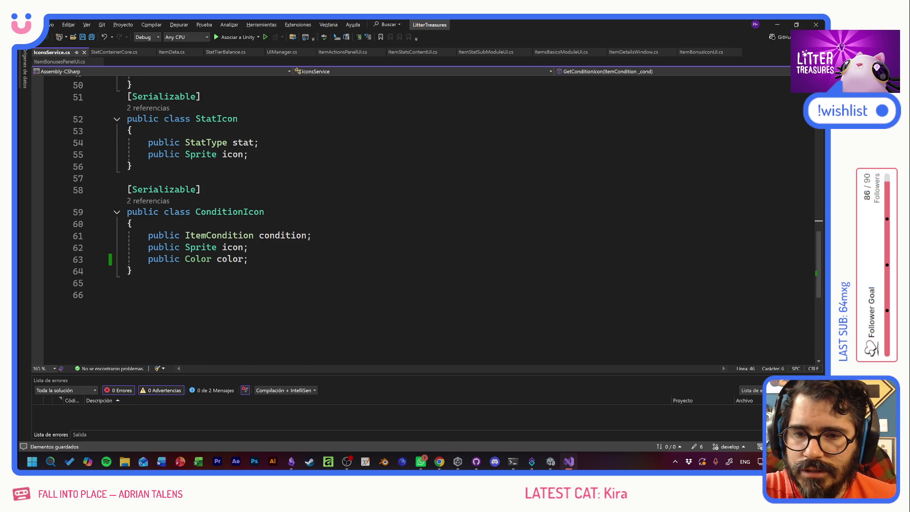
double_click(230, 212)
key(ctrl+c)
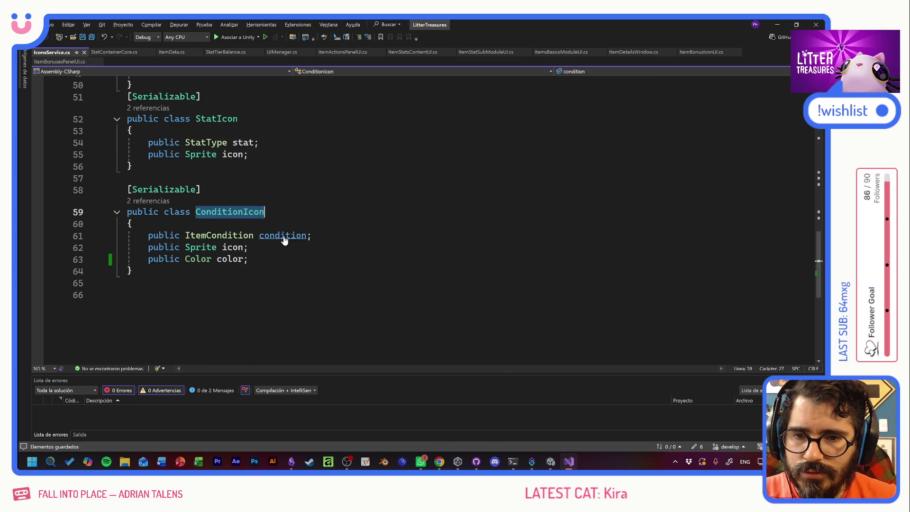
scroll(199, 254, up, 7)
double_click(199, 255)
key(ctrl+v)
Delete the LoadConditionIcons method below GetConditionIcon
click(148, 298)
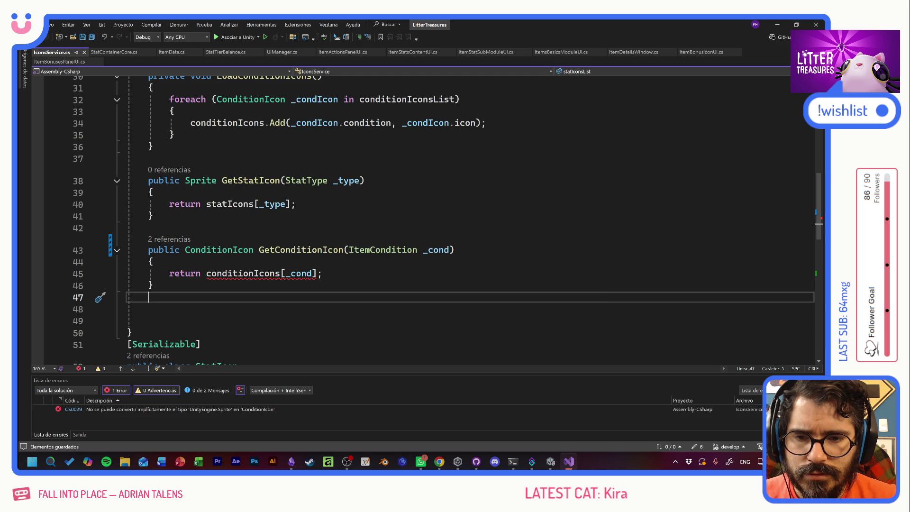
scroll(427, 218, up, 8)
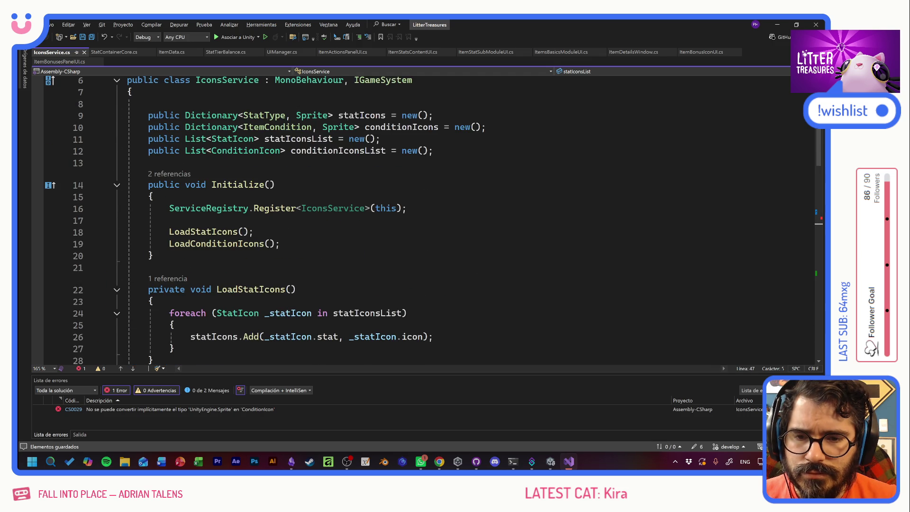
scroll(426, 218, down, 4)
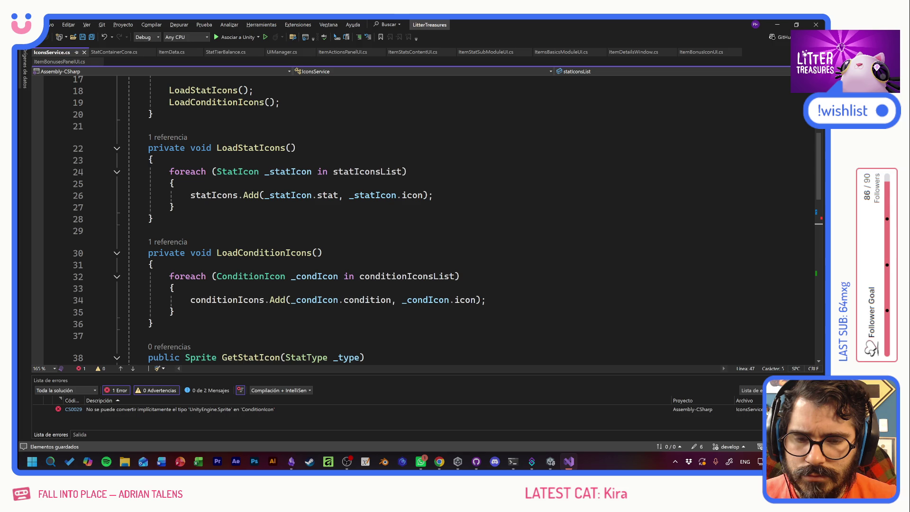
click(137, 312)
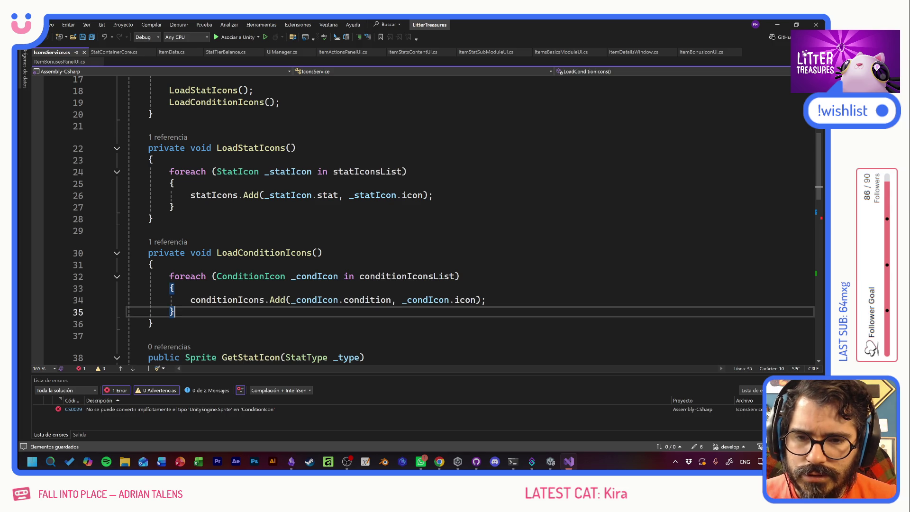
key(shift+Up)
key(shift+Up)
key(shift+Up)
key(Delete)
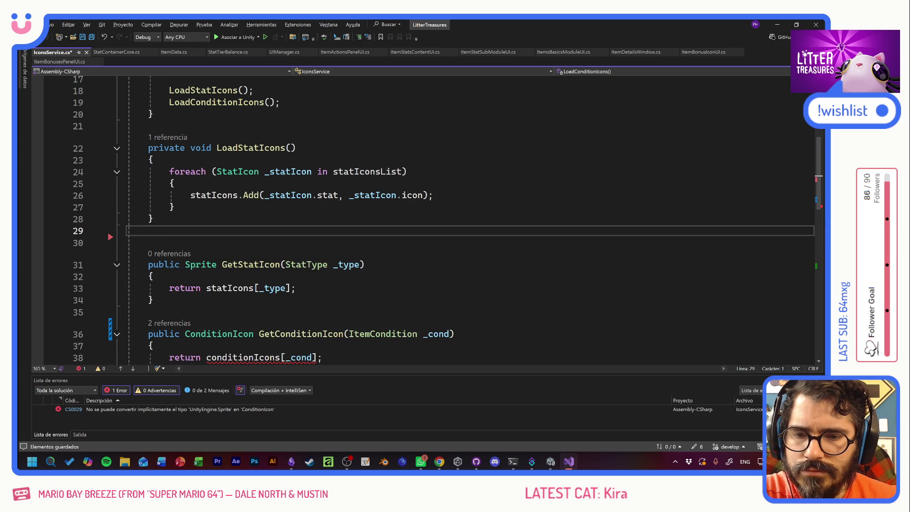
Change the return statement's lookup from conditionIcons to conditionIconsList
scroll(427, 218, down, 2)
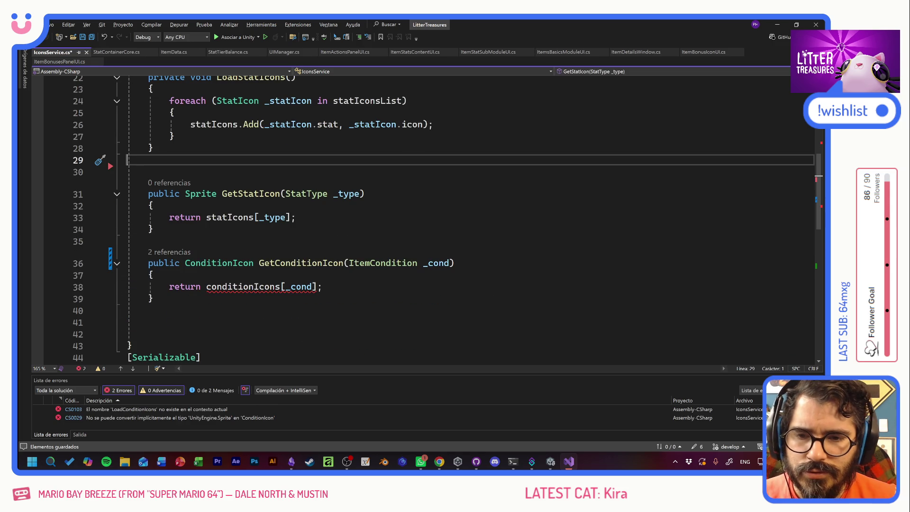
scroll(426, 218, up, 7)
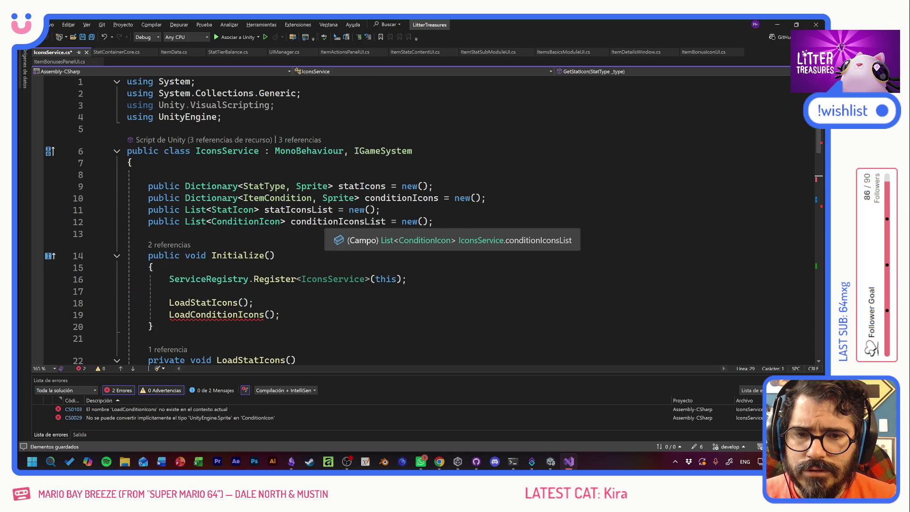
click(365, 221)
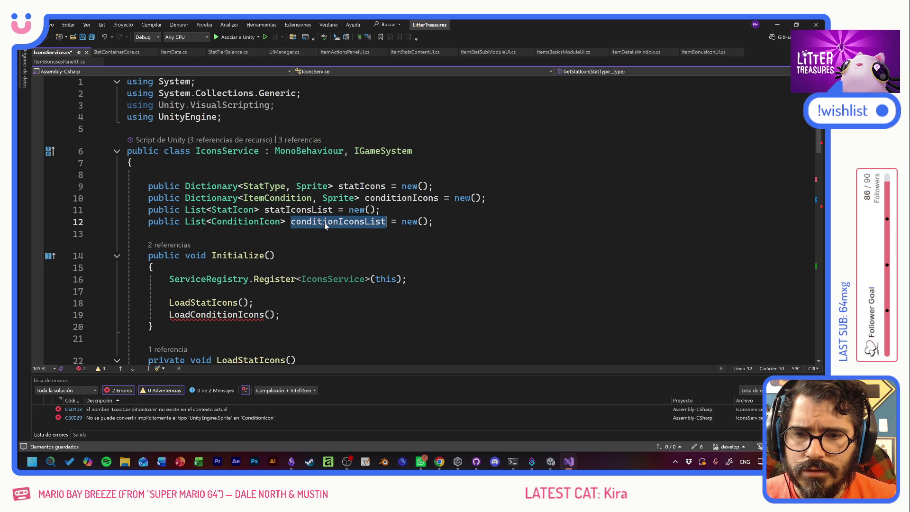
scroll(365, 221, down, 10)
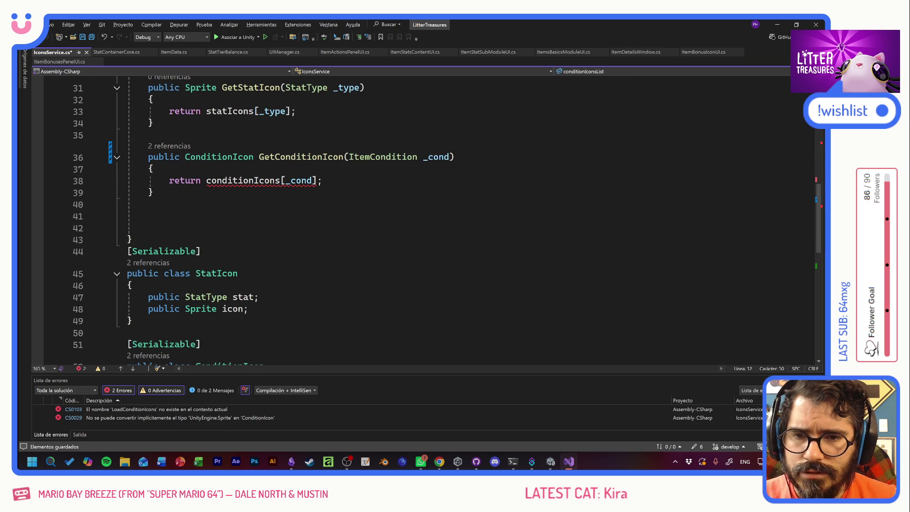
click(280, 181)
text(List)
click(129, 216)
scroll(426, 218, up, 2)
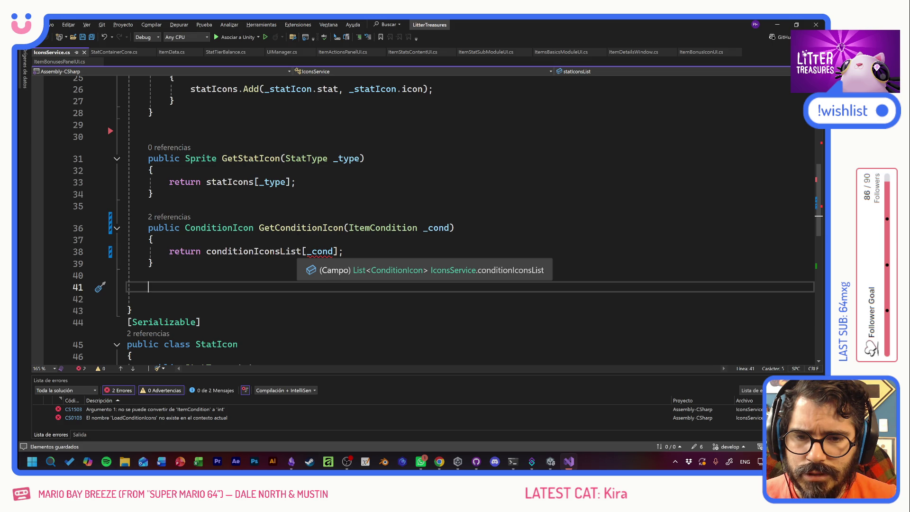
Start rewriting the lookup as a conditionIconsList.Find() call
click(302, 251)
text(.)
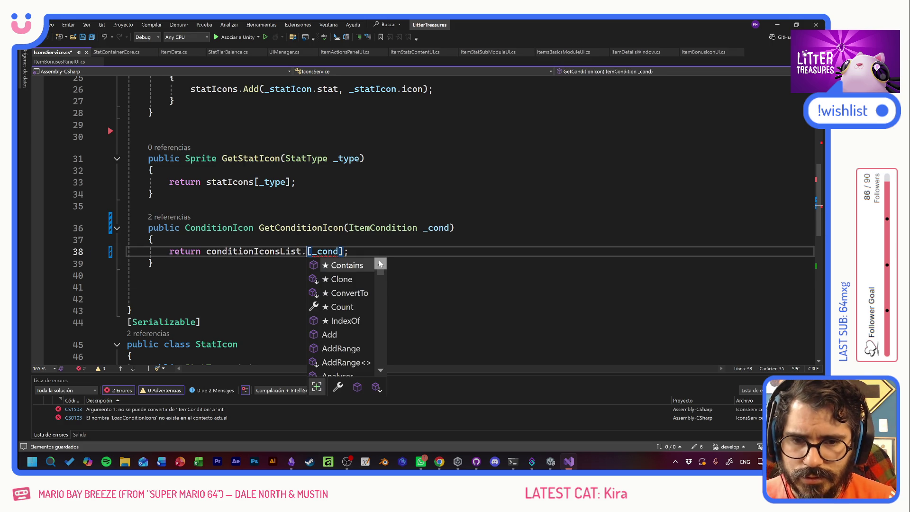
text(Fid)
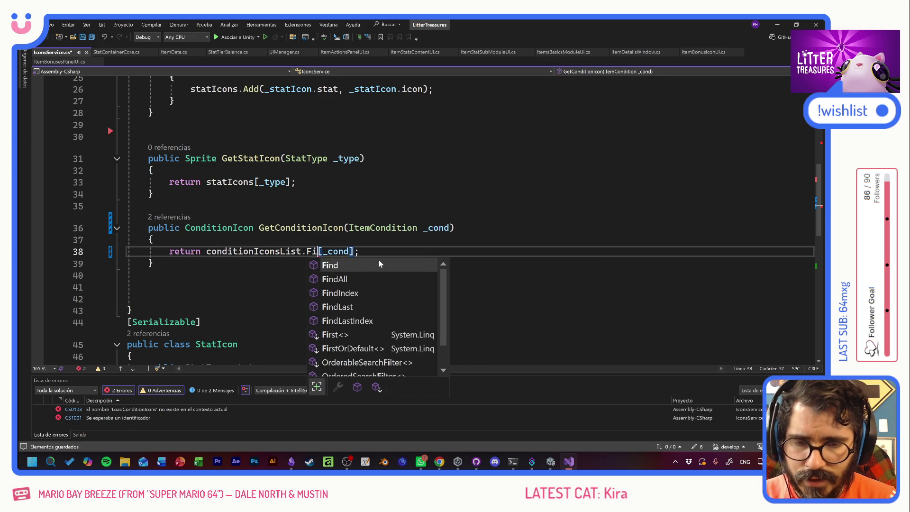
key(Tab)
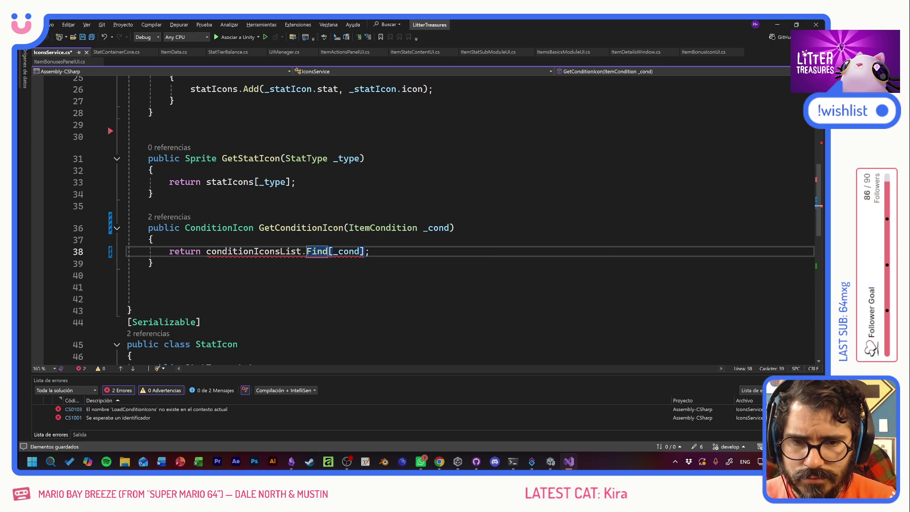
text(()
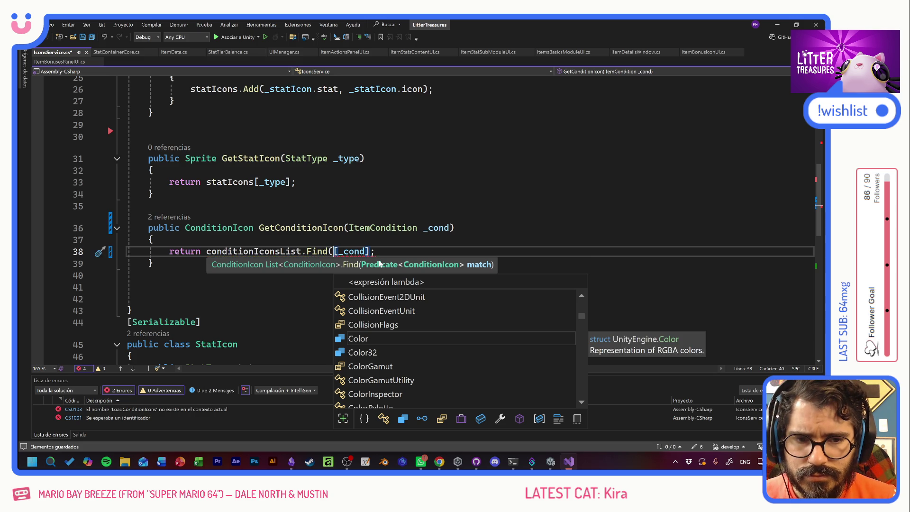
key(Delete)
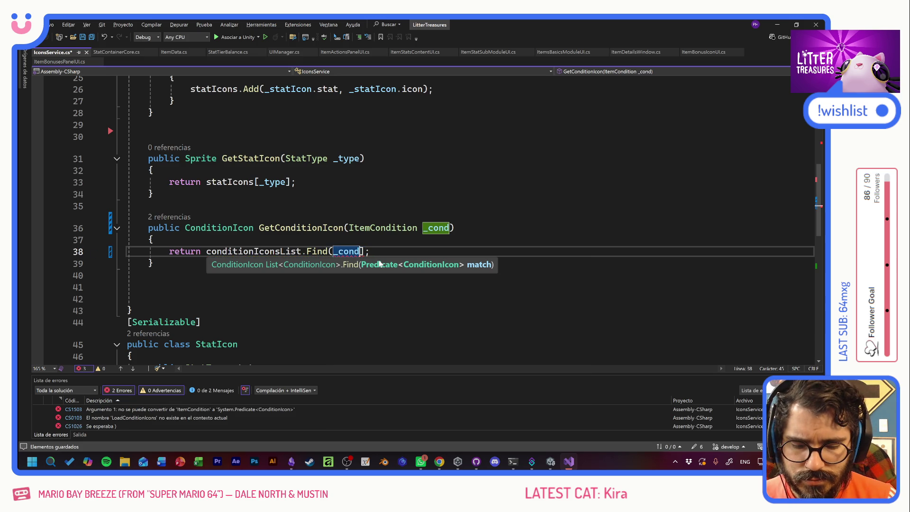
key(Right)
key(Delete)
text())
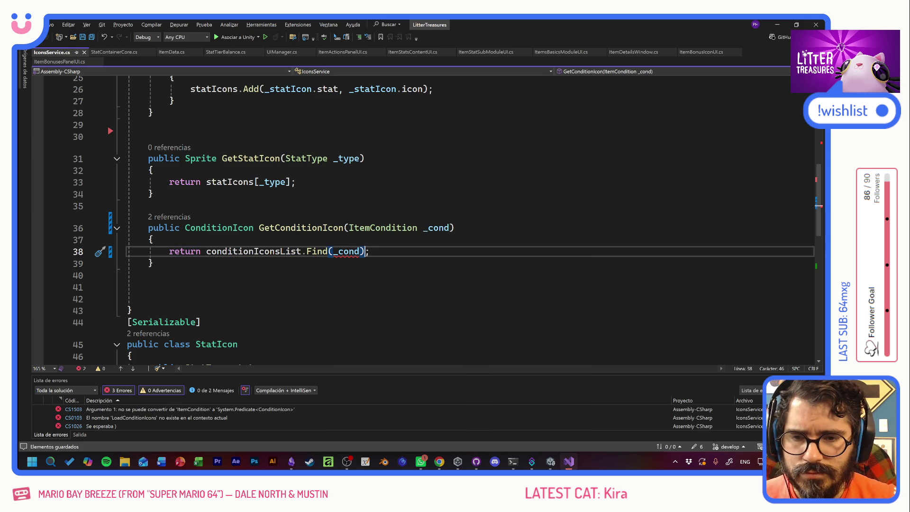
Revert the return statement back to conditionIcons[_cond]
key(Left)
key(Left)
key(Left)
key(Delete)
text([)
key(End)
key(Left)
key(Left)
key(BackSpace)
text(])
key(ctrl+Left)
key(BackSpace)
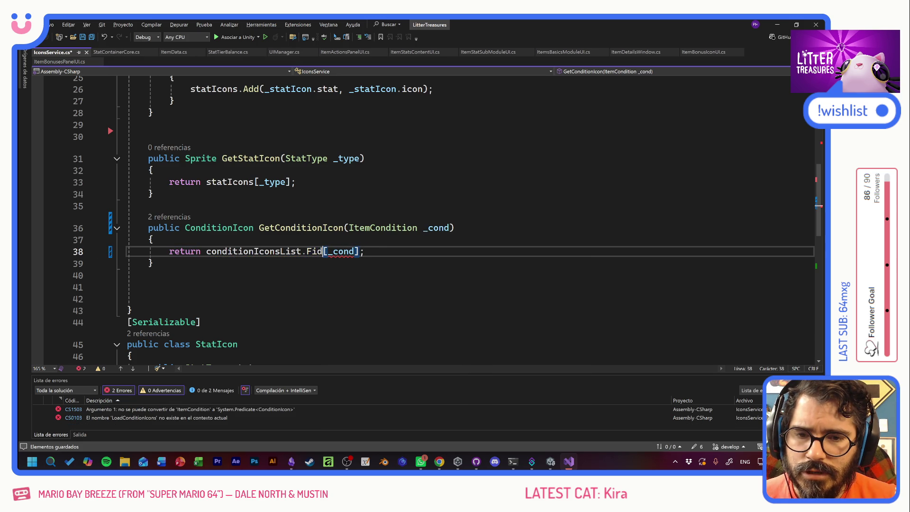
key(BackSpace)
key(BackSpace)
key(BackSpace)
Open blank lines inside GetConditionIcon above its return statement
click(153, 239)
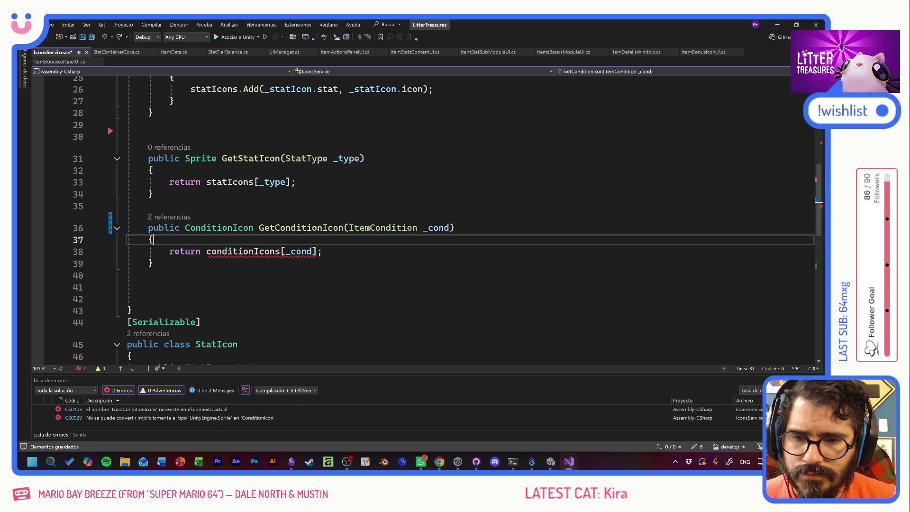
key(Return)
key(Return)
key(Up)
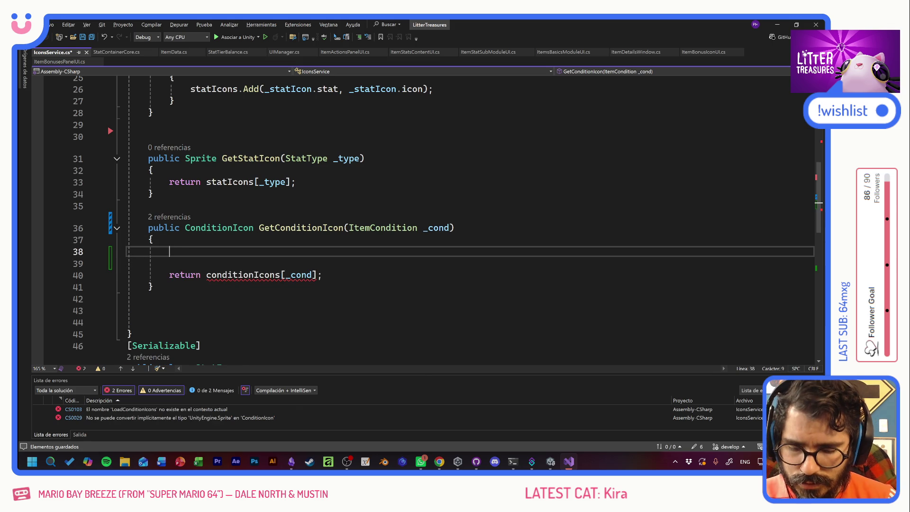
Add a foreach loop over conditionIconsList with an empty body in GetConditionIcon
text(foreach)
key(Escape)
text(()
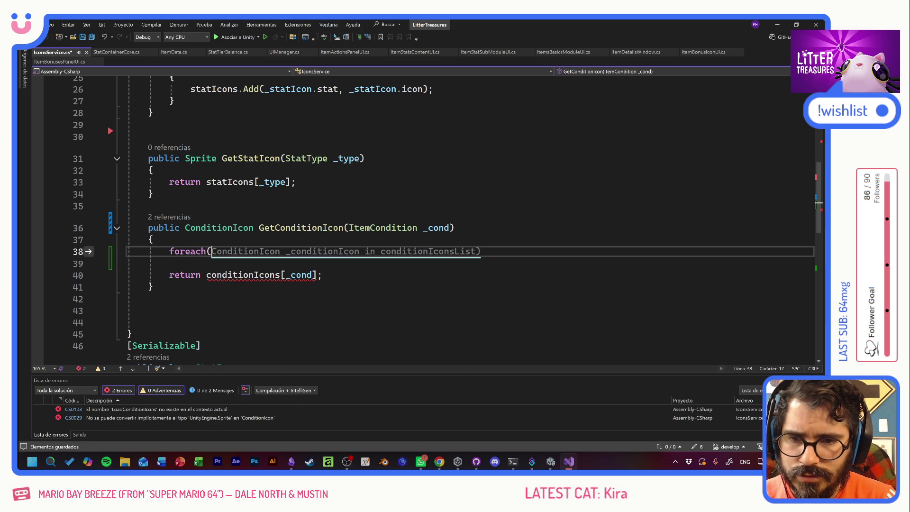
key(Tab)
double_click(337, 253)
click(435, 228)
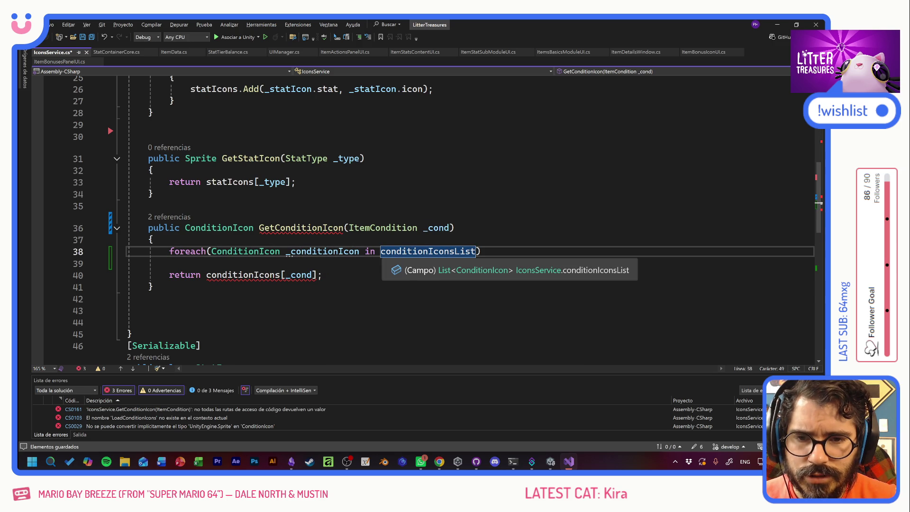
key(Down)
click(487, 251)
text({)
key(Return)
Declare 'ConditionIcon _result;' before the loop and add an if comparing each icon with _cond
click(153, 239)
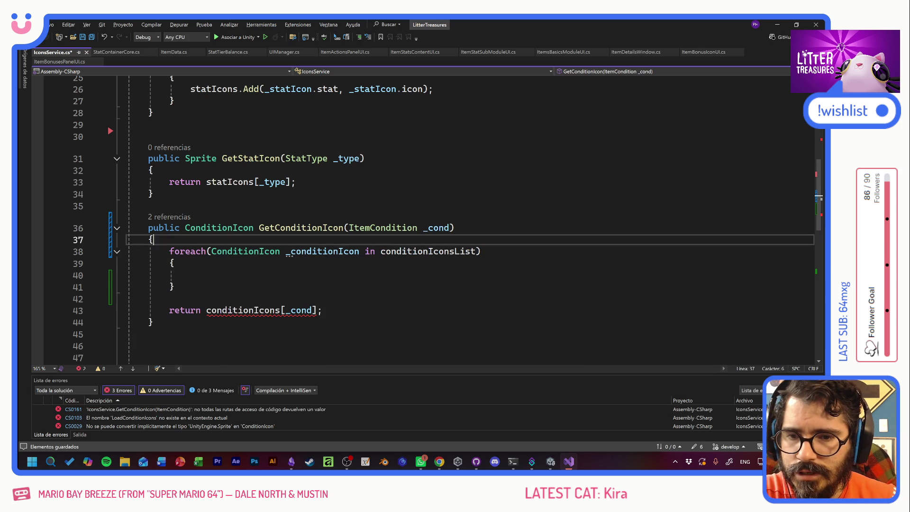
key(Return)
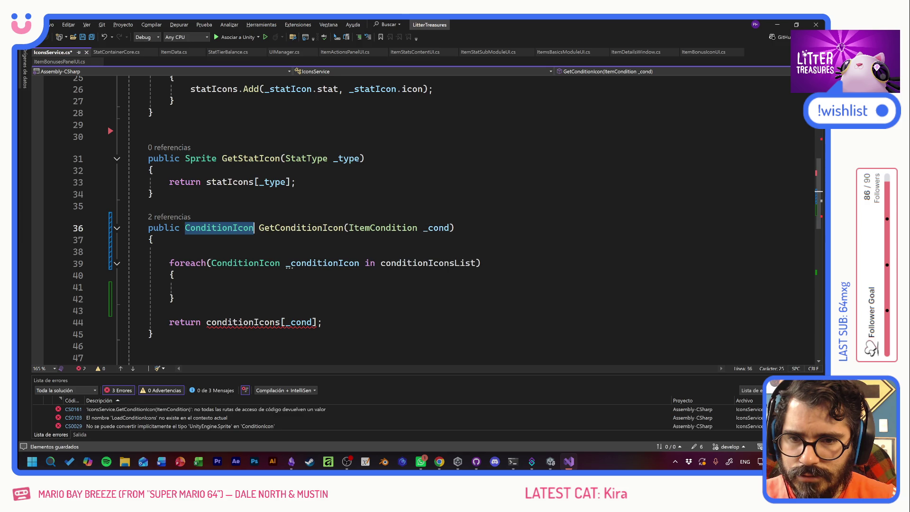
text(ConditionIcon)
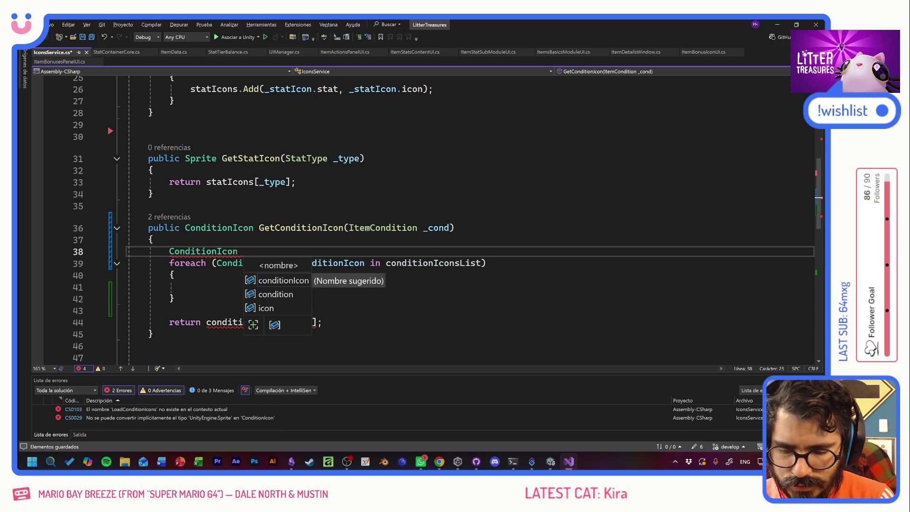
text( _result;)
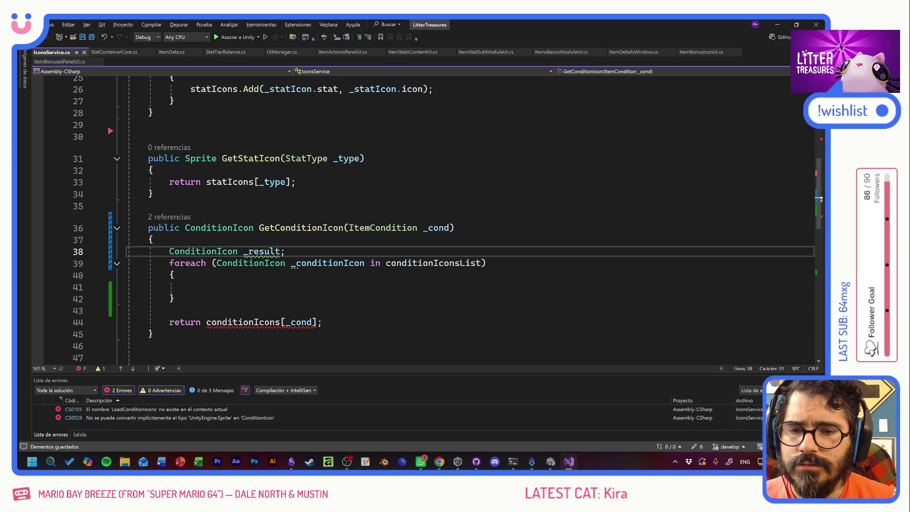
click(191, 287)
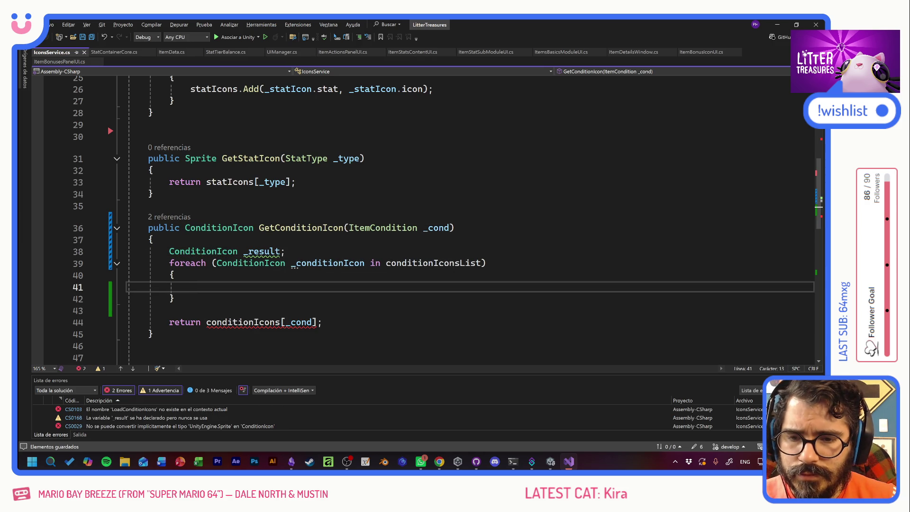
text(if()
key(Tab)
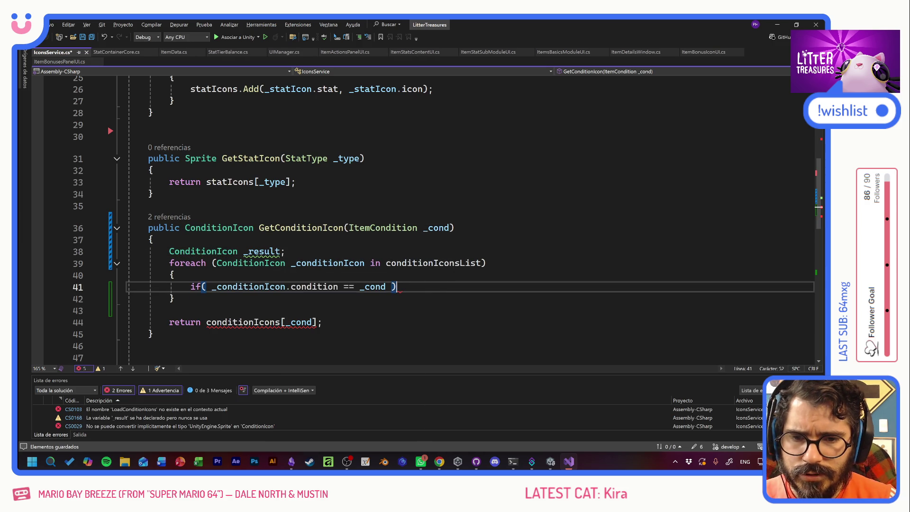
text(_result)
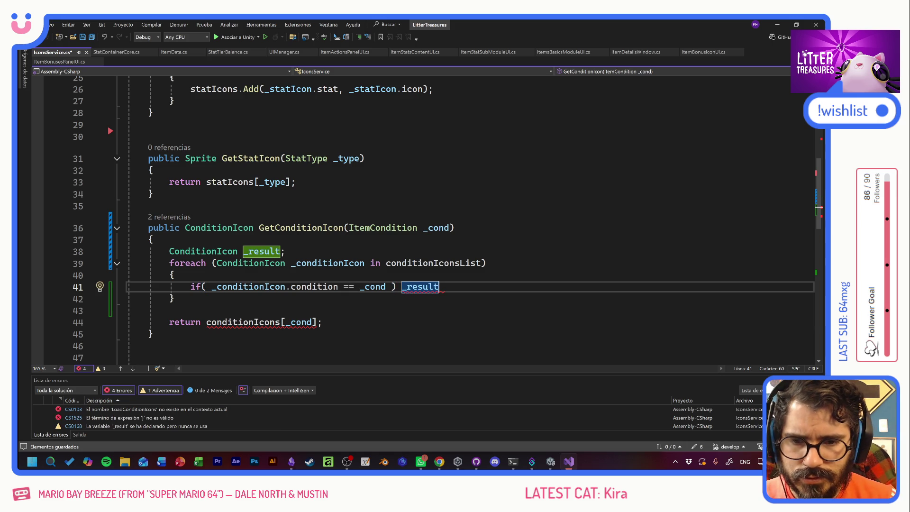
Return _result inside the if, replace the old conditionIcons[_cond] return with null, and save
click(201, 322)
click(401, 287)
text(return)
key(End)
text(;)
click(169, 311)
drag(322, 322, 207, 322)
text(null;)
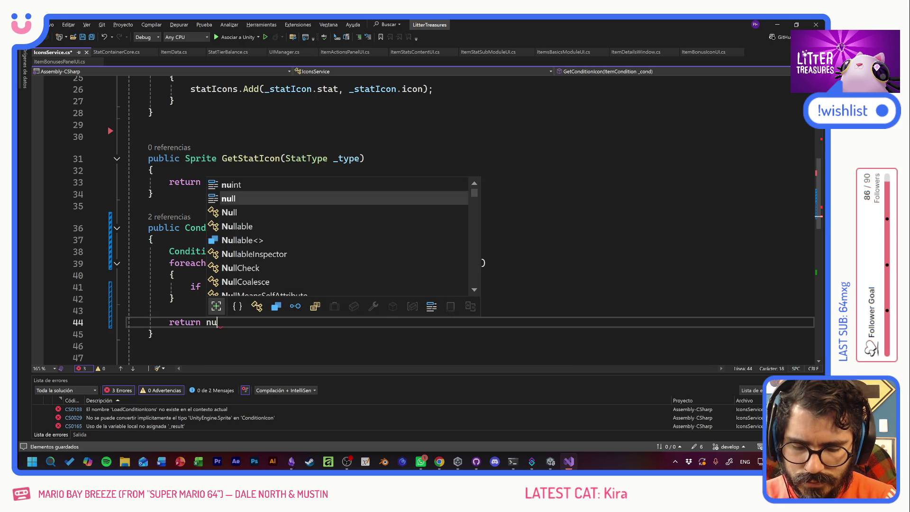
key(ctrl+s)
Change the if body to assign '_result = _conditionIcon' instead of returning, and save
click(454, 228)
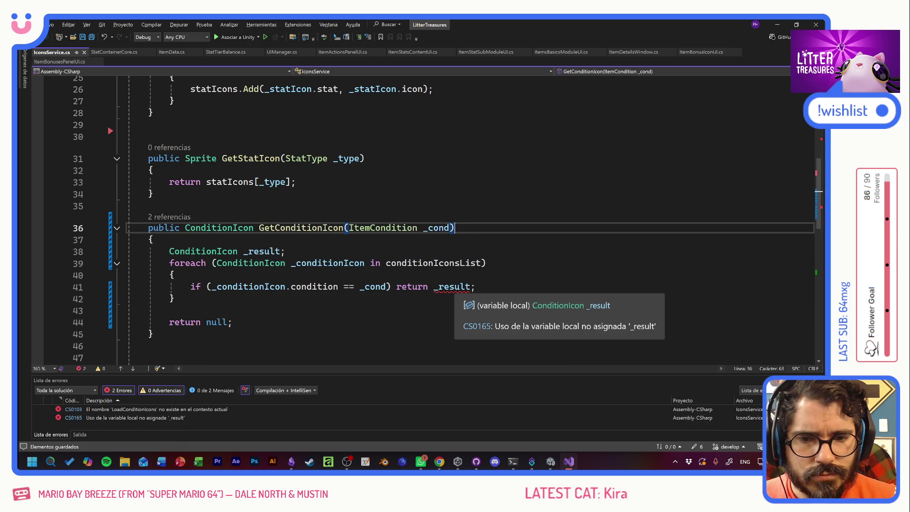
click(281, 251)
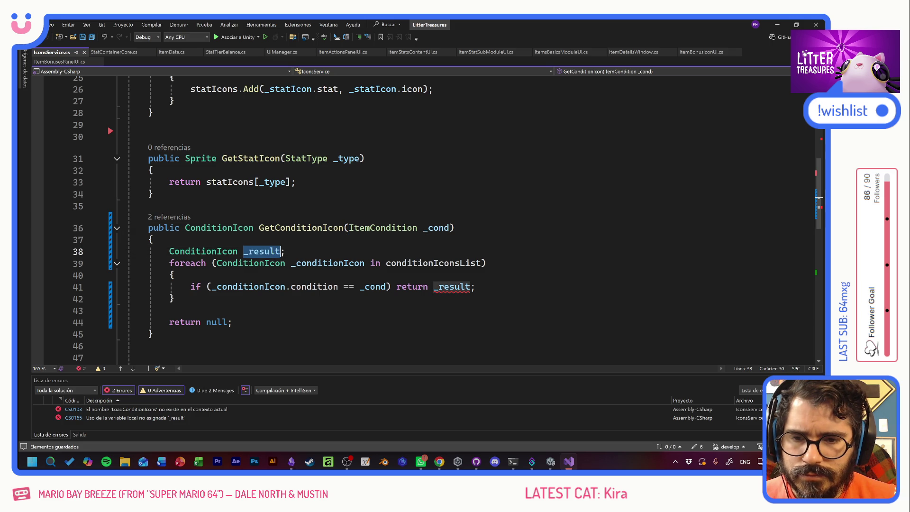
double_click(412, 286)
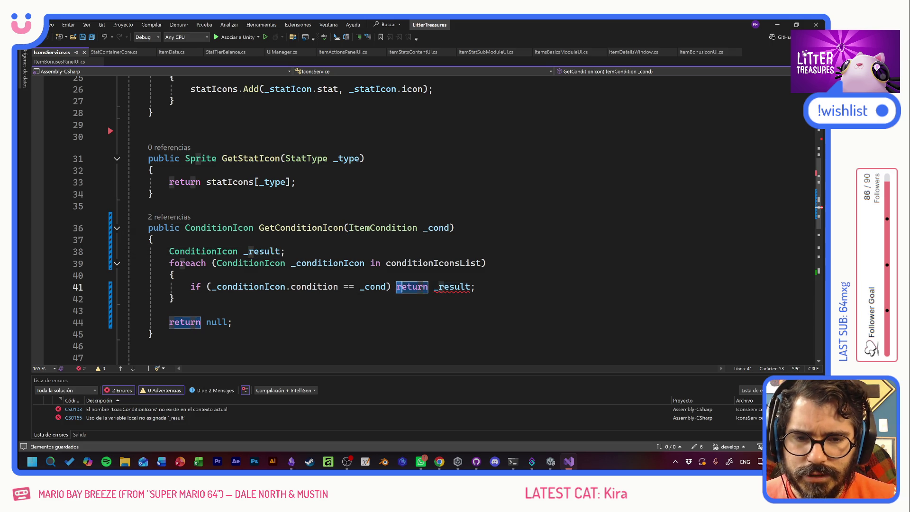
key(ctrl+shift+Right)
text(_result = )
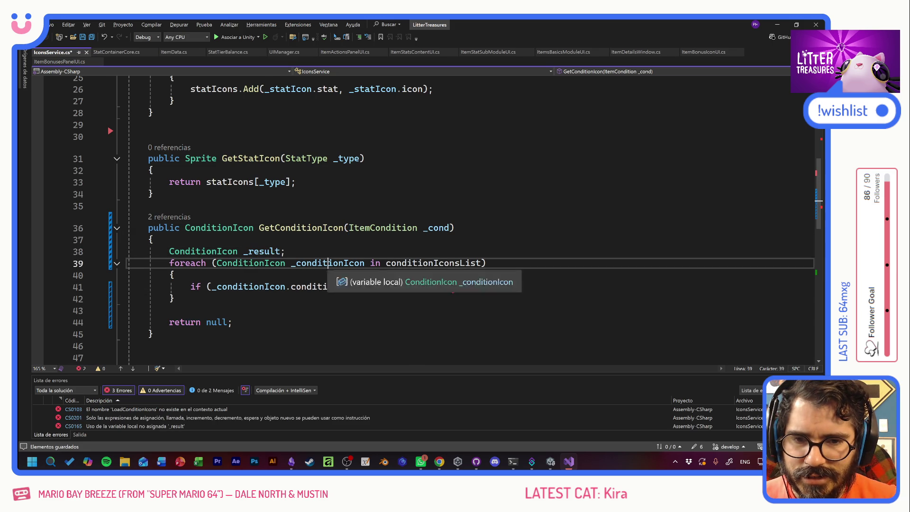
text(_conditionIcon)
key(ctrl+s)
key(Up)
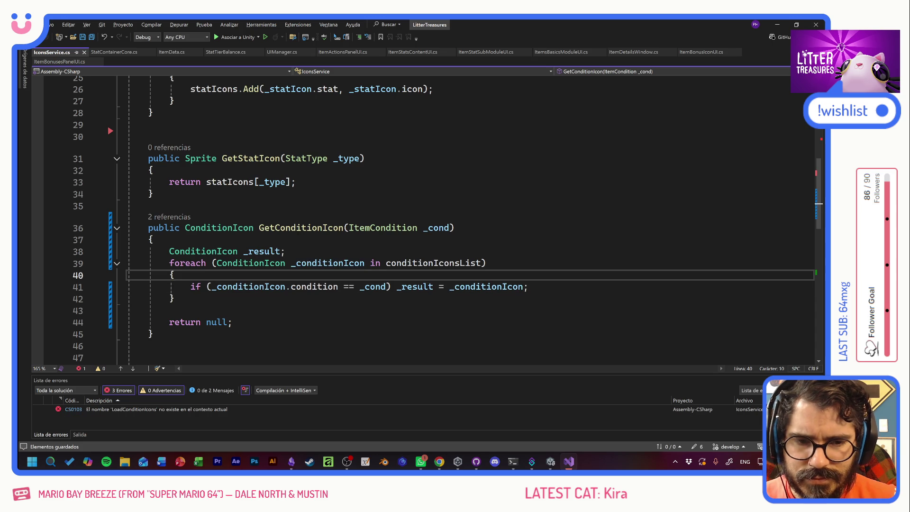
Return _result at the method end, initialise _result to null, remove the blank line, and save
double_click(414, 286)
key(ctrl+c)
double_click(217, 321)
key(ctrl+v)
key(Up)
key(Up)
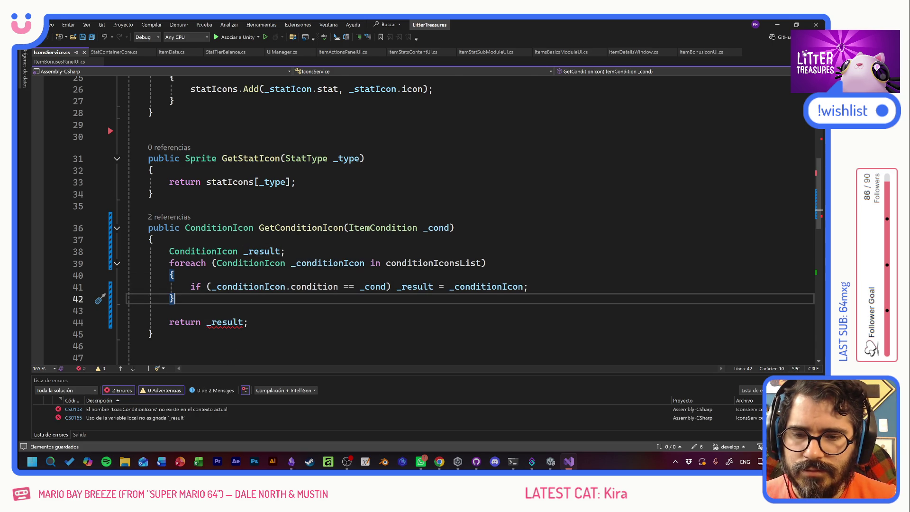
mouse_move(226, 323)
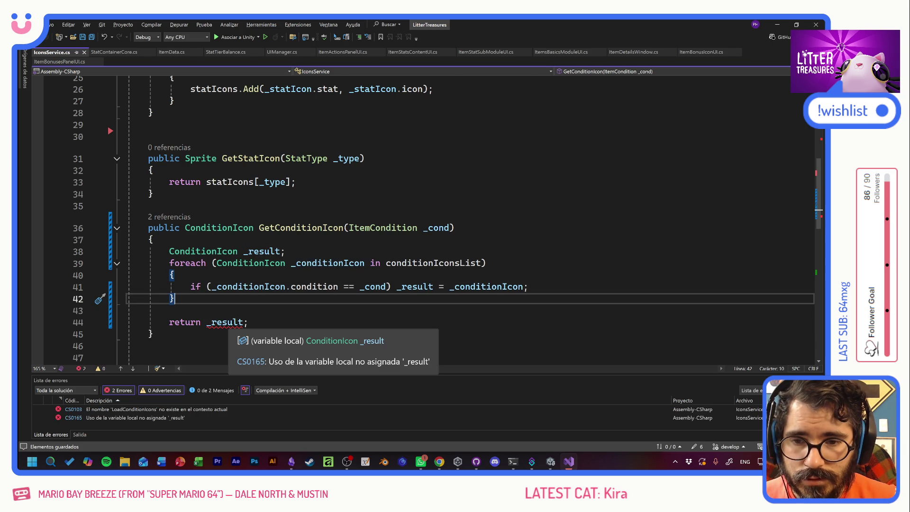
click(248, 251)
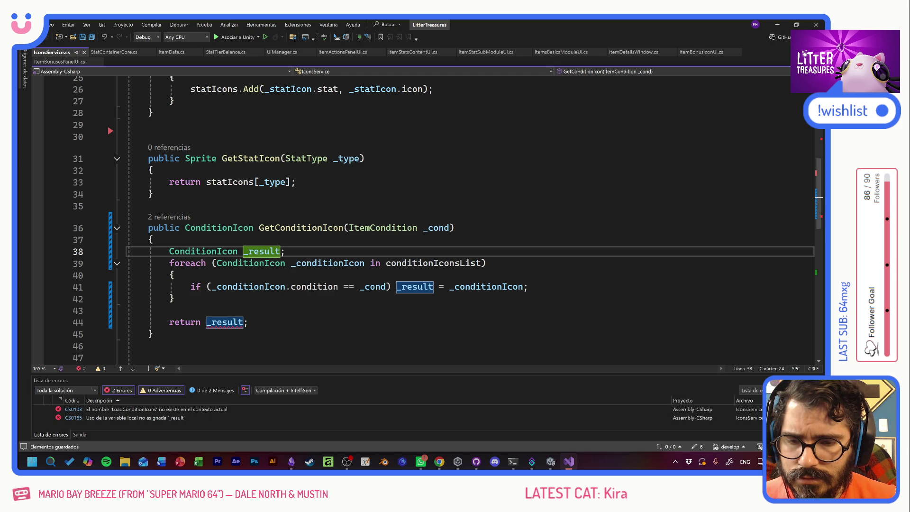
text(= null)
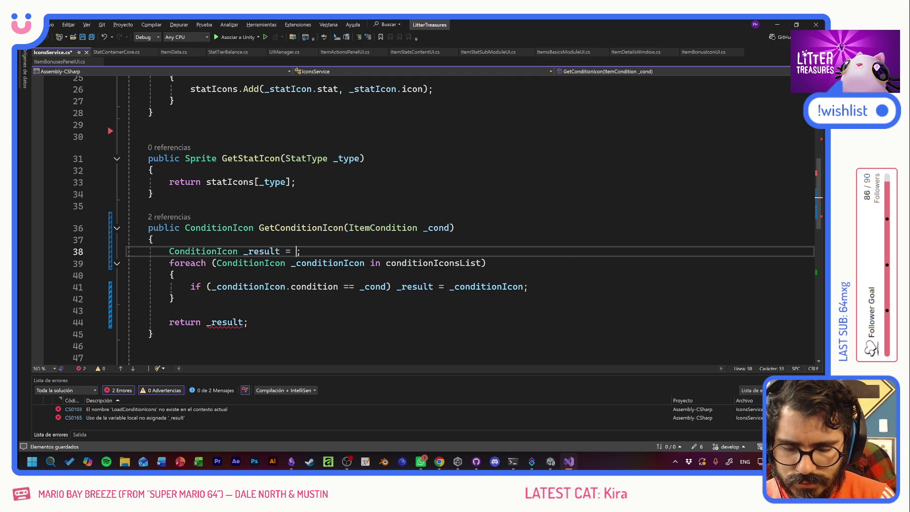
key(Down)
key(Down)
key(Down)
key(Up)
key(Up)
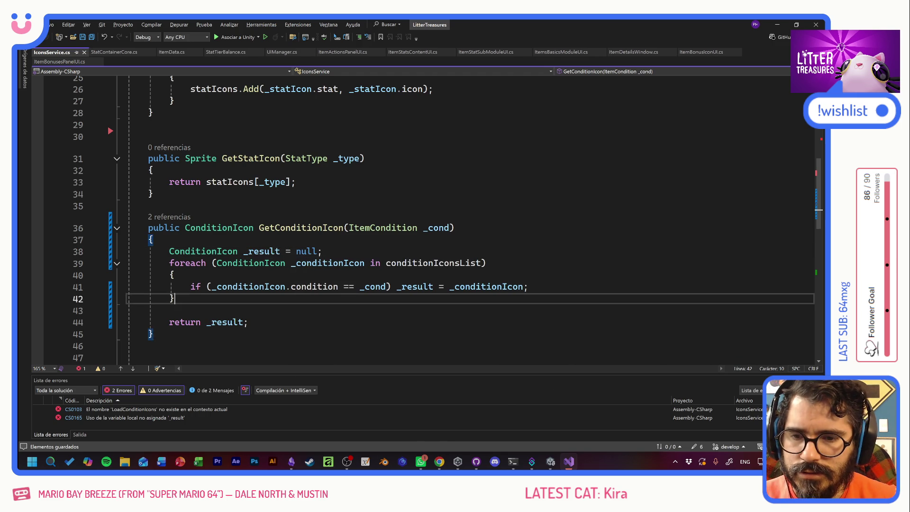
key(Delete)
key(ctrl+s)
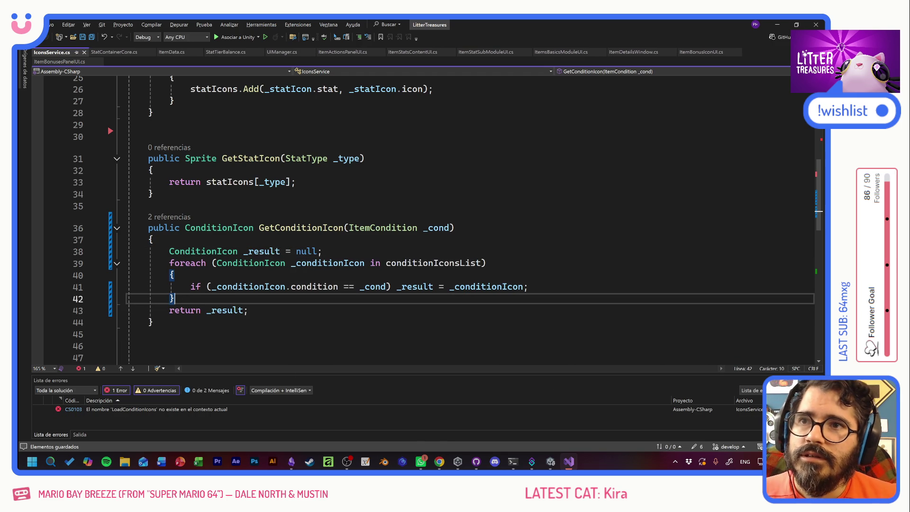
Delete the LoadConditionIcons() call from Initialize, save IconsService, and return to Unity
double_click(169, 409)
click(295, 272)
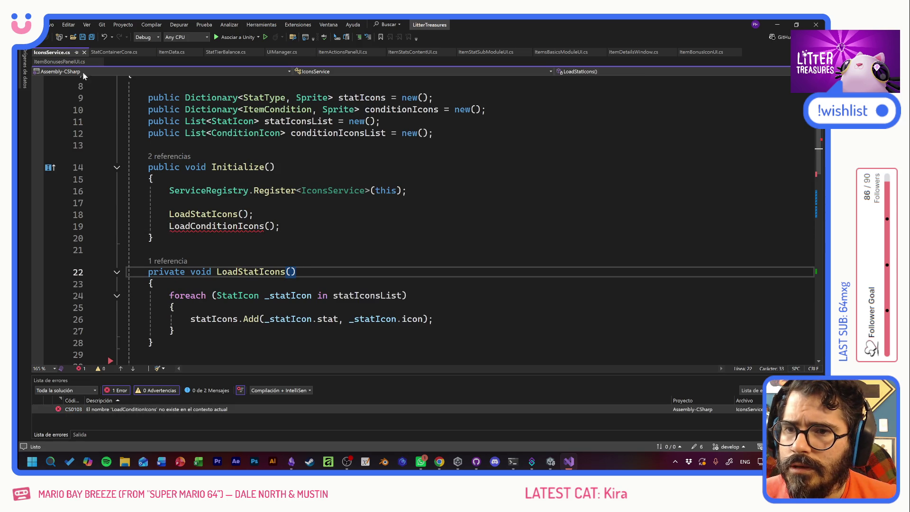
key(Up)
key(Up)
key(Up)
key(shift+Up)
key(BackSpace)
key(ctrl+s)
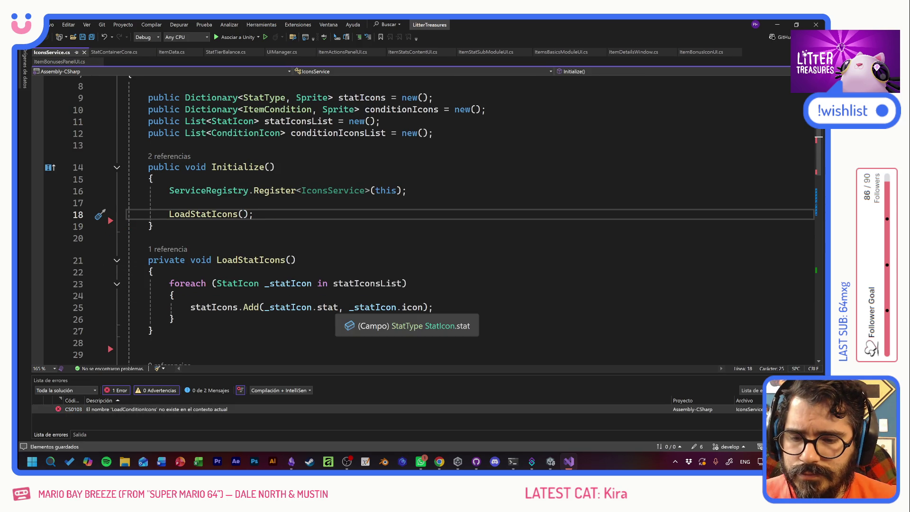
key(alt+Tab)
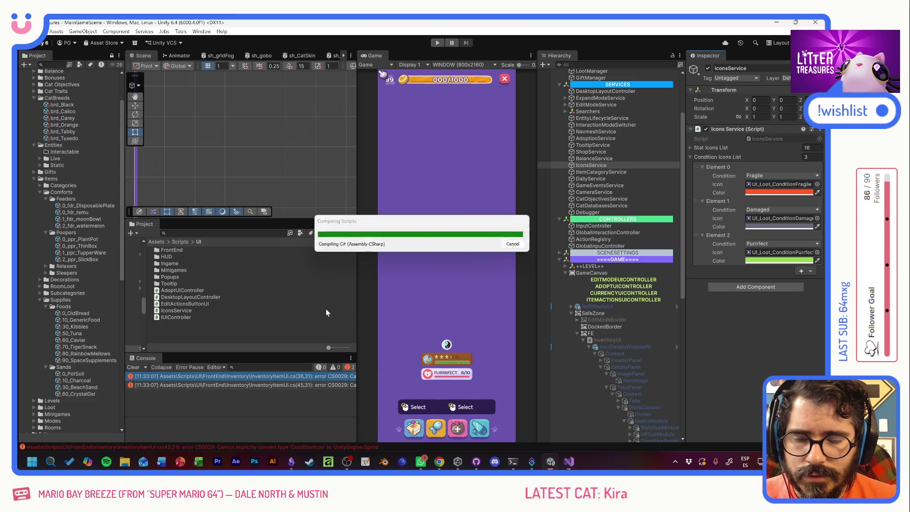
Open InventoryItemUI.cs from the CS0029 Console error and inspect the sprite assignment on line 36
double_click(246, 382)
click(169, 242)
click(268, 230)
mouse_move(322, 231)
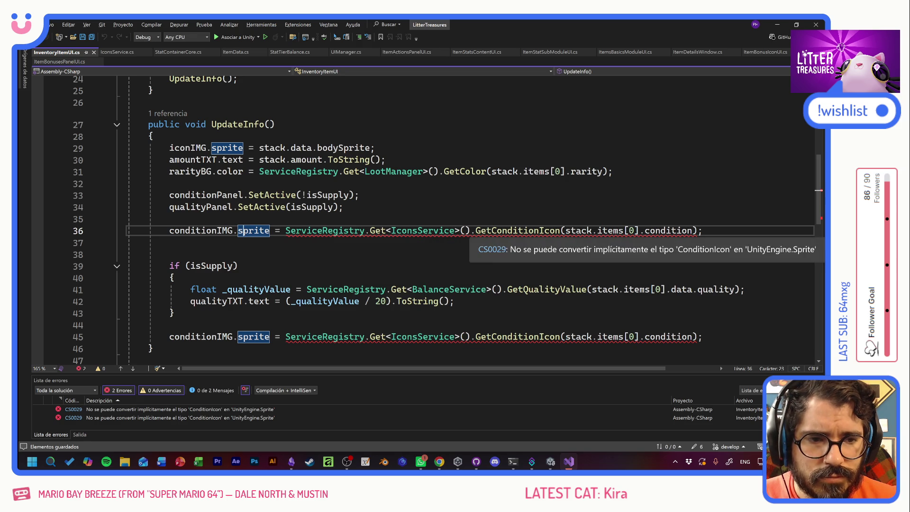
Append .icon to the GetConditionIcon call on line 36 and duplicate the line below
click(700, 230)
text(.)
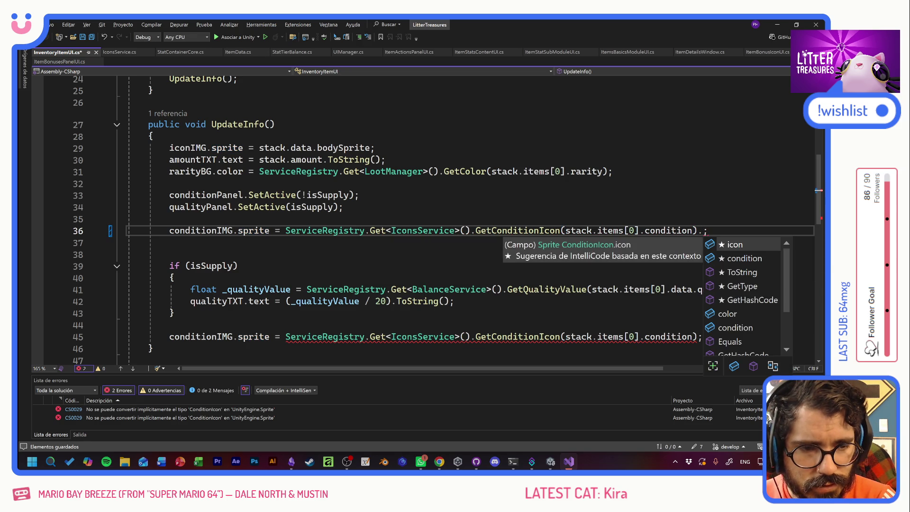
key(Tab)
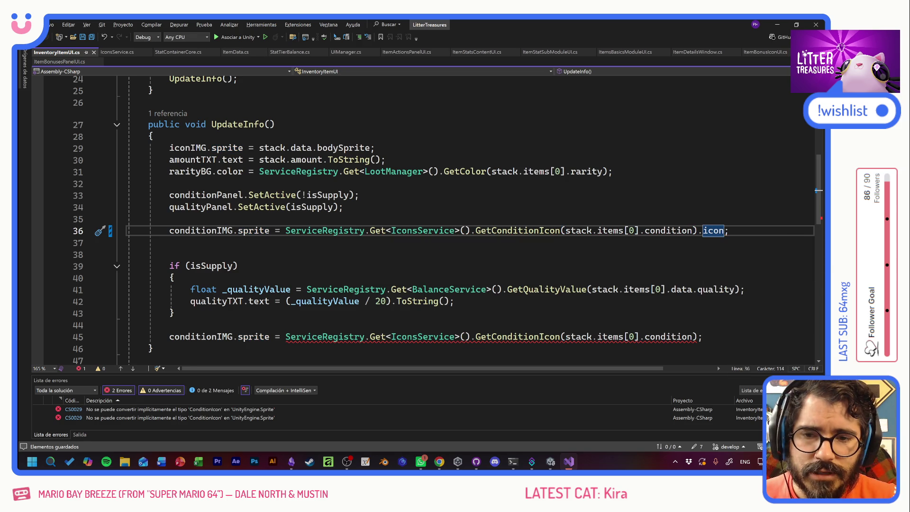
key(End)
key(shift+Home)
key(shift+Home)
key(ctrl+c)
key(Down)
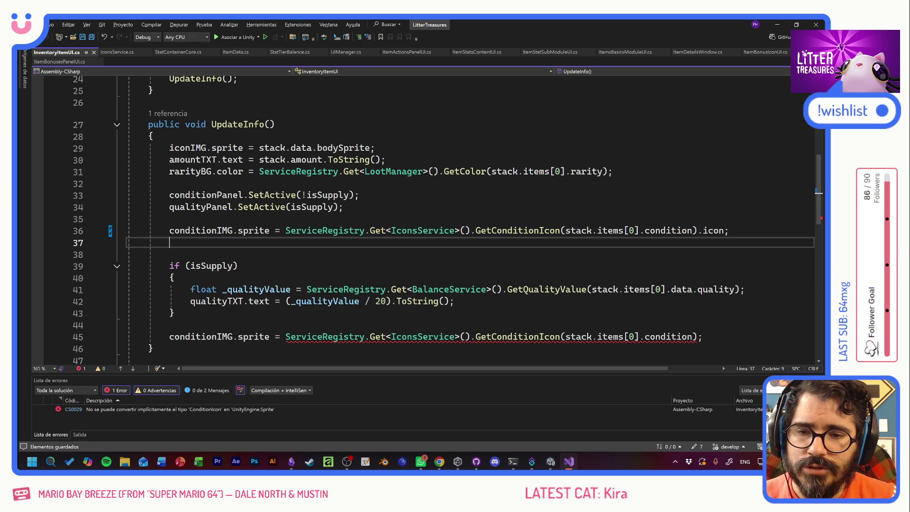
key(ctrl+v)
Change the copied line to set conditionIMG.color from the condition icon's color
double_click(253, 242)
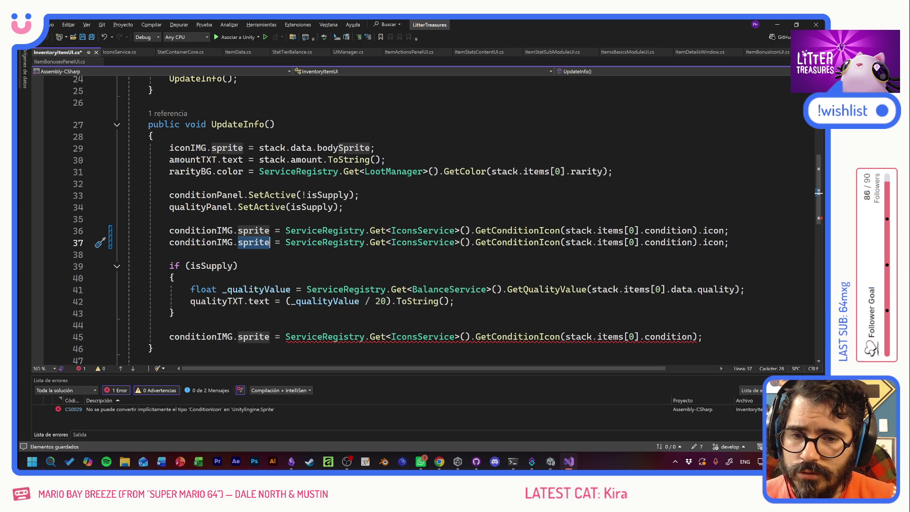
text(color)
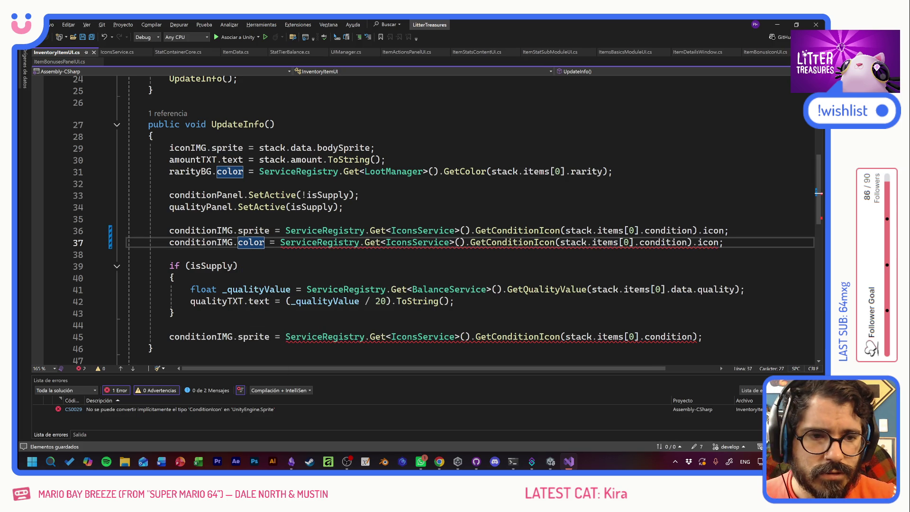
double_click(708, 242)
text(colo)
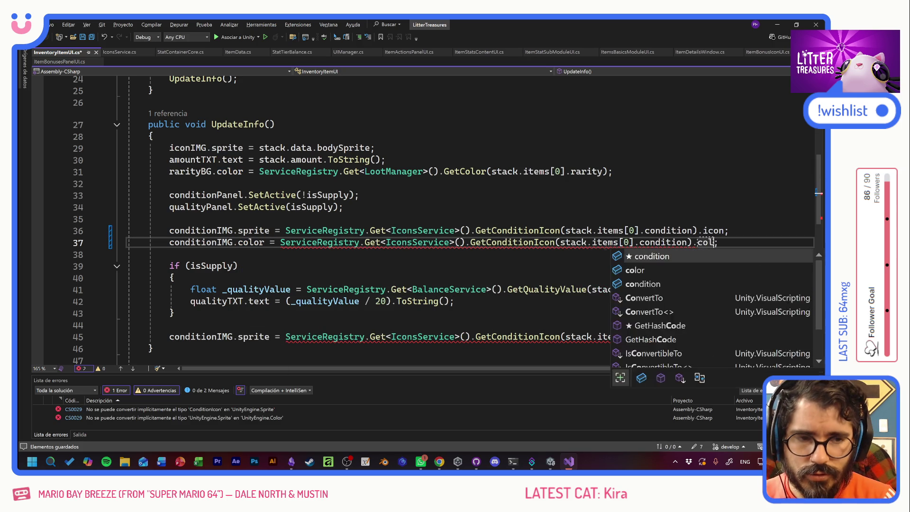
text(r)
click(170, 219)
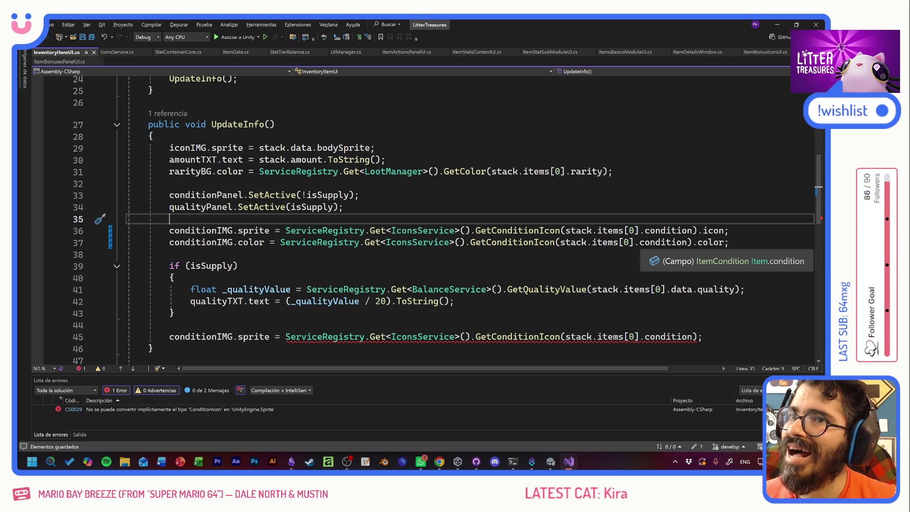
click(729, 242)
key(Down)
key(shift+Up)
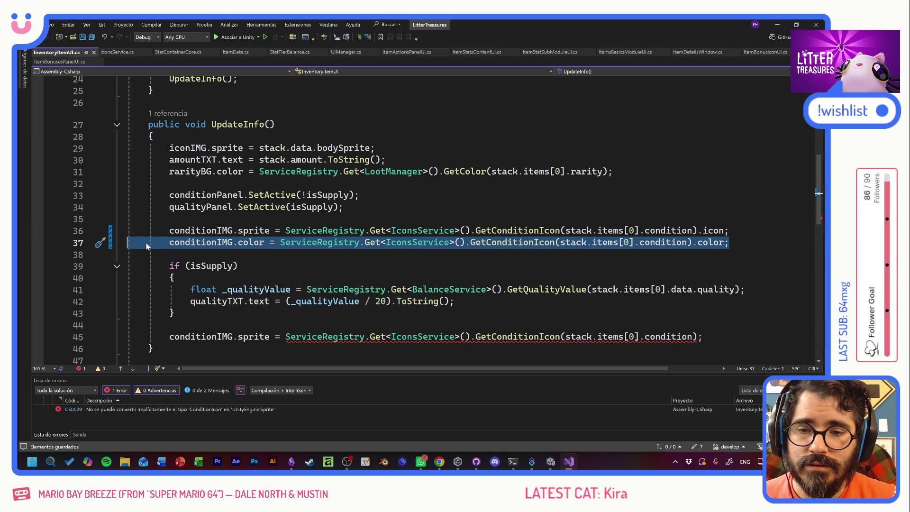
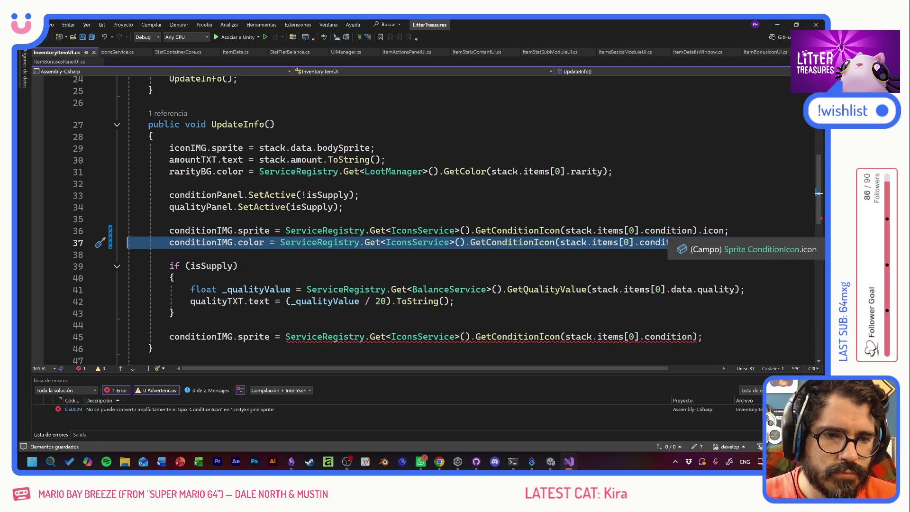
Delete the erroring conditionIMG sprite line from UpdateInfo
double_click(714, 230)
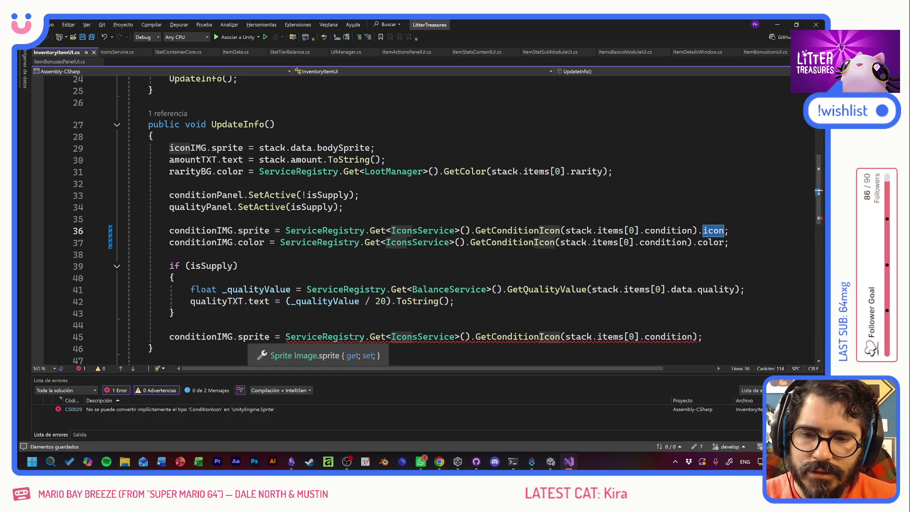
click(170, 325)
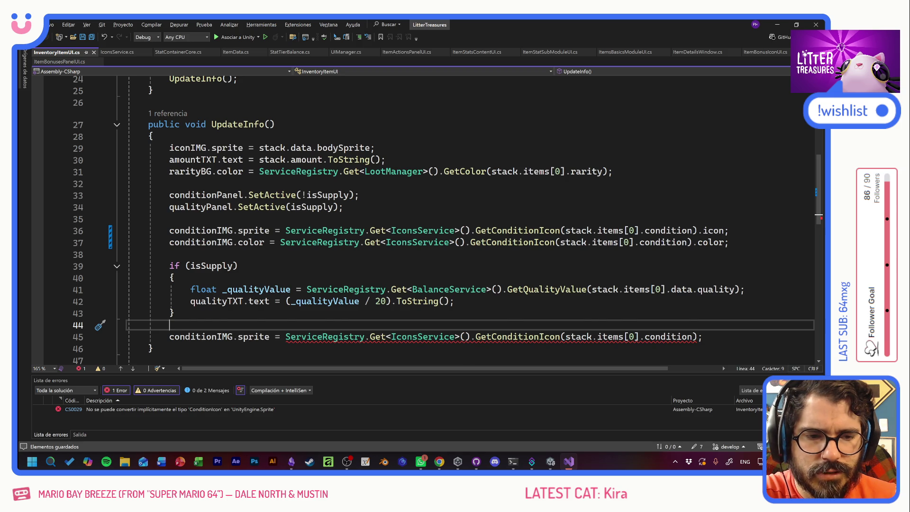
key(Down)
key(End)
key(ctrl+shift+Left)
key(ctrl+shift+Left)
key(ctrl+shift+Left)
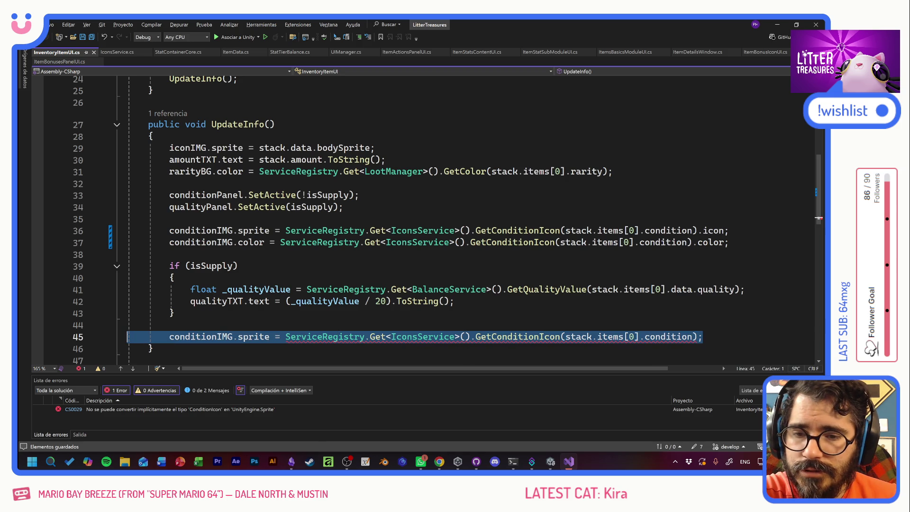
key(BackSpace)
key(BackSpace)
key(BackSpace)
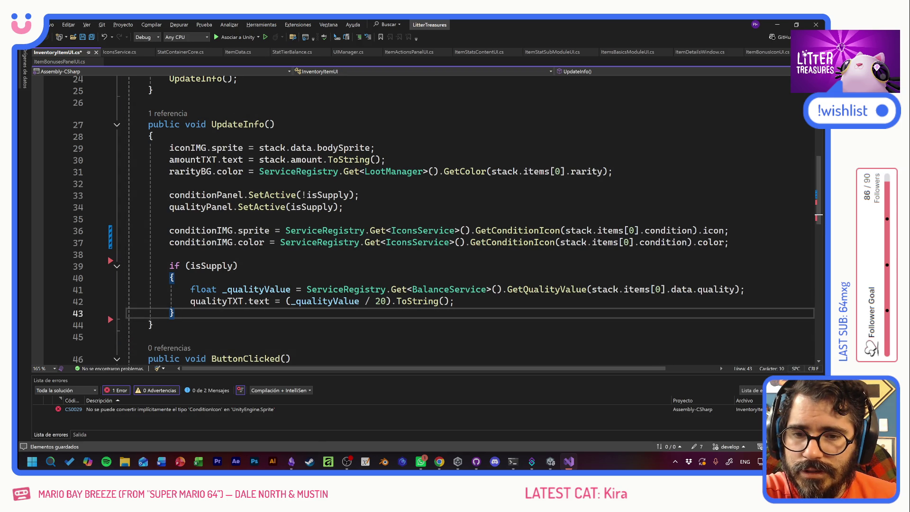
Add conditionIMG.gameObject.SetActive(false) inside the isSupply block and save the script
double_click(217, 230)
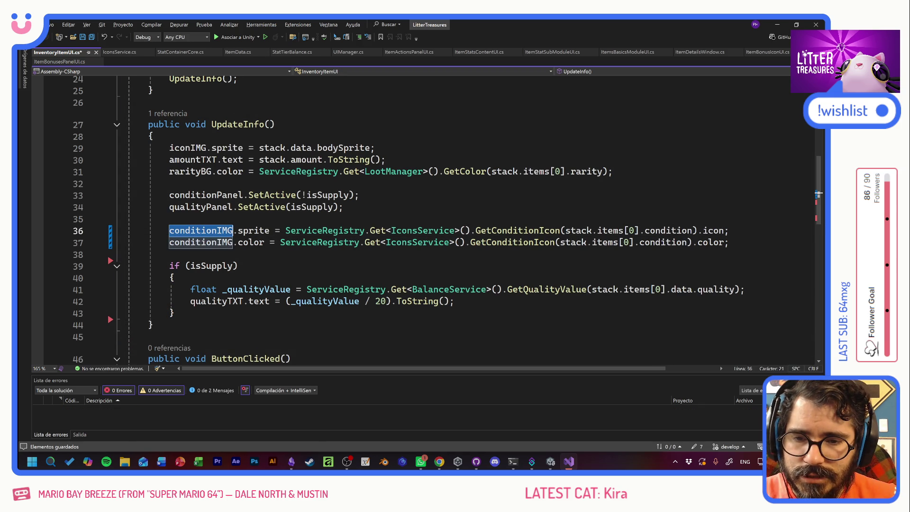
click(173, 278)
click(455, 302)
key(Return)
text(conditionIMG)
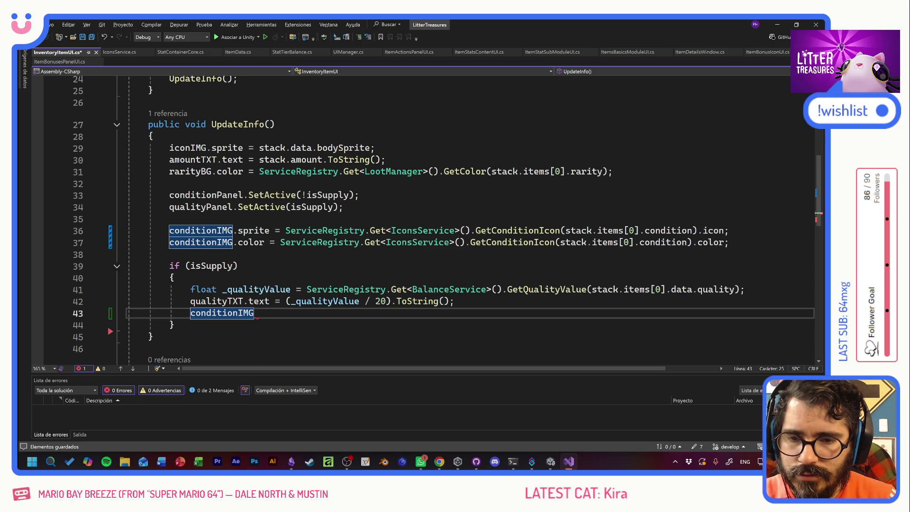
text(.)
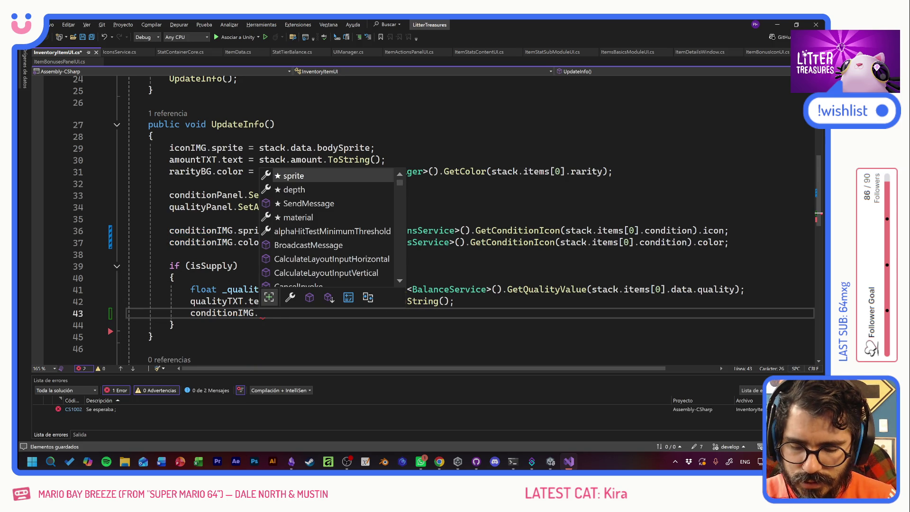
text(gameObject.Set)
key(Tab)
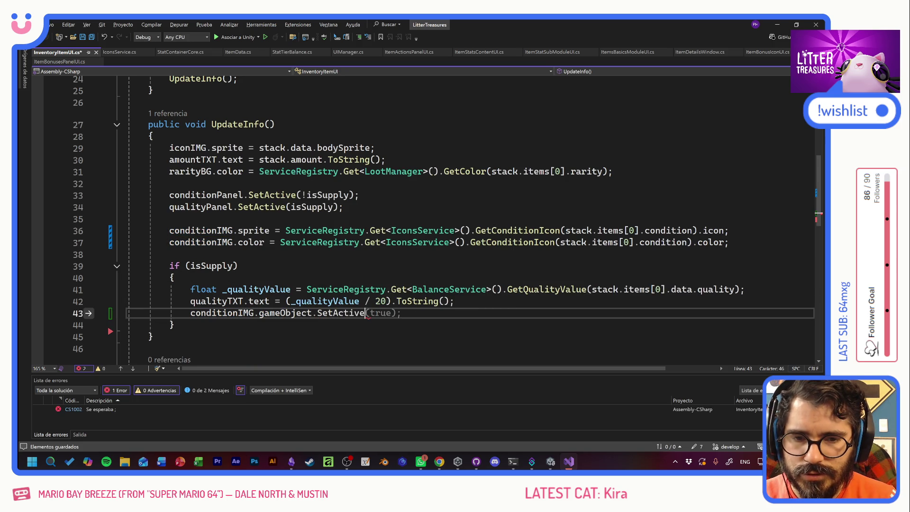
text((true)
key(BackSpace)
key(BackSpace)
key(BackSpace)
text(false);)
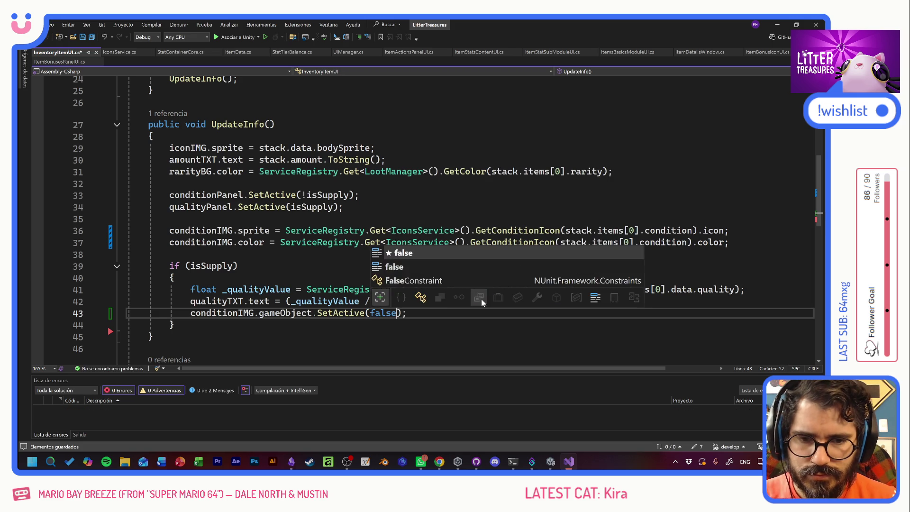
key(Escape)
key(ctrl+s)
key(alt+Tab)
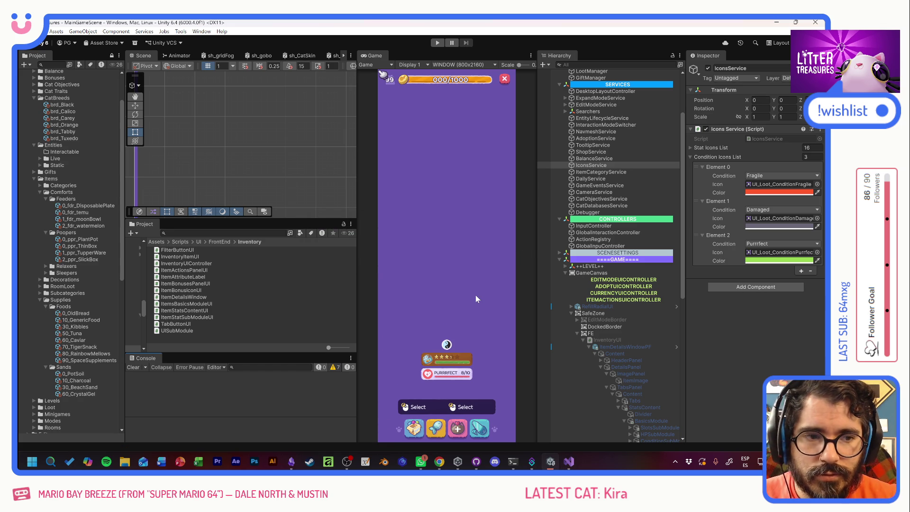
Play the game, open the inventory and check Lengua de Suegra and Scratch Pole details
key(ctrl+p)
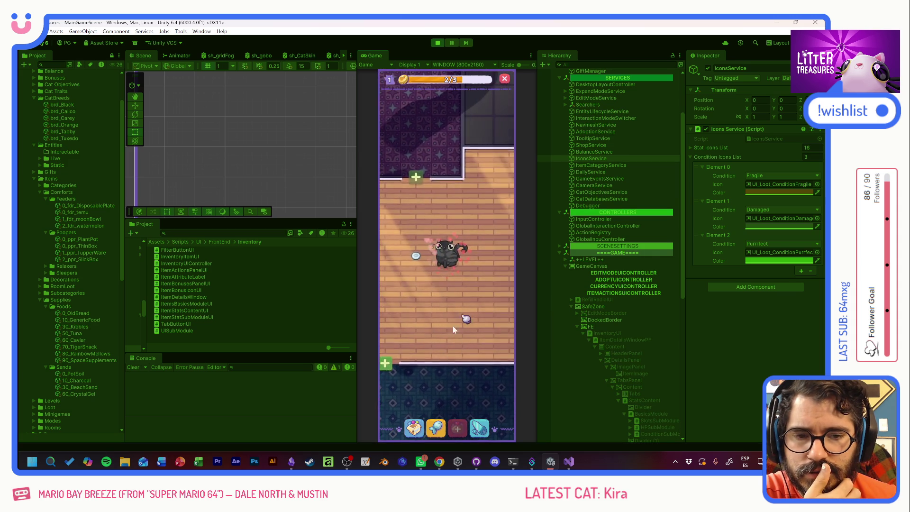
click(414, 428)
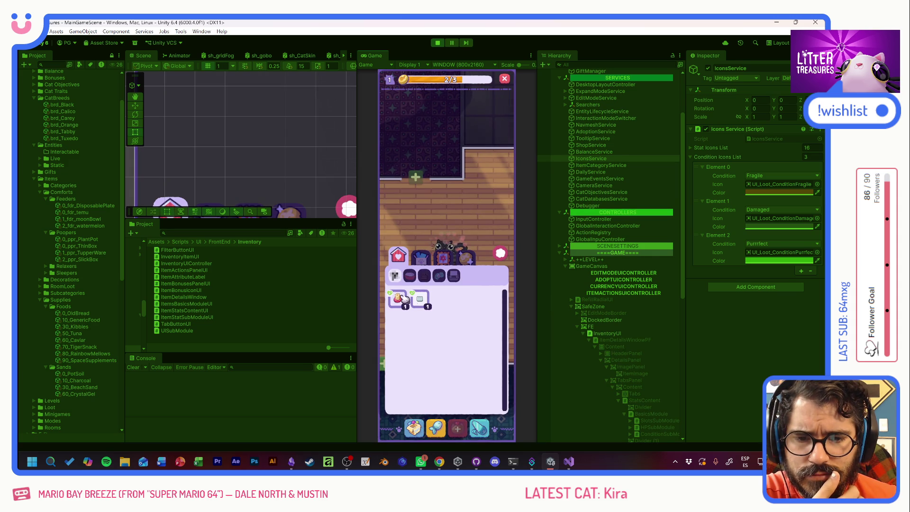
click(442, 256)
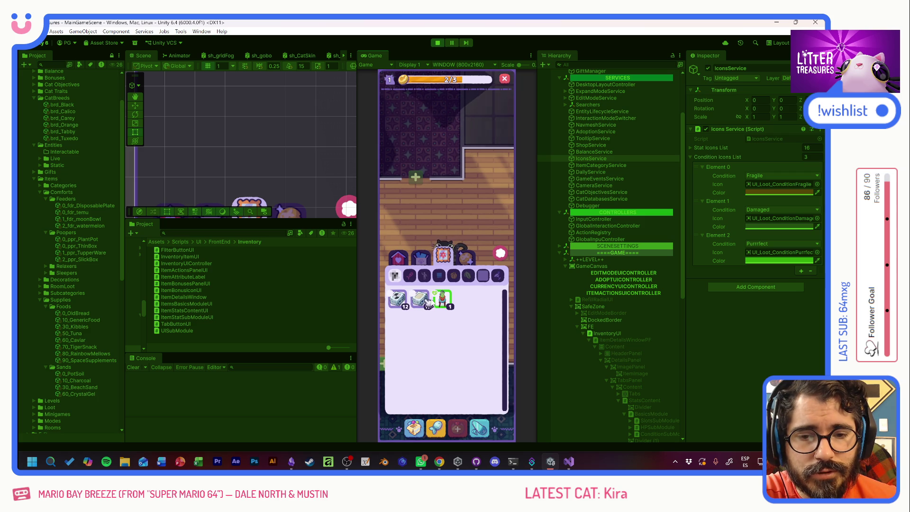
click(443, 300)
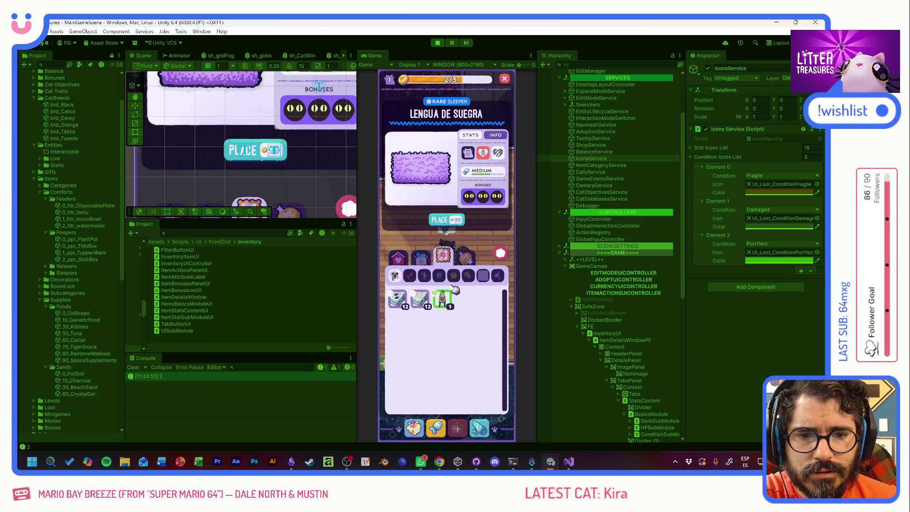
mouse_move(499, 156)
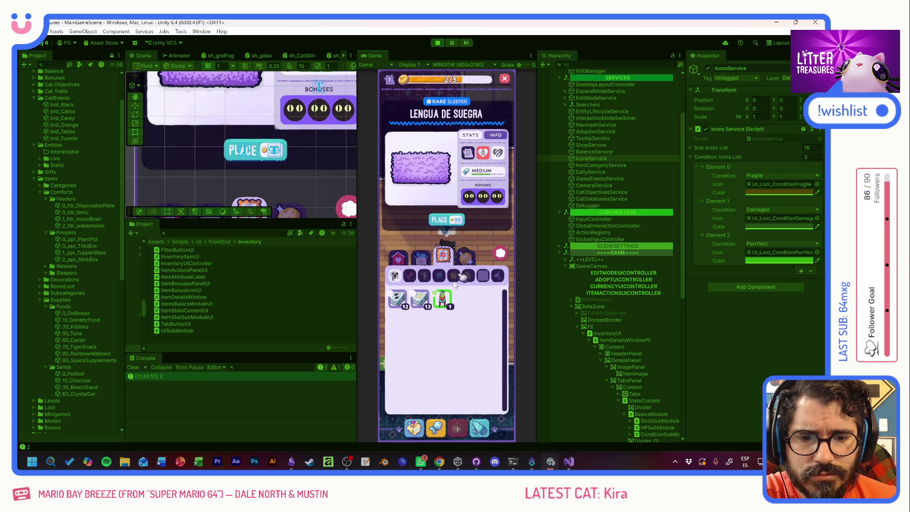
click(400, 260)
click(400, 260)
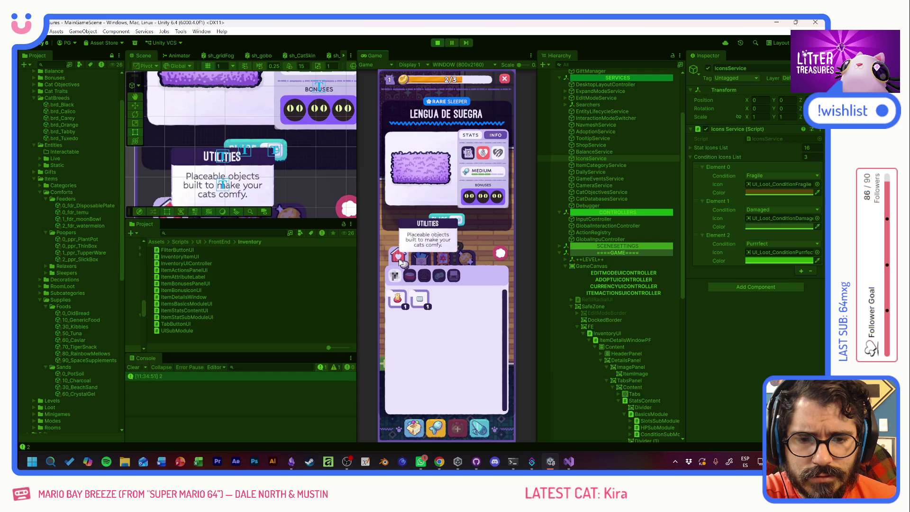
click(416, 257)
click(442, 257)
click(400, 260)
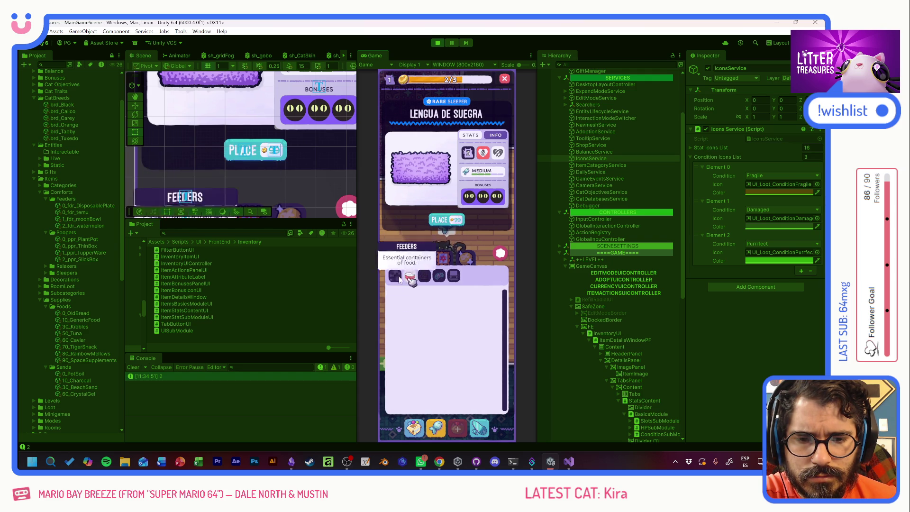
click(398, 298)
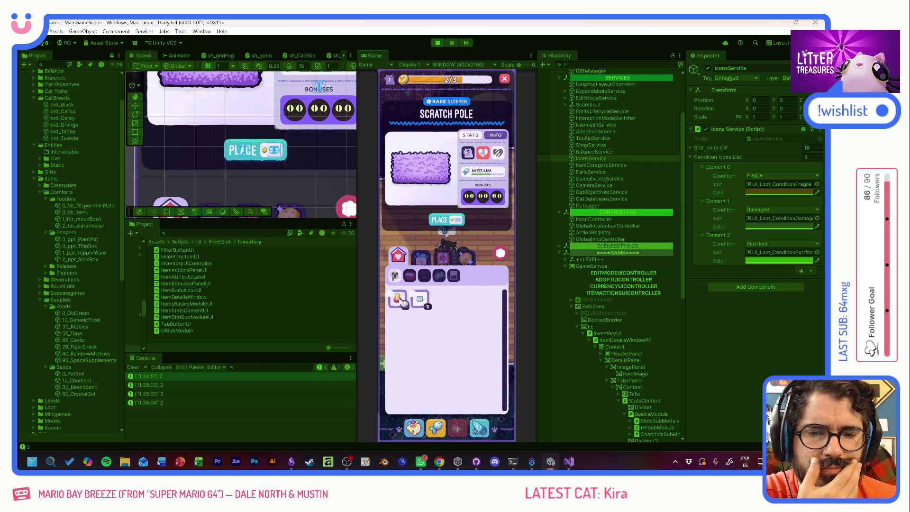
Check the Thin Sand Box details, then restart play, reopen the inventory and stop
click(440, 259)
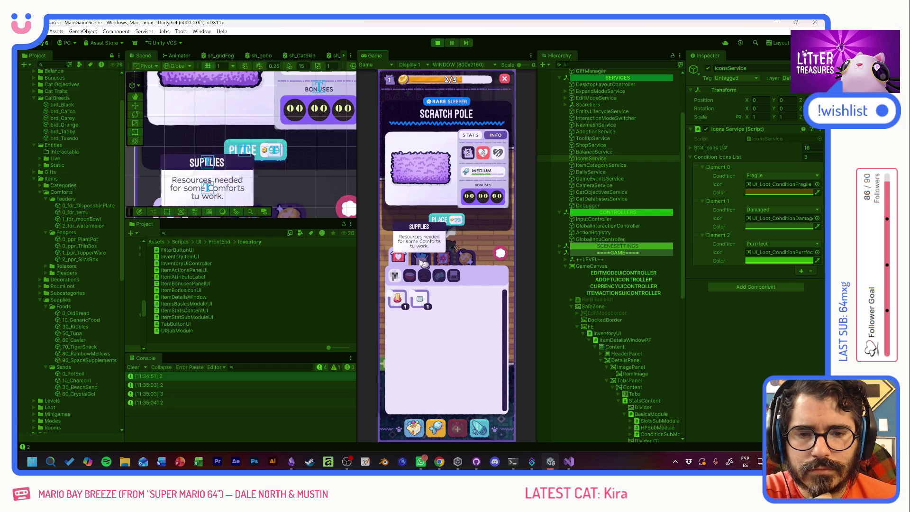
click(401, 260)
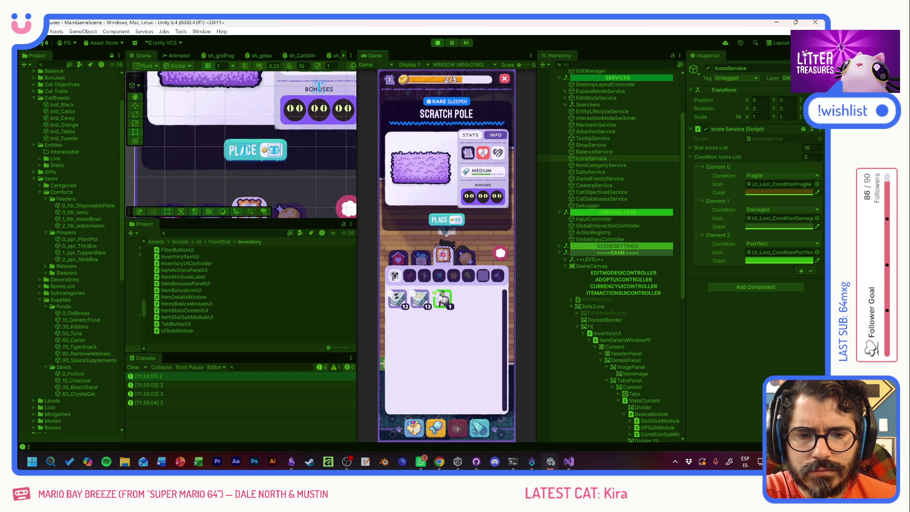
click(400, 260)
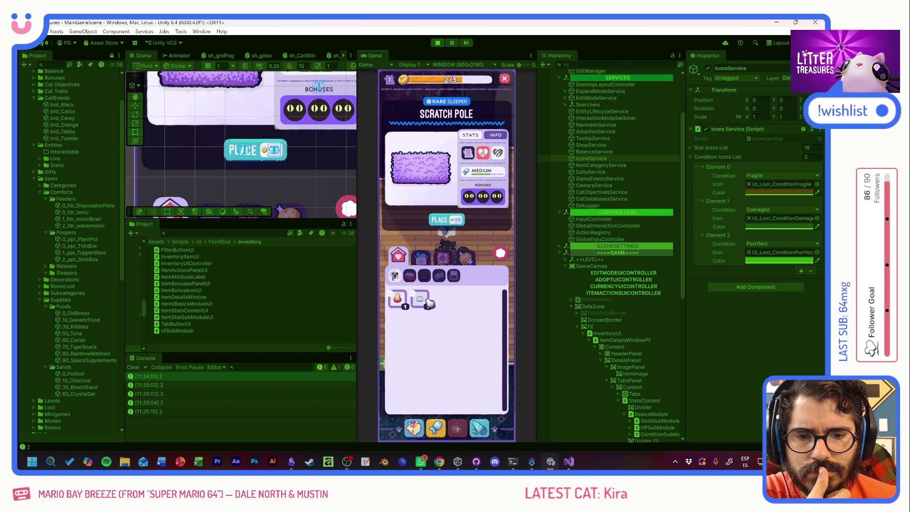
click(421, 300)
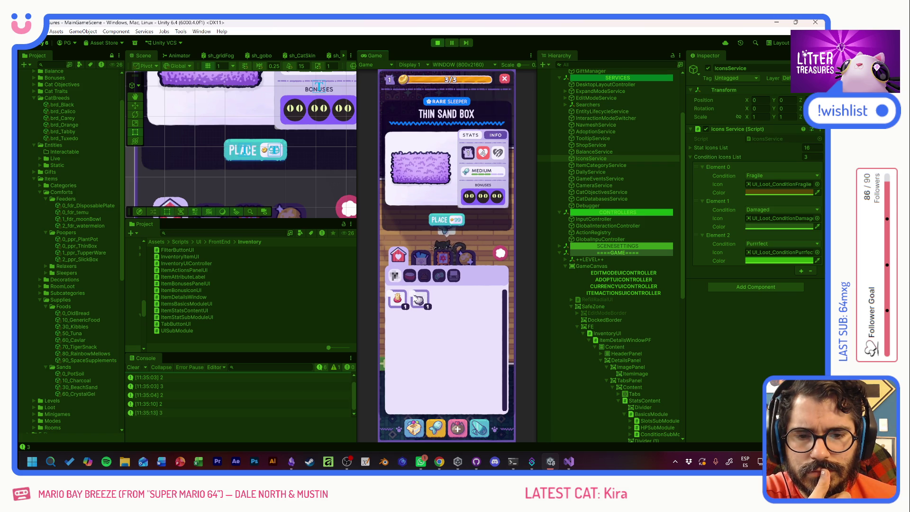
click(442, 43)
click(441, 42)
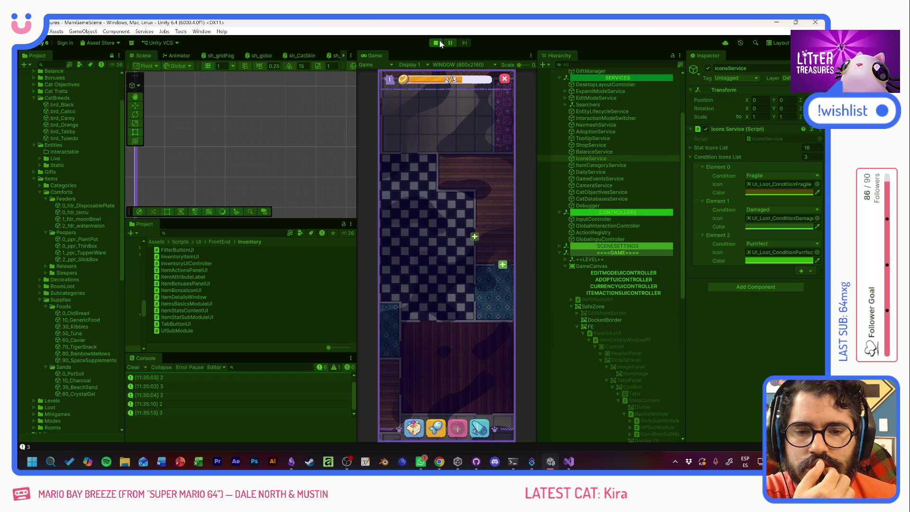
click(414, 435)
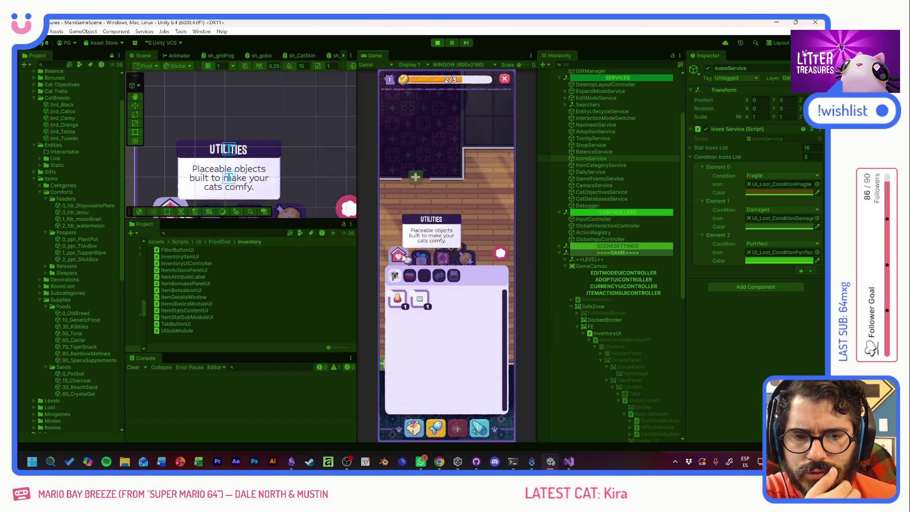
click(437, 42)
Back in Visual Studio, select the condition-hiding line below the isSupply check
key(alt+Tab)
click(237, 266)
key(Down)
key(Down)
key(Down)
key(End)
key(shift+Home)
key(shift+Home)
key(ctrl+c)
Remove both conditionIMG.gameObject.SetActive(false) lines from UpdateInfo
click(169, 255)
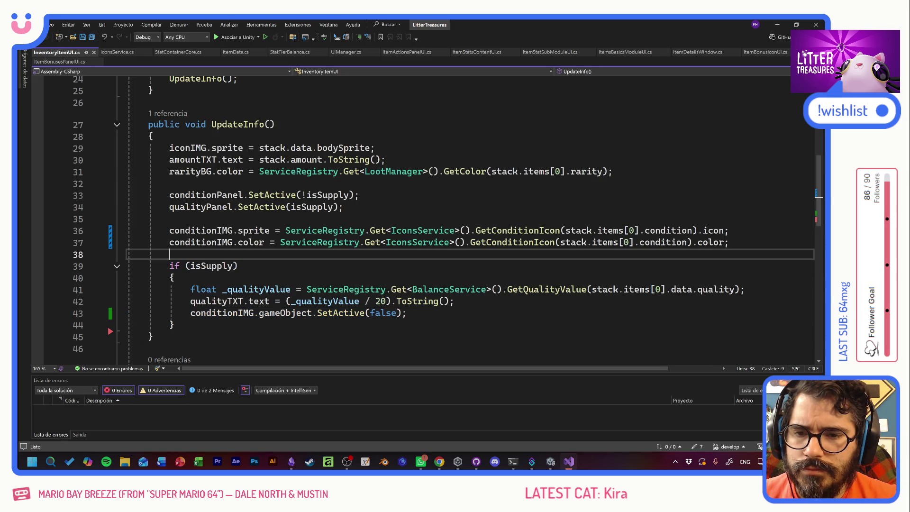
key(ctrl+v)
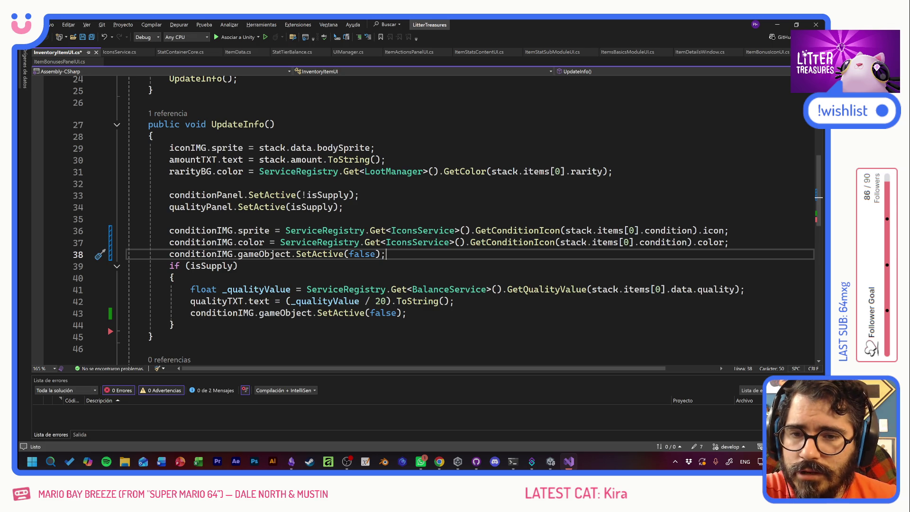
mouse_move(273, 195)
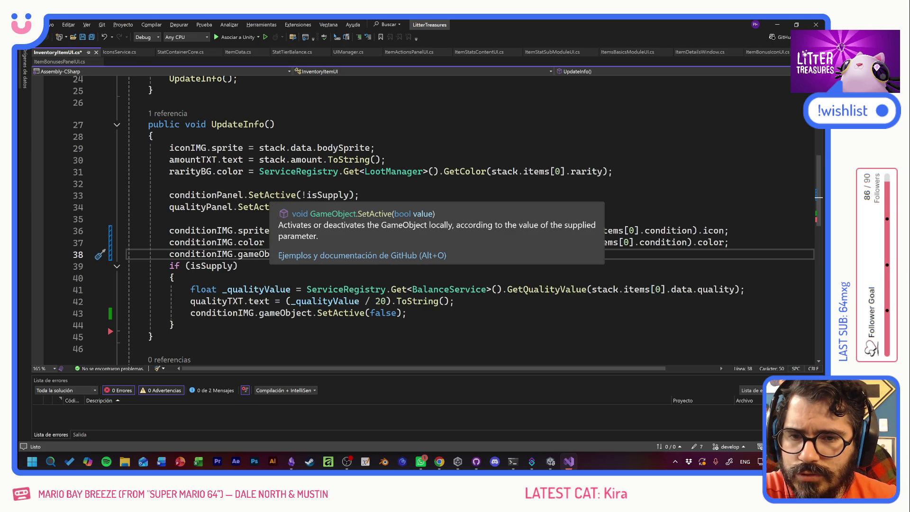
key(ctrl+shift+Left)
key(ctrl+shift+Left)
key(ctrl+shift+Left)
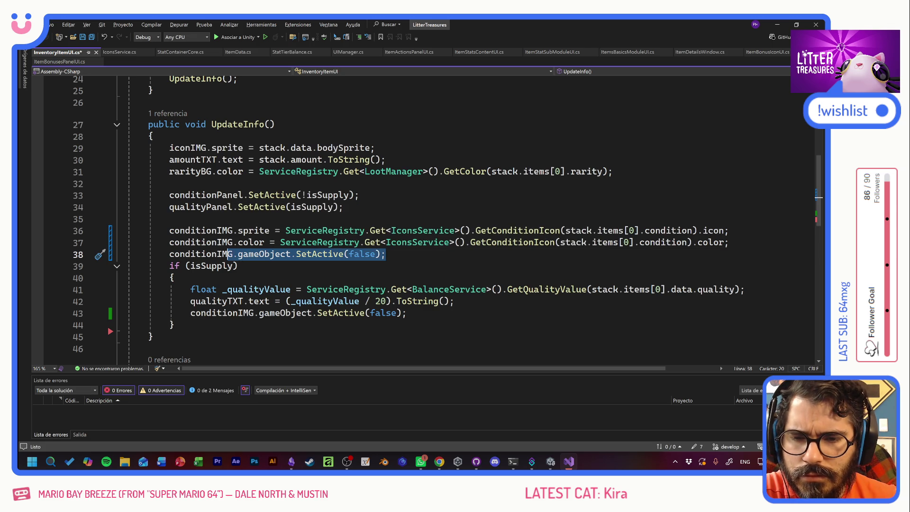
key(BackSpace)
key(Down)
key(Down)
key(Down)
key(End)
key(ctrl+shift+Left)
key(ctrl+shift+Left)
key(ctrl+shift+Left)
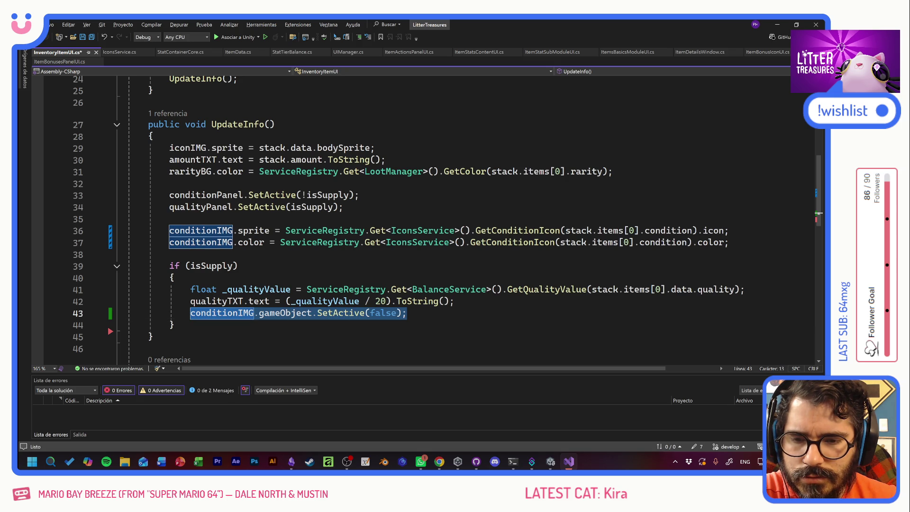
key(BackSpace)
key(BackSpace)
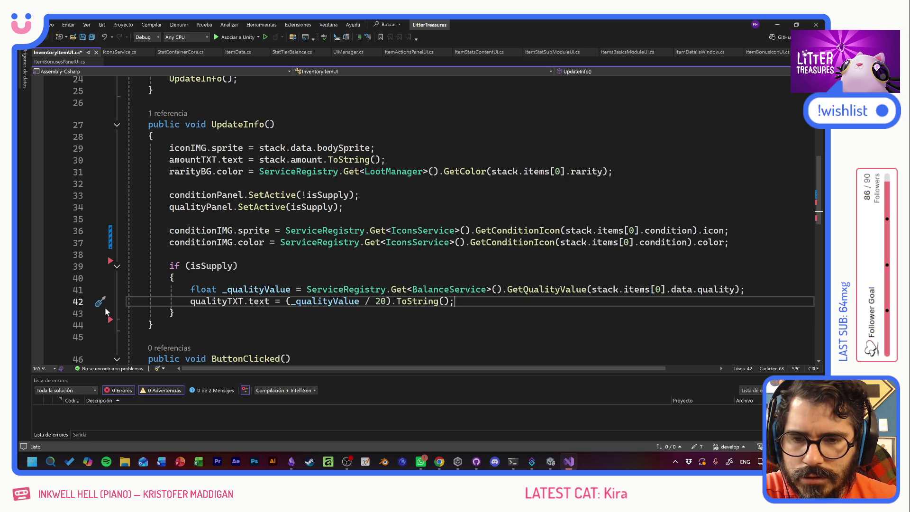
Save InventoryItemUI.cs and start play mode in Unity
key(ctrl+s)
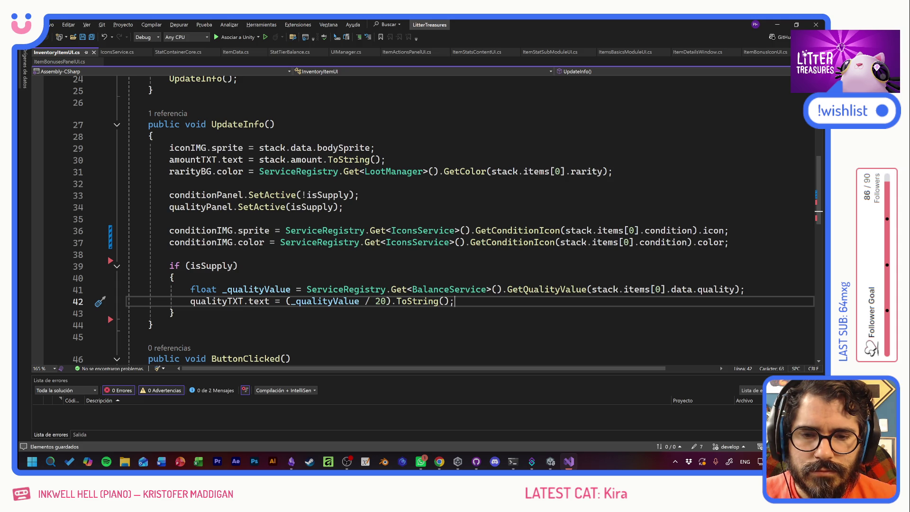
key(alt+Tab)
key(ctrl+p)
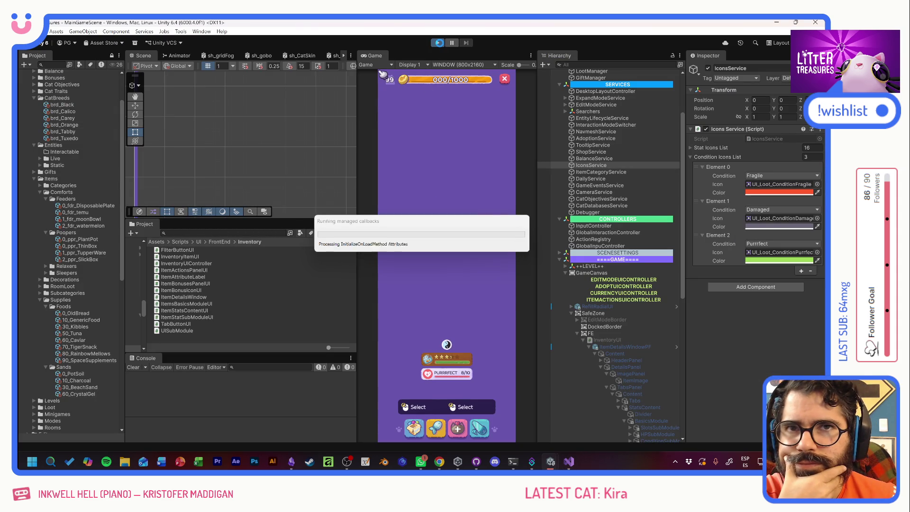
Enter play mode, open the inventory and cycle through Supplies, Decorations and Comforts
click(440, 43)
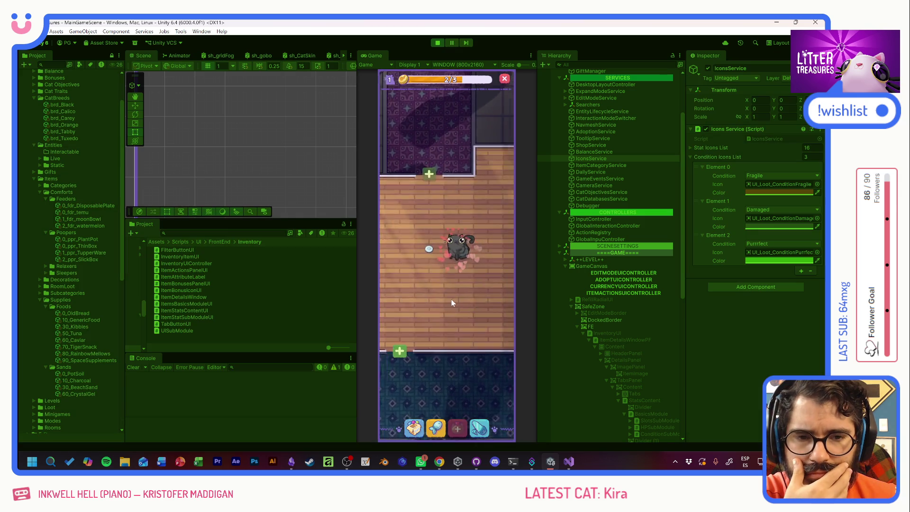
click(414, 427)
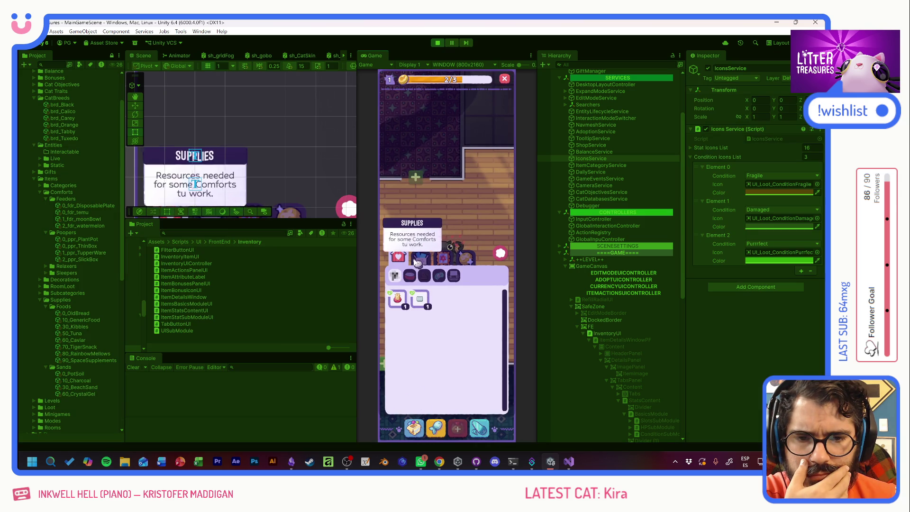
click(441, 259)
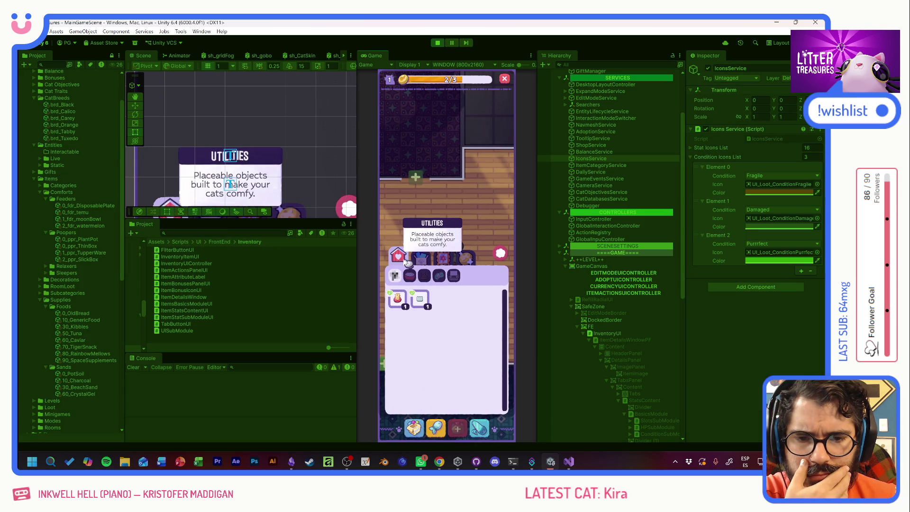
click(441, 259)
click(434, 264)
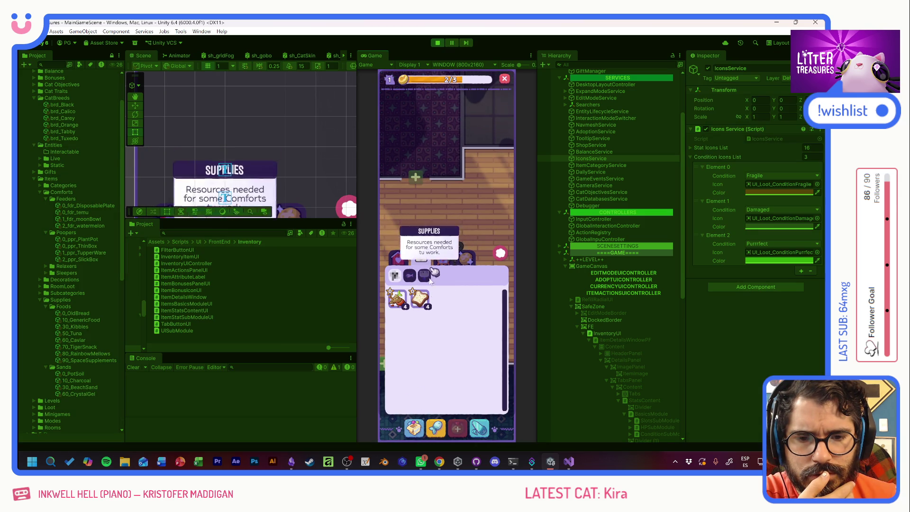
click(447, 262)
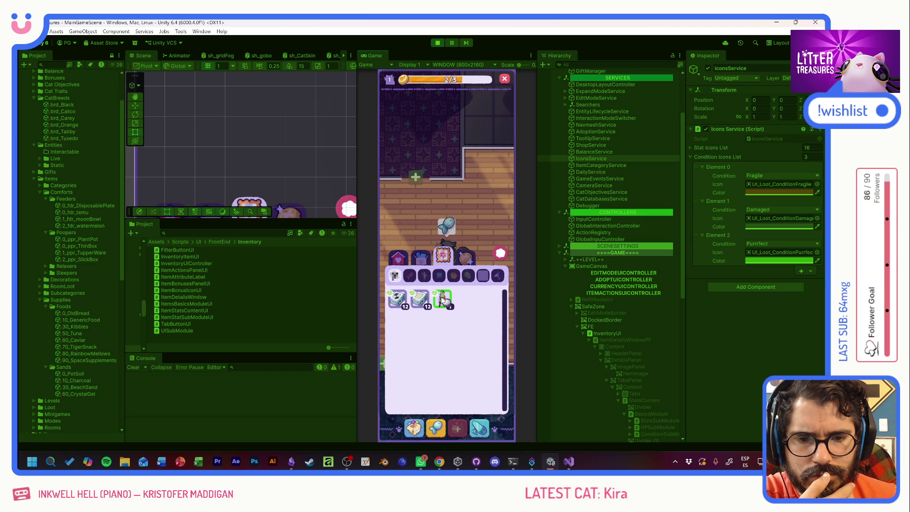
click(420, 258)
View Scratch Pole, Thin Sand Box and Pot Soil details, confirming the Purrfect icon, then stop
click(421, 300)
click(398, 298)
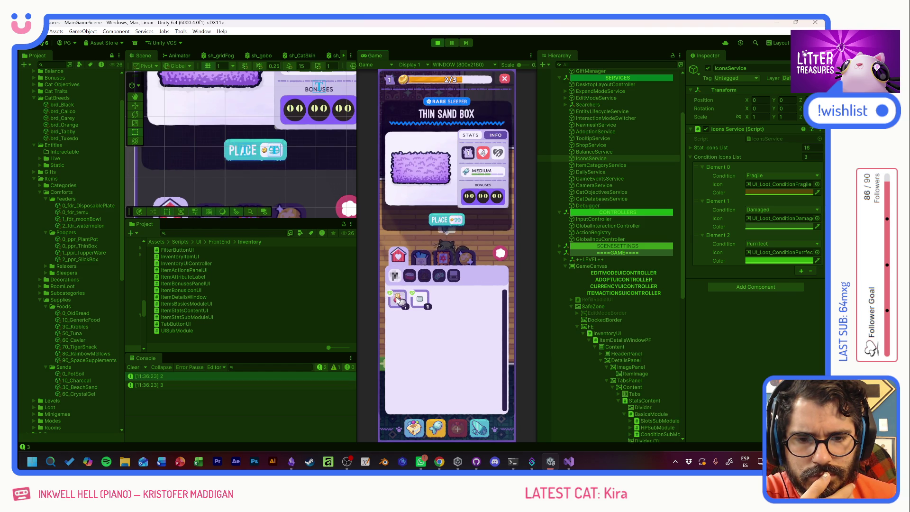
click(396, 276)
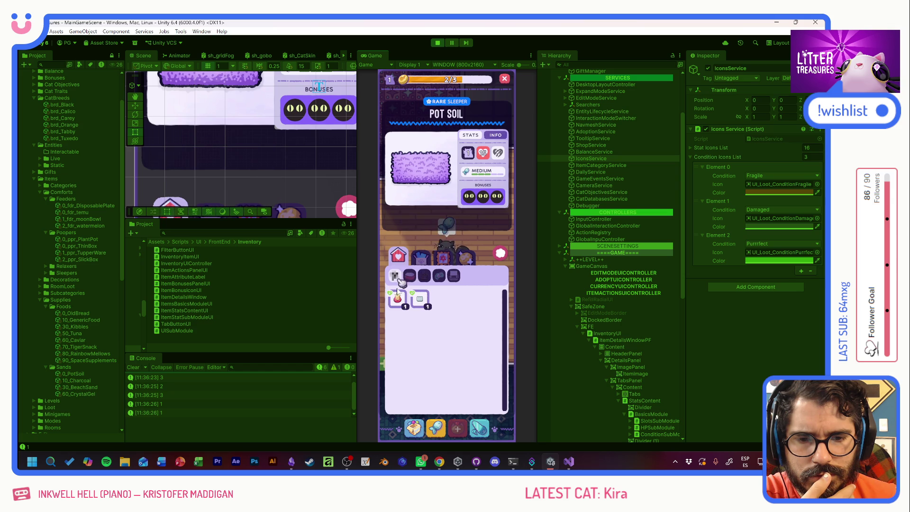
click(420, 298)
click(398, 299)
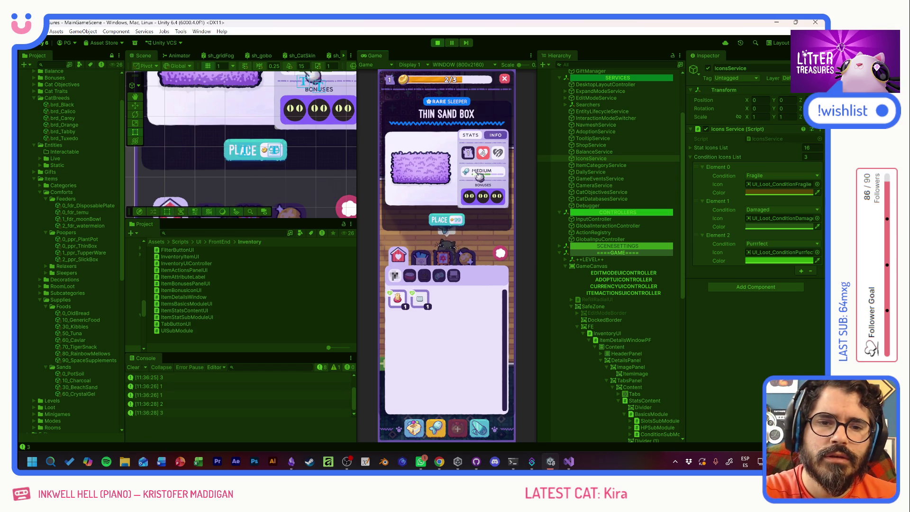
mouse_move(499, 157)
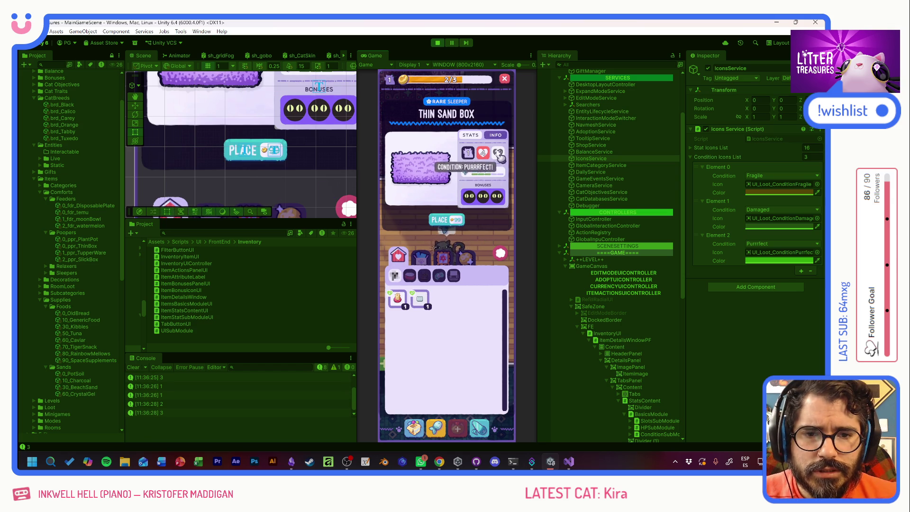
click(502, 255)
click(437, 44)
key(alt+Tab)
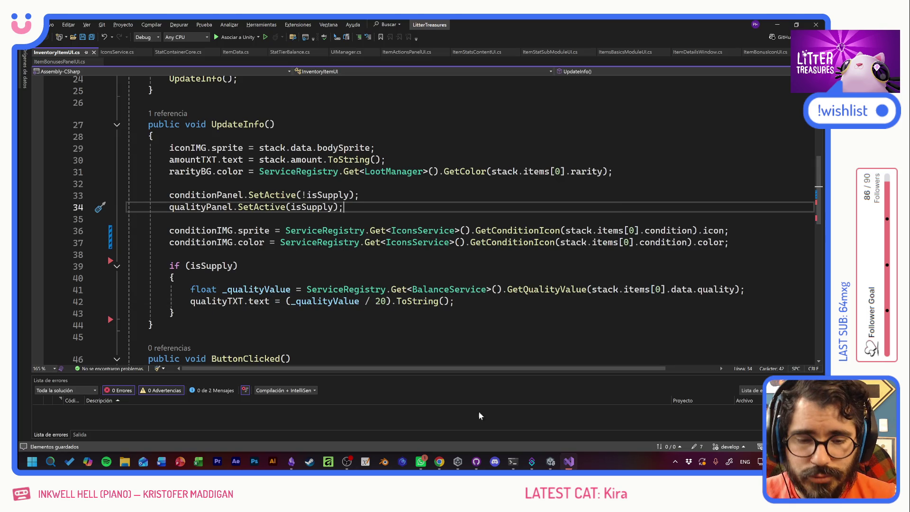
Commit the 7 changed files to develop as 'Condition Colors' and push to origin
click(475, 460)
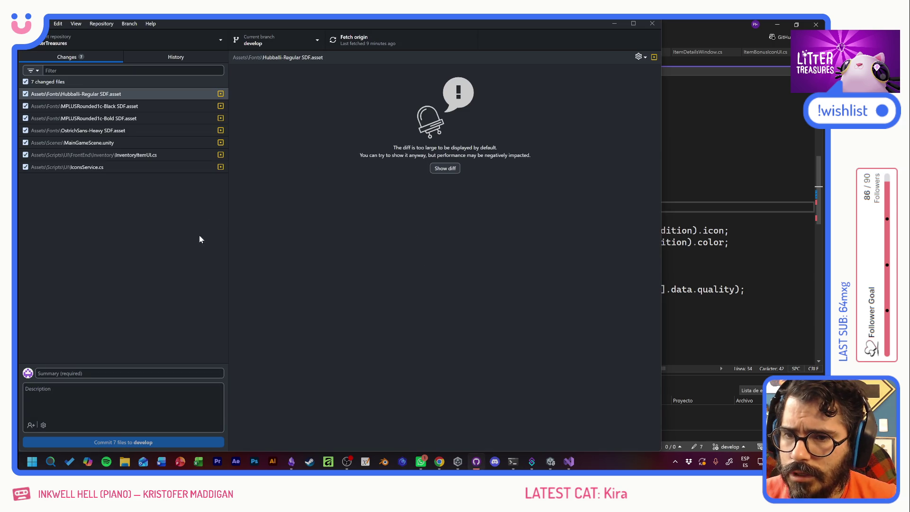
click(142, 374)
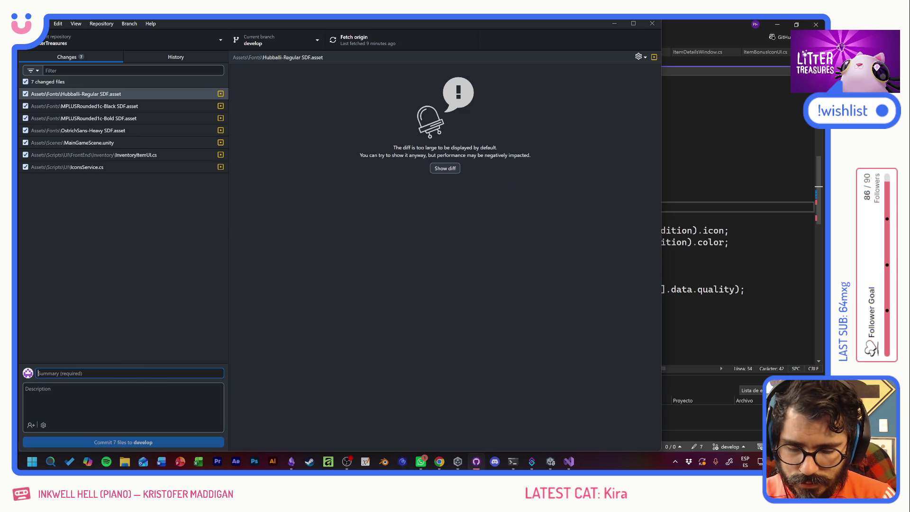
text(Condition Colors)
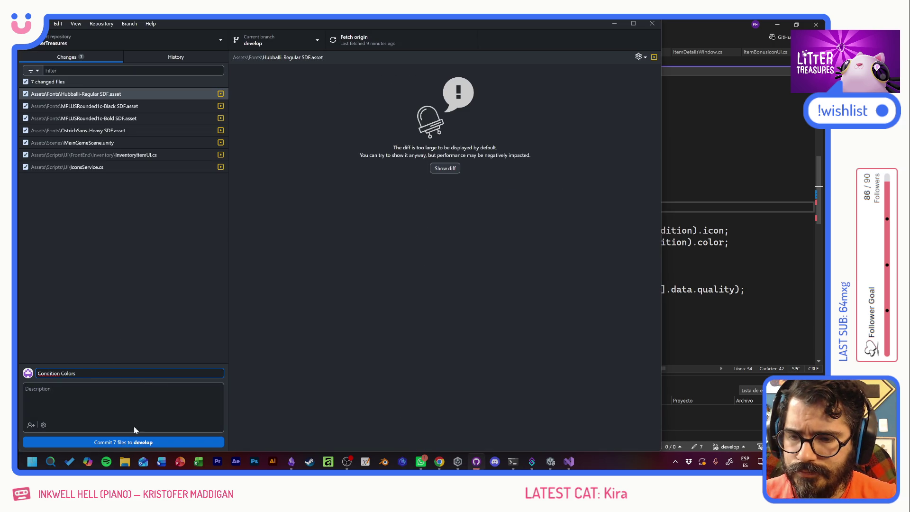
click(135, 442)
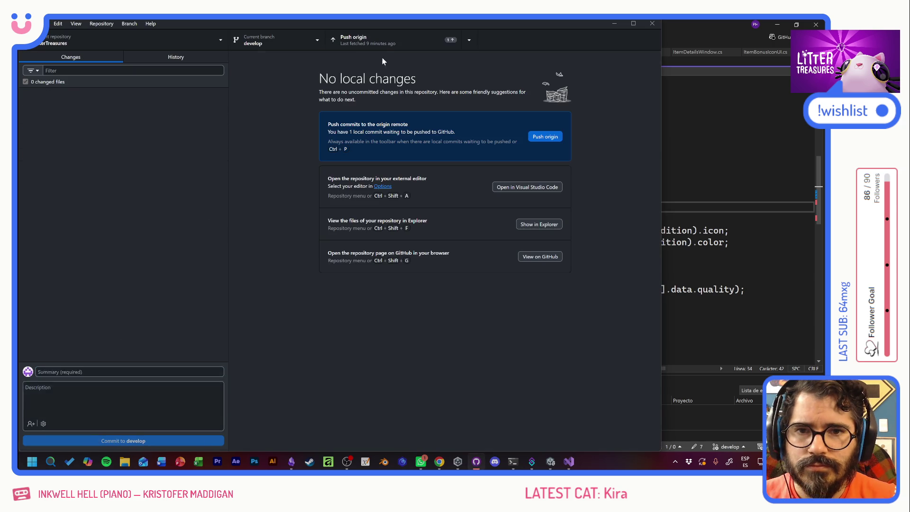
click(351, 39)
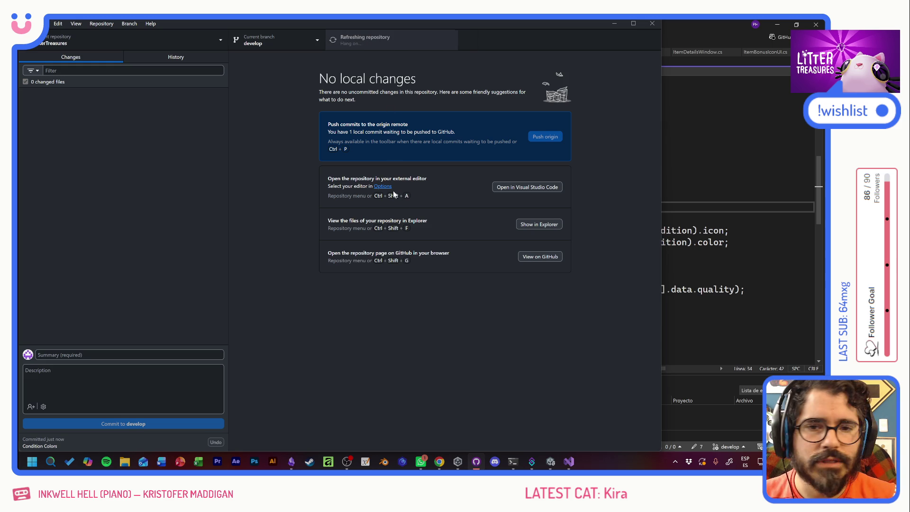
click(678, 38)
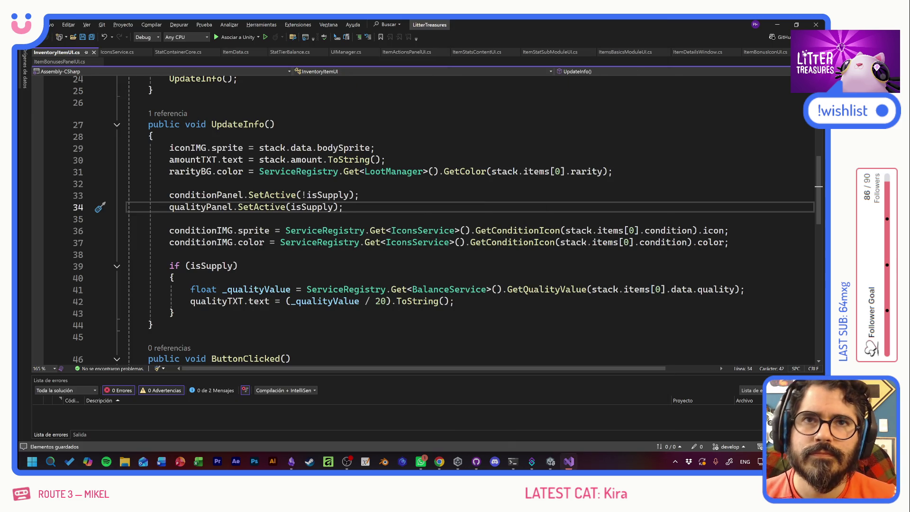
Close the InventoryItemUI, IconsService, StatContainerCore, ItemData, StatTierBalance and UIManager files
click(132, 254)
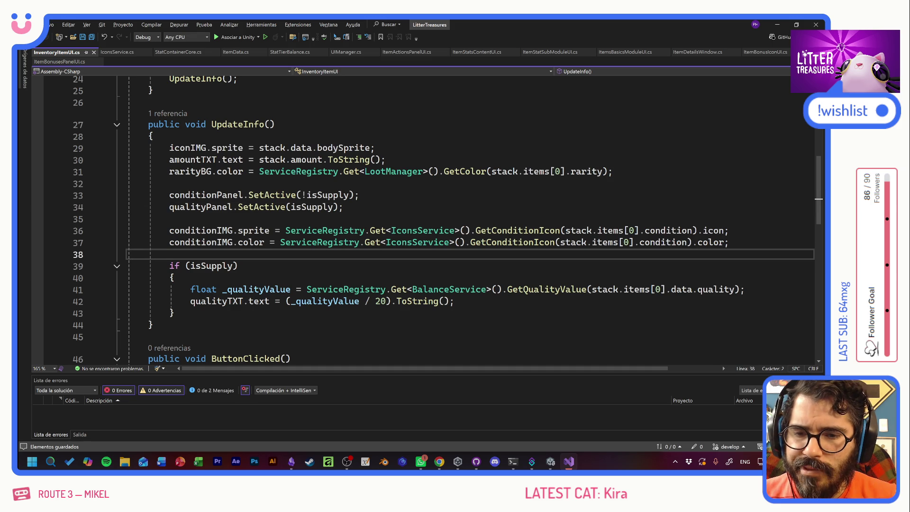
scroll(381, 302, down, 4)
scroll(426, 218, up, 5)
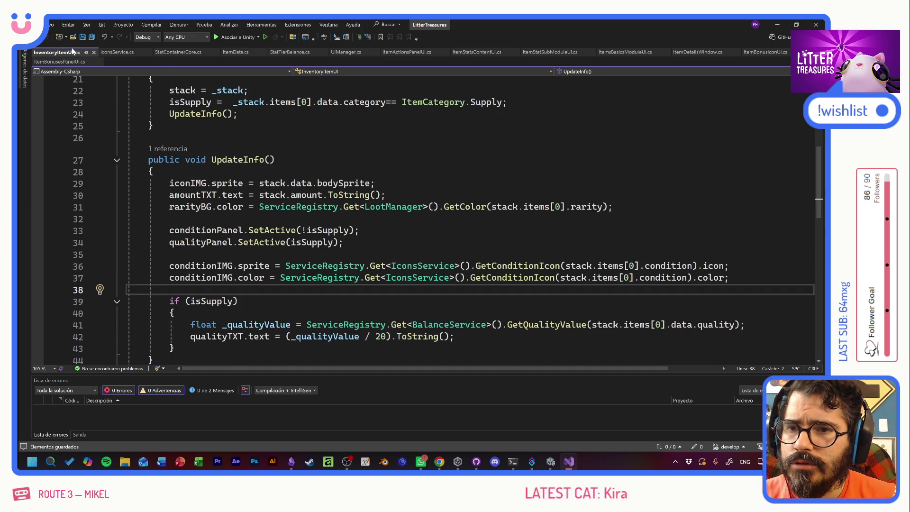
middle_click(61, 53)
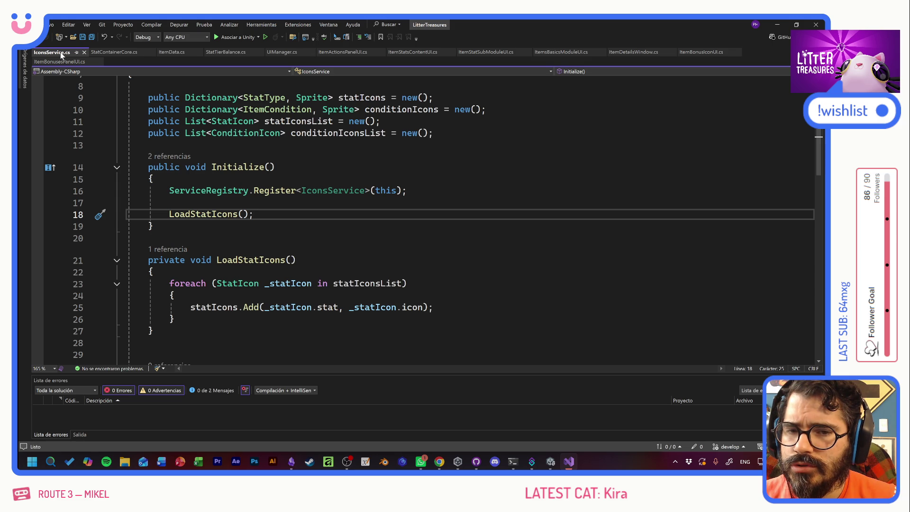
middle_click(61, 52)
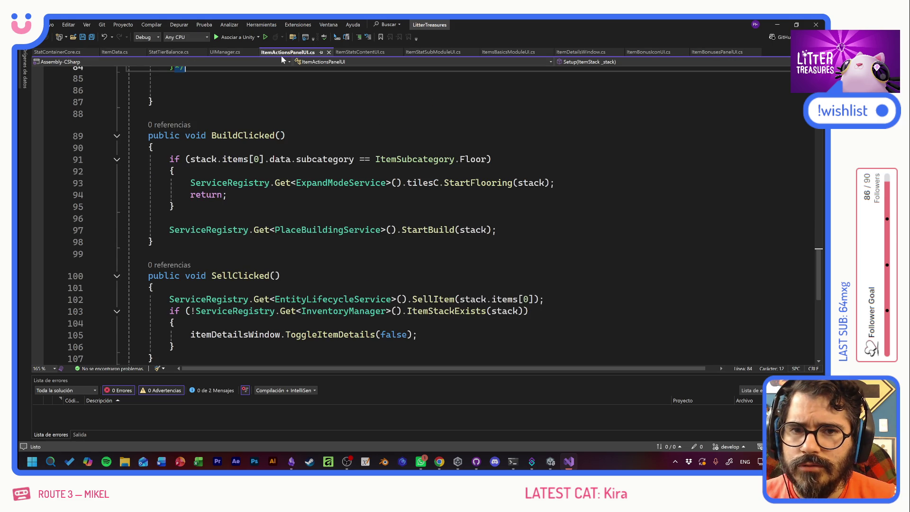
middle_click(43, 52)
middle_click(43, 52)
middle_click(43, 52)
middle_click(42, 52)
Look over ItemStatsContentUI.cs, then bring up ItemStatSubModuleUI.cs at its class declaration
click(114, 52)
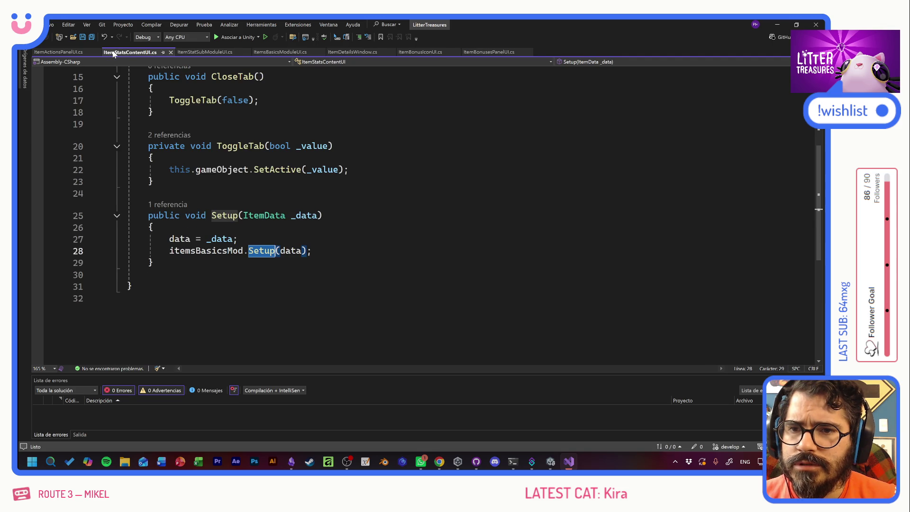
click(148, 193)
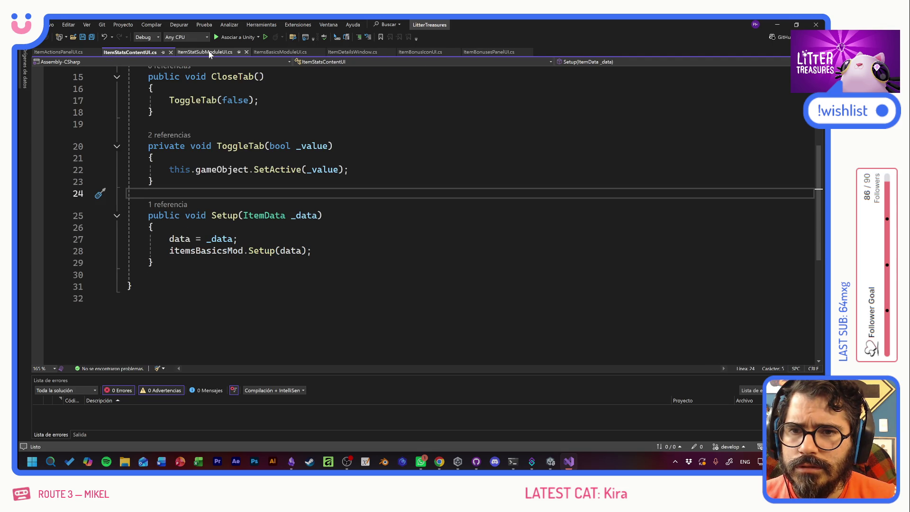
click(205, 52)
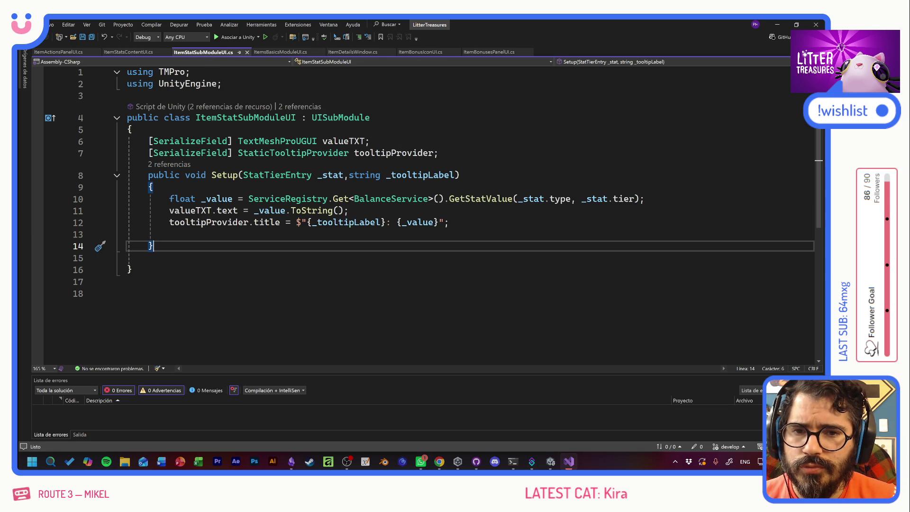
click(245, 118)
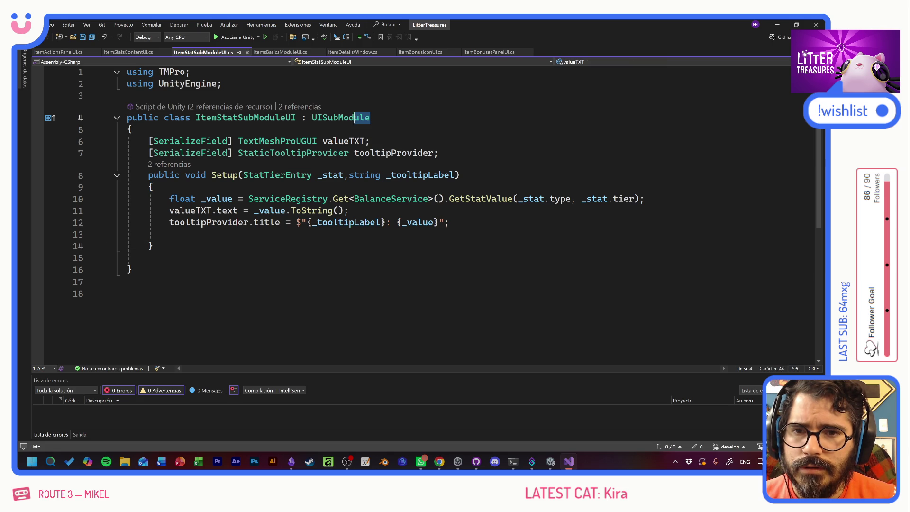
Duplicate the ItemStatSubModuleUI class below itself and rename the copy ItemConditionSubModuleUI
mouse_move(132, 269)
mouse_down()
mouse_move(126, 130)
mouse_move(66, 122)
mouse_up()
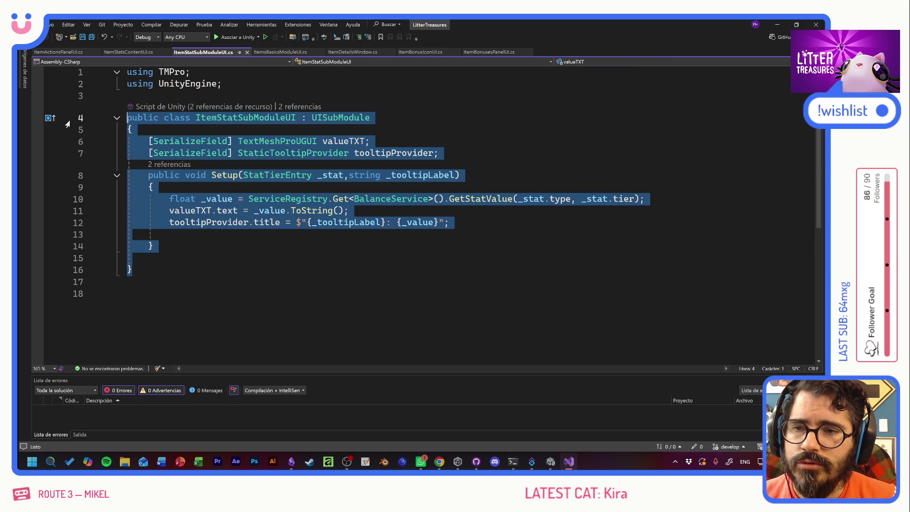
key(ctrl+c)
key(Right)
key(Return)
key(Return)
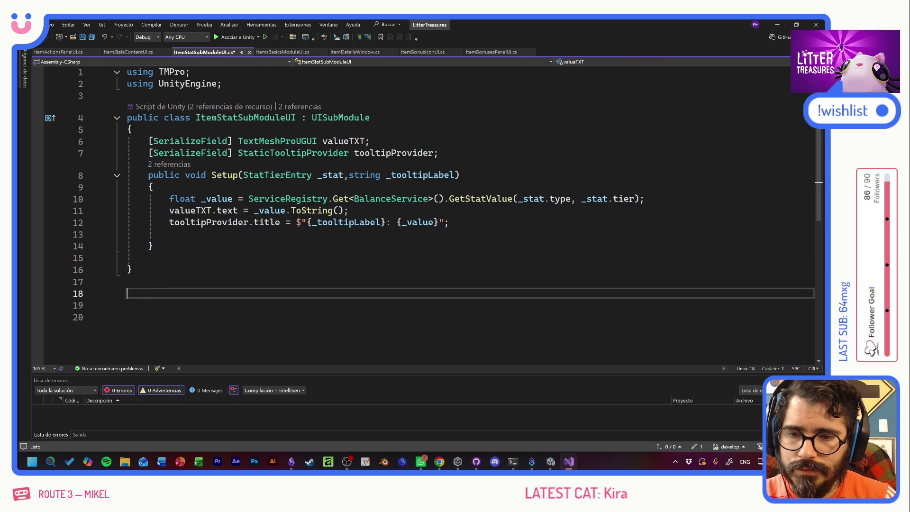
key(ctrl+v)
click(216, 228)
key(Delete)
key(Delete)
key(Delete)
text(Condition)
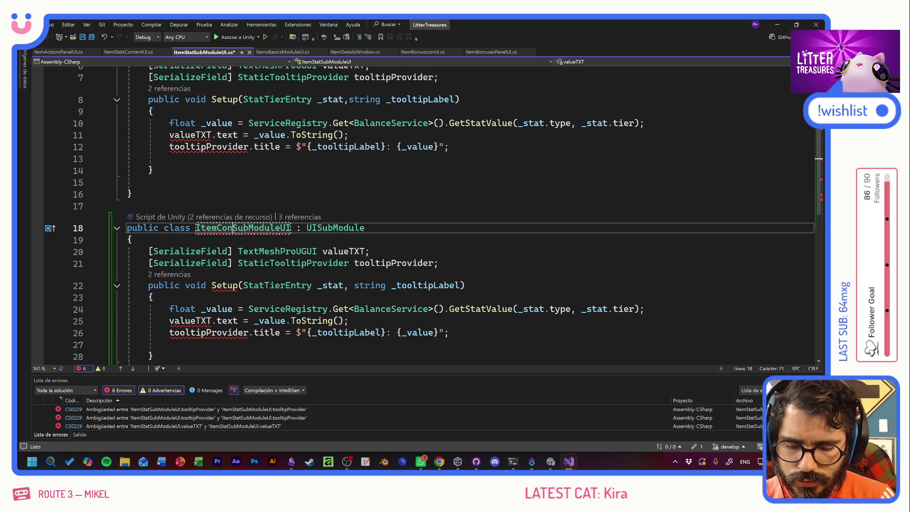
key(Return)
key(Up)
key(Up)
key(ctrl+s)
Remove the valueTXT field and its assignment from the new class
key(Down)
key(Down)
key(Down)
key(End)
key(shift+Home)
key(shift+Home)
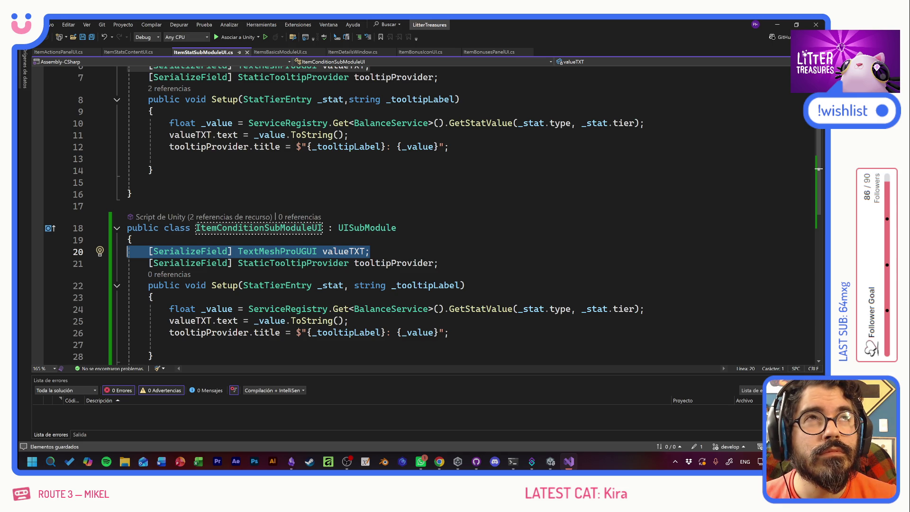
key(Delete)
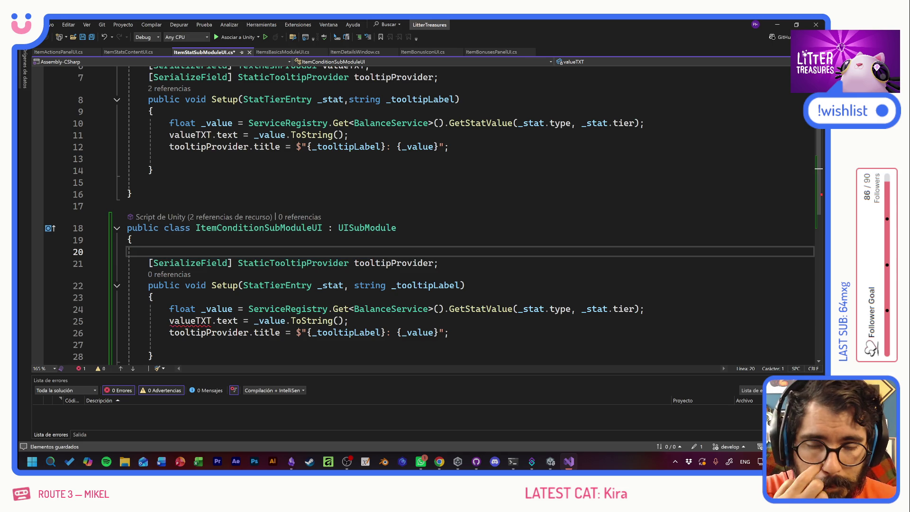
key(Delete)
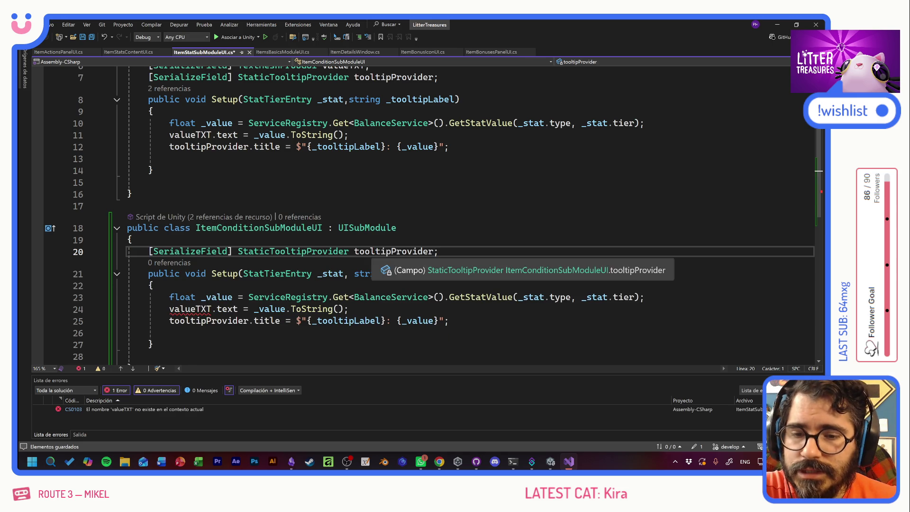
key(Down)
key(Down)
key(Down)
key(shift+End)
key(Delete)
key(BackSpace)
Declare [SerializeField] Image conditionIconIMG, adding the using UnityEngine.UI directive
key(Up)
key(Up)
key(Up)
key(ctrl+Return)
text([Seri)
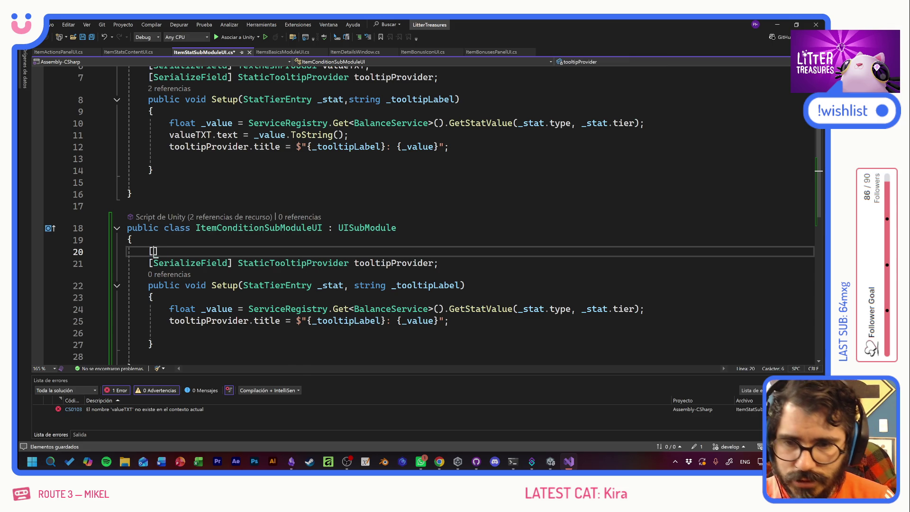
key(Tab)
text(] )
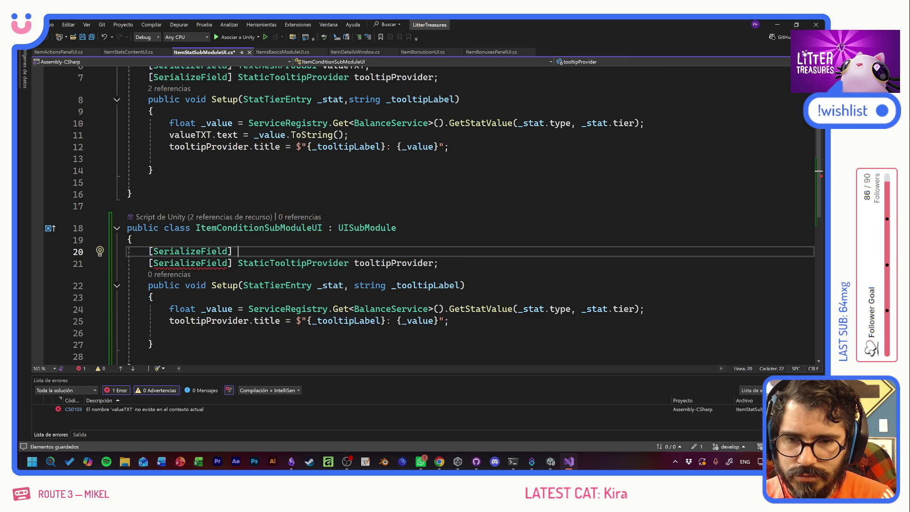
text(Image)
key(Tab)
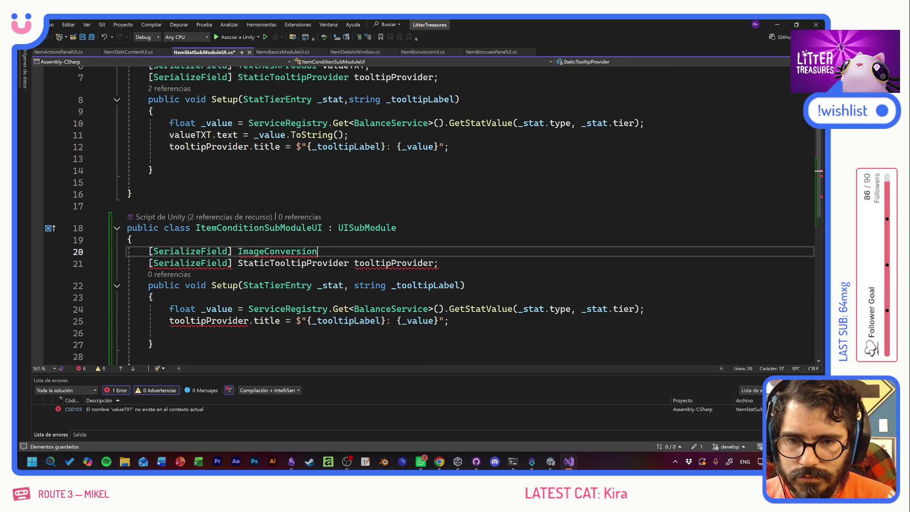
key(BackSpace)
key(BackSpace)
key(BackSpace)
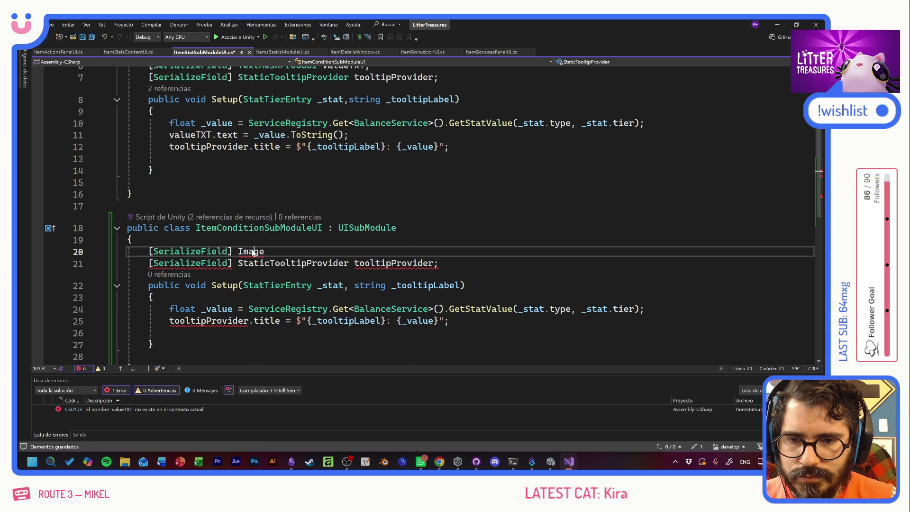
right_click(253, 252)
click(292, 234)
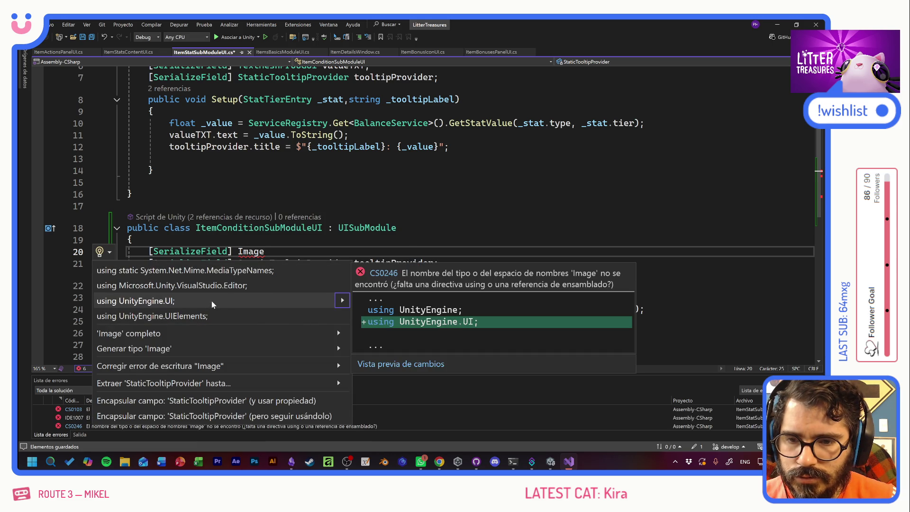
click(212, 300)
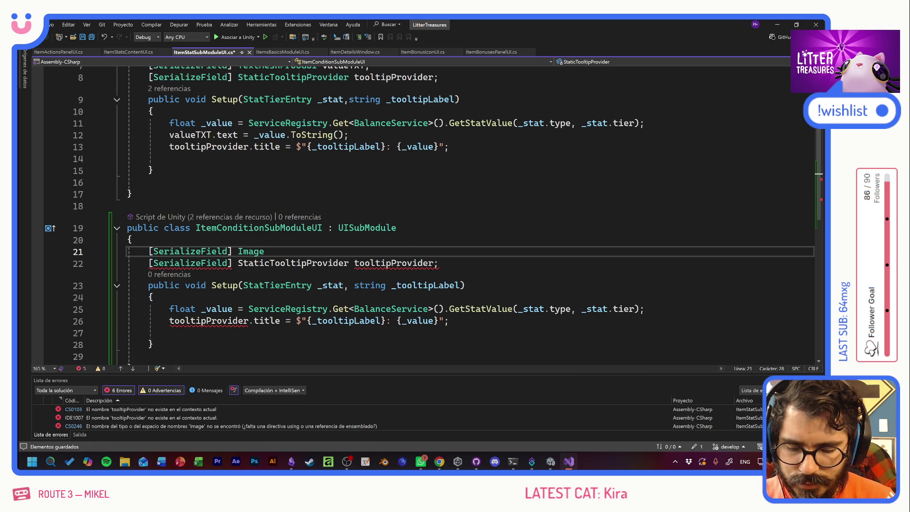
text(conditionI)
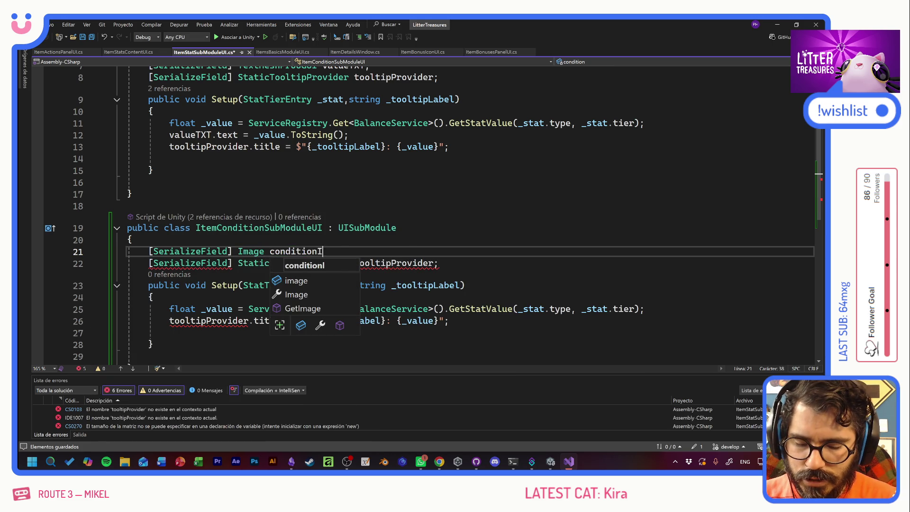
text(conIMG;)
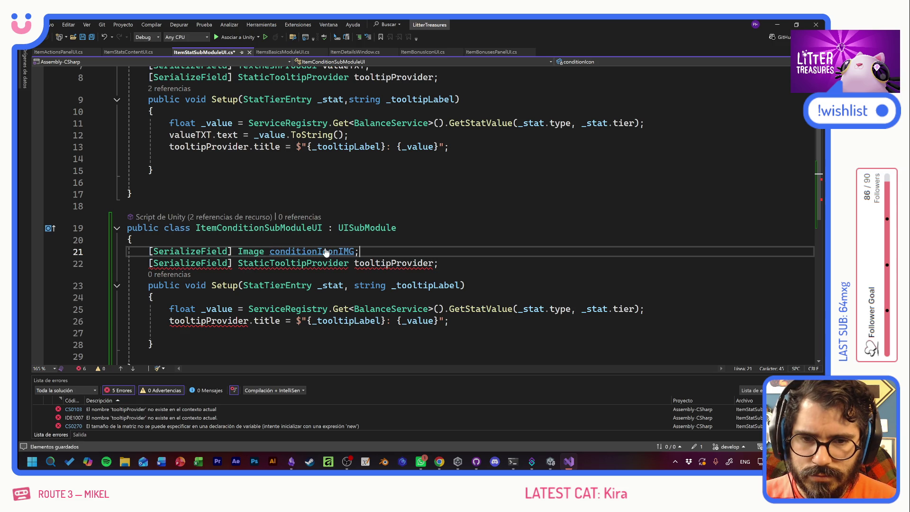
double_click(332, 251)
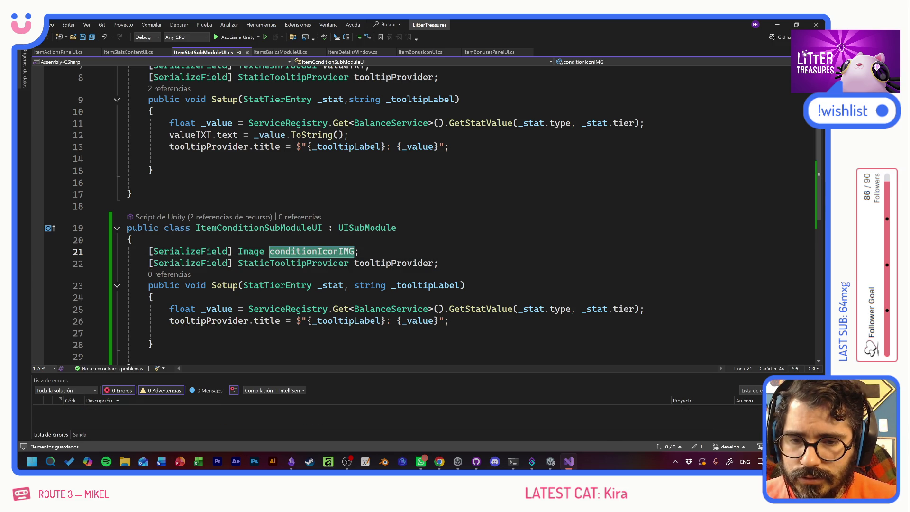
click(243, 309)
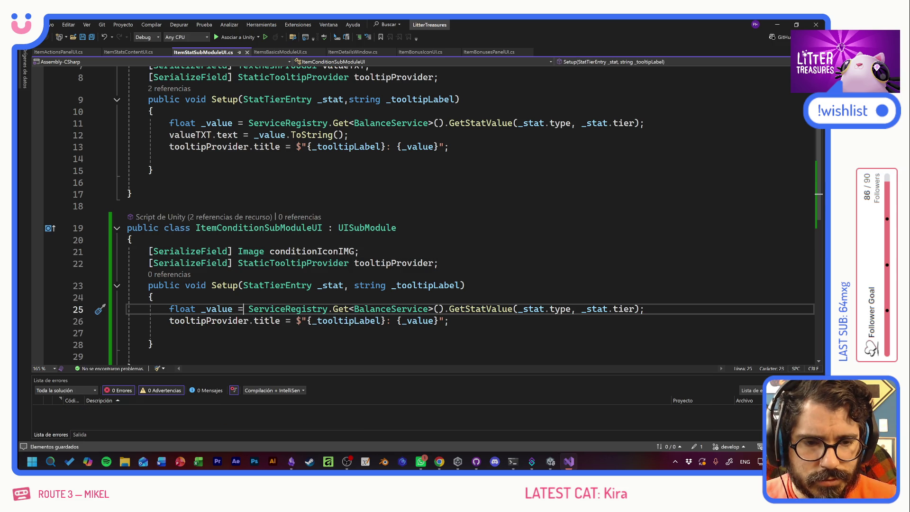
Change Setup's parameter from StatTierEntry _stat to ItemCondition _condition
click(448, 321)
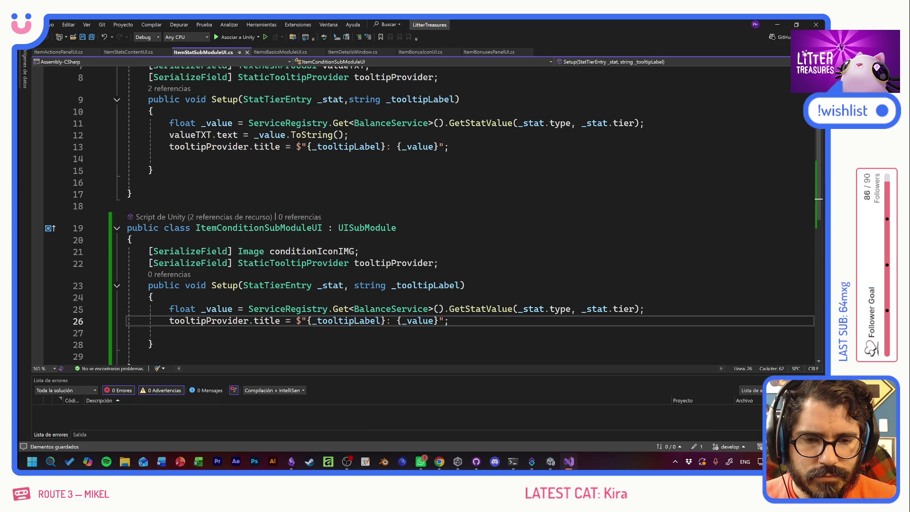
click(645, 308)
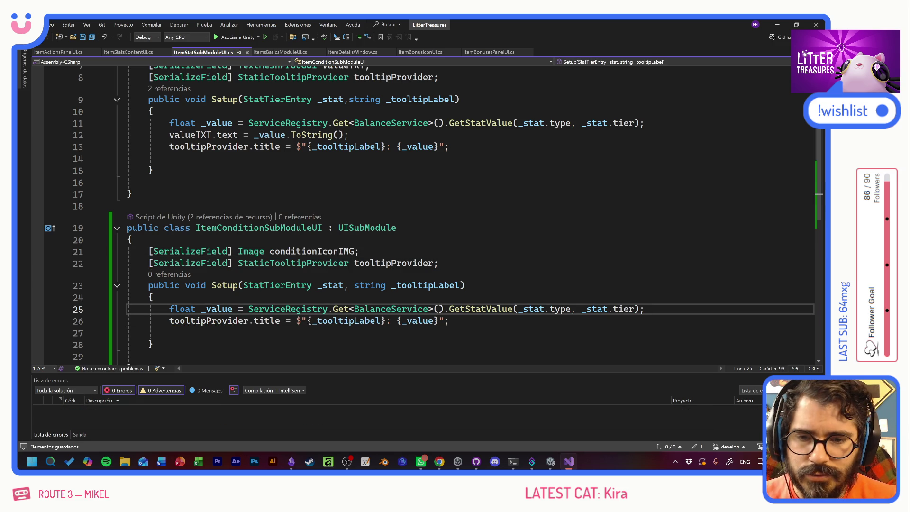
click(285, 285)
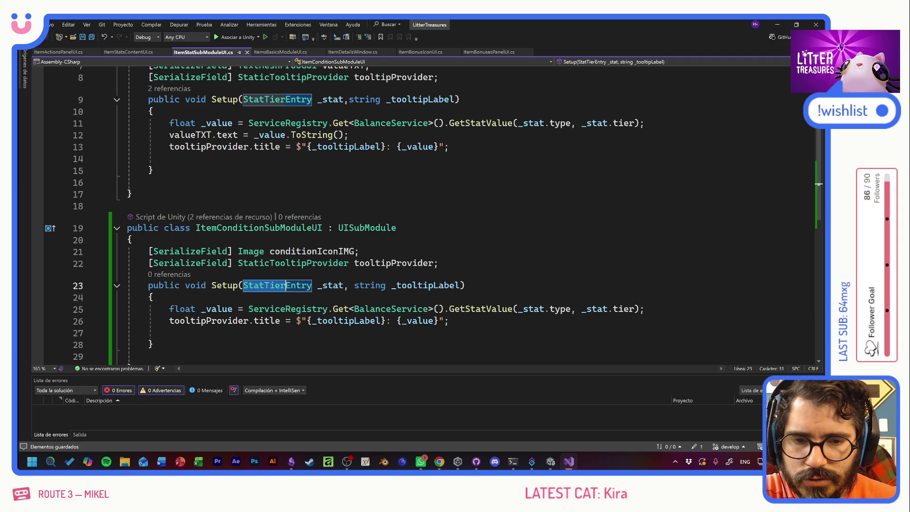
click(312, 285)
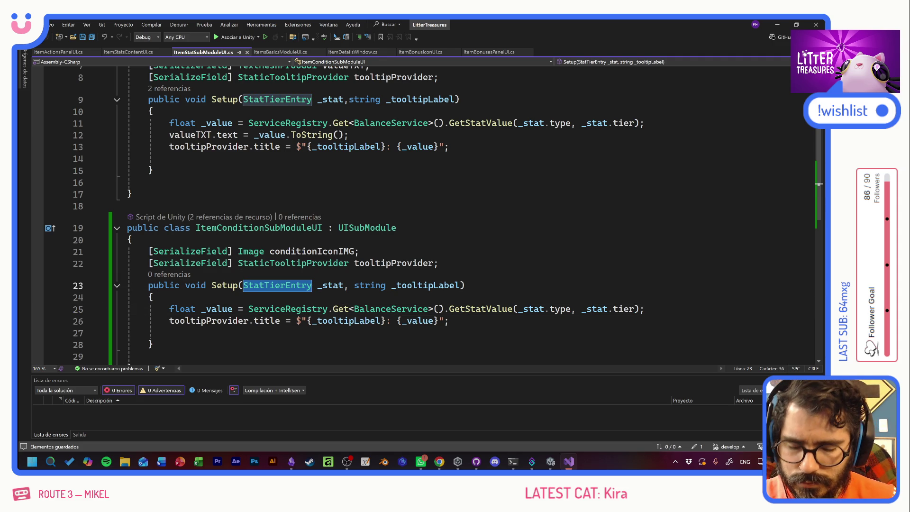
text(C)
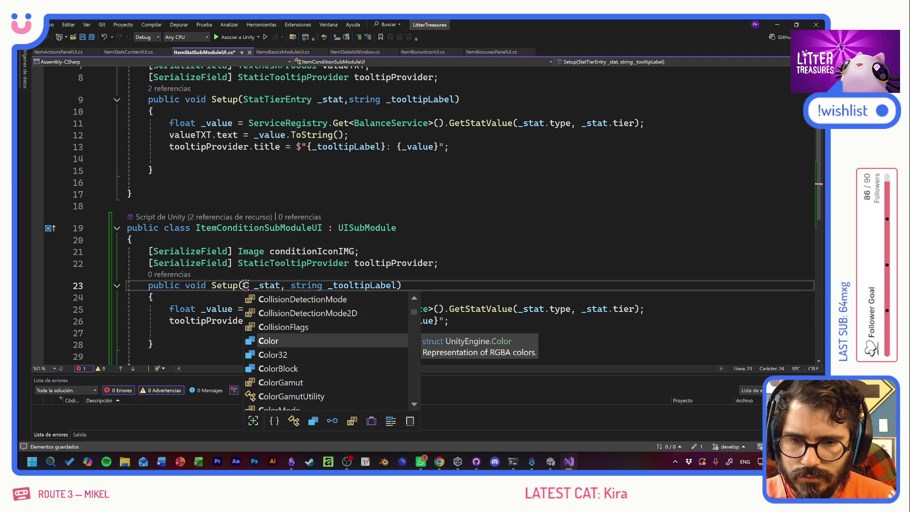
text(ond)
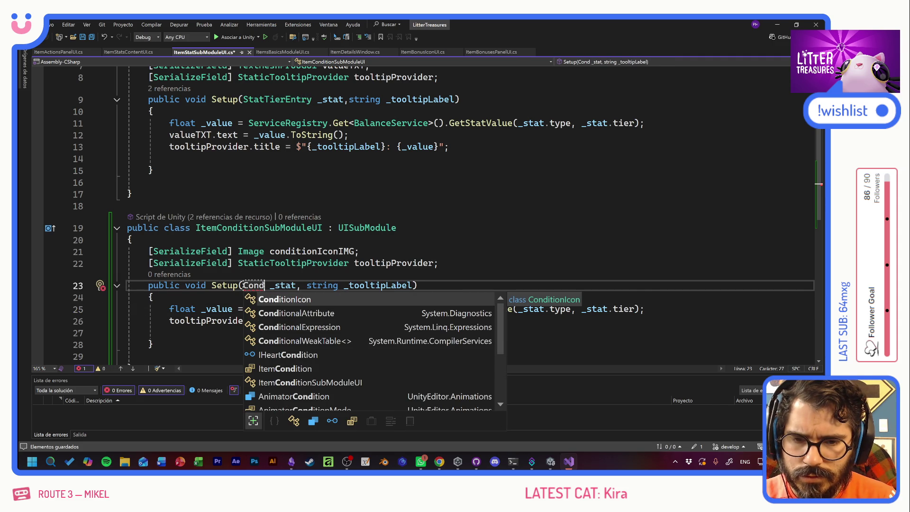
key(Down)
key(Down)
key(Down)
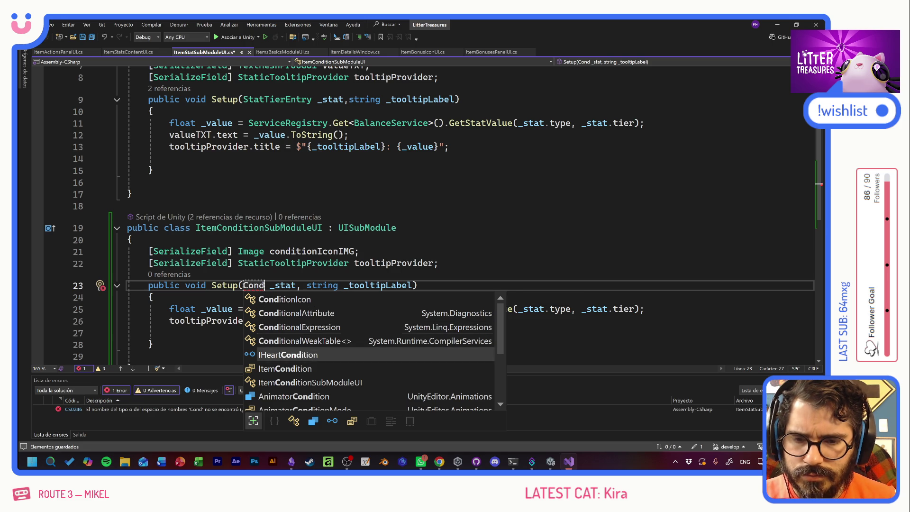
key(Down)
key(Tab)
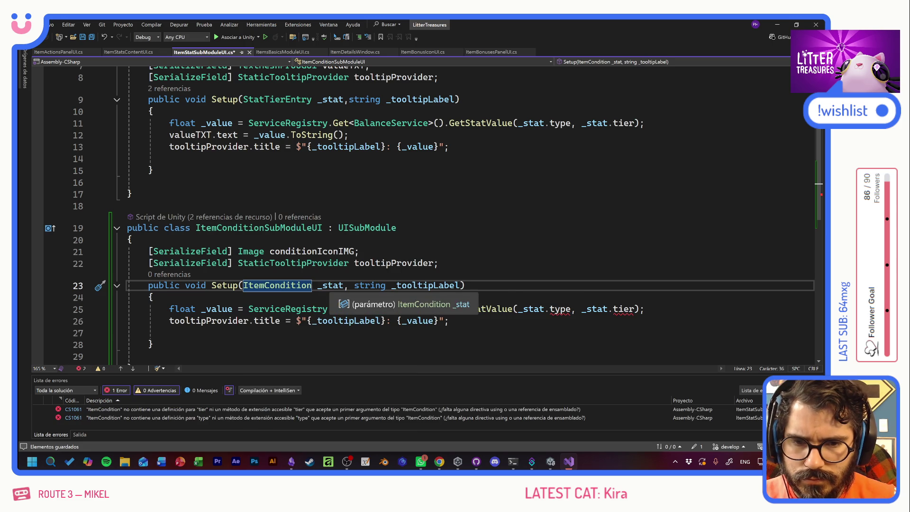
double_click(327, 286)
text(_condition)
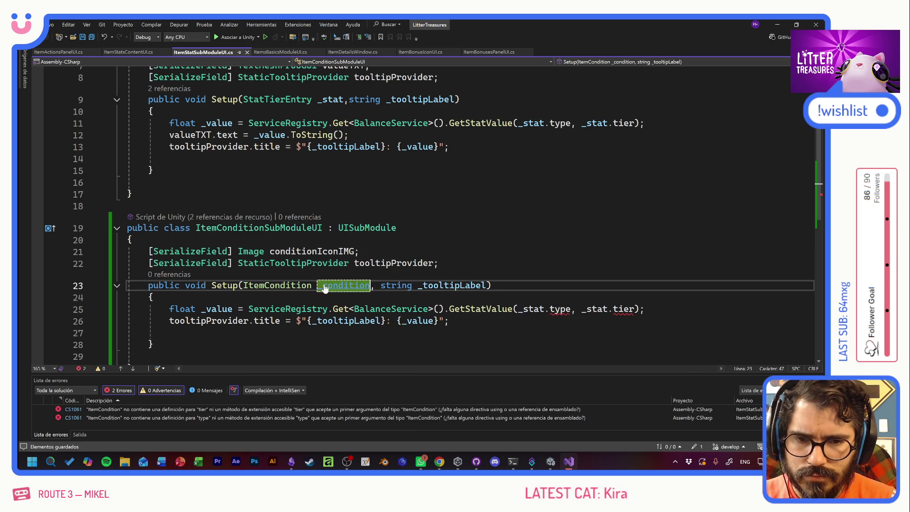
key(Down)
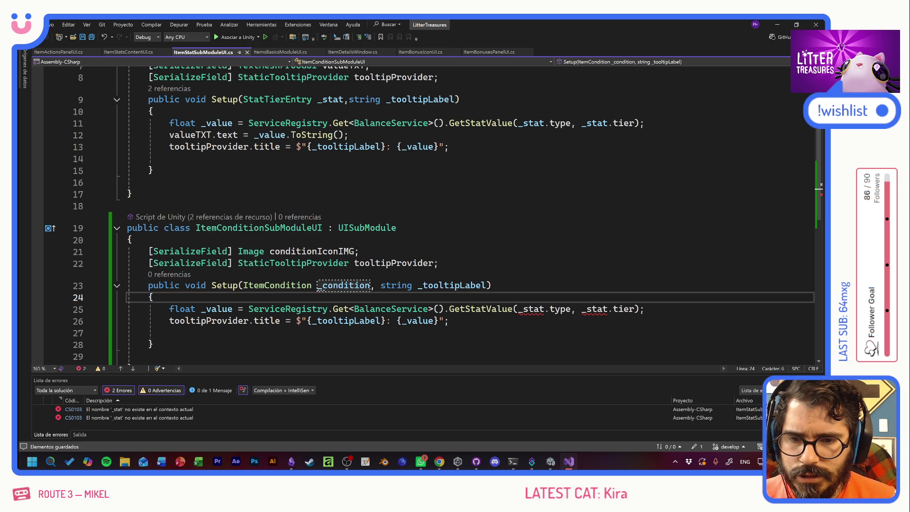
Add ConditionIcon _condIcon = ServiceRegistry.Get<IconsService>().GetConditionIcon(_condition) at the start of Setup
key(Return)
key(Return)
key(Up)
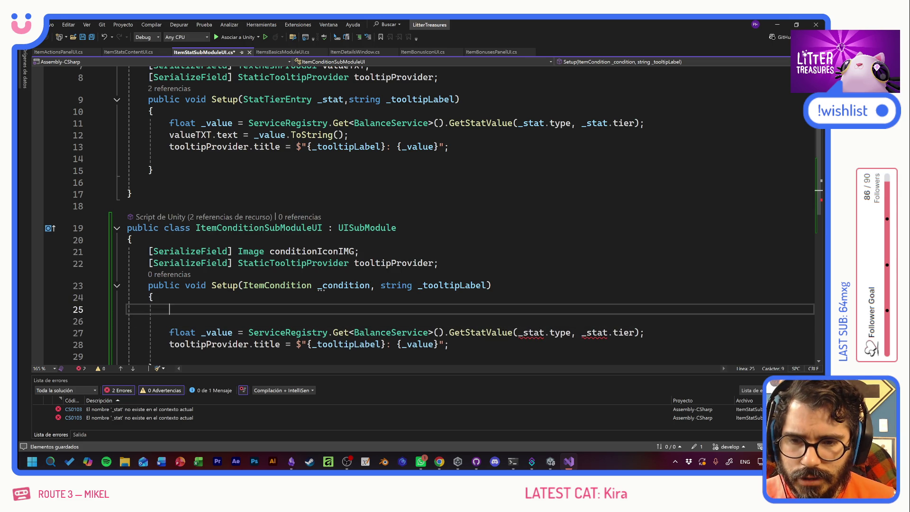
text(Cond)
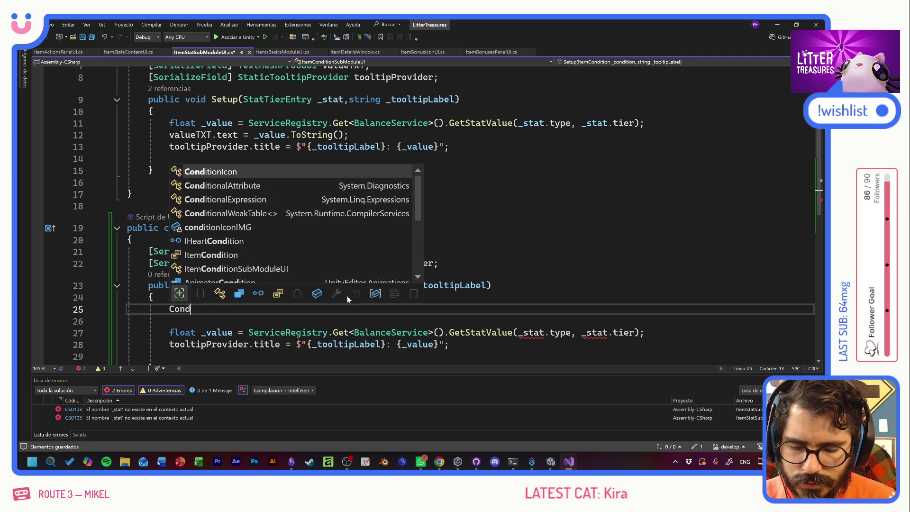
text(itionIcon _condIcon =)
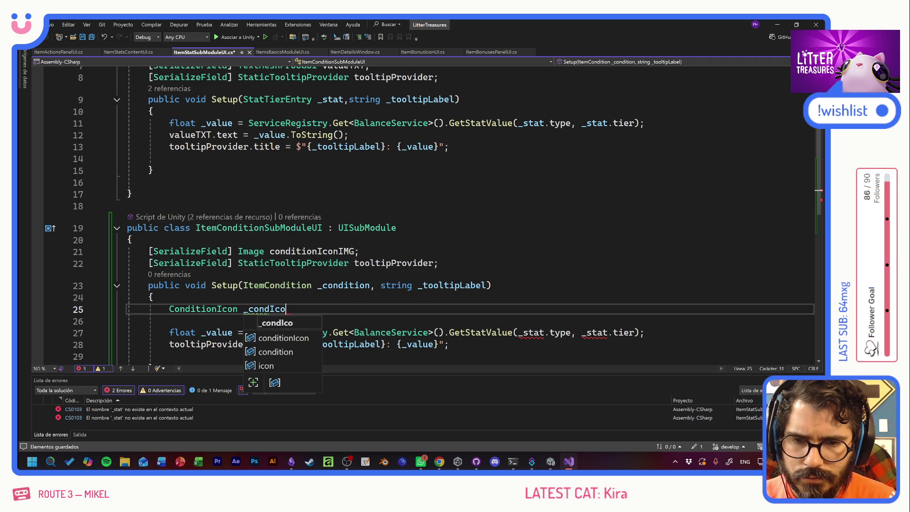
key(Tab)
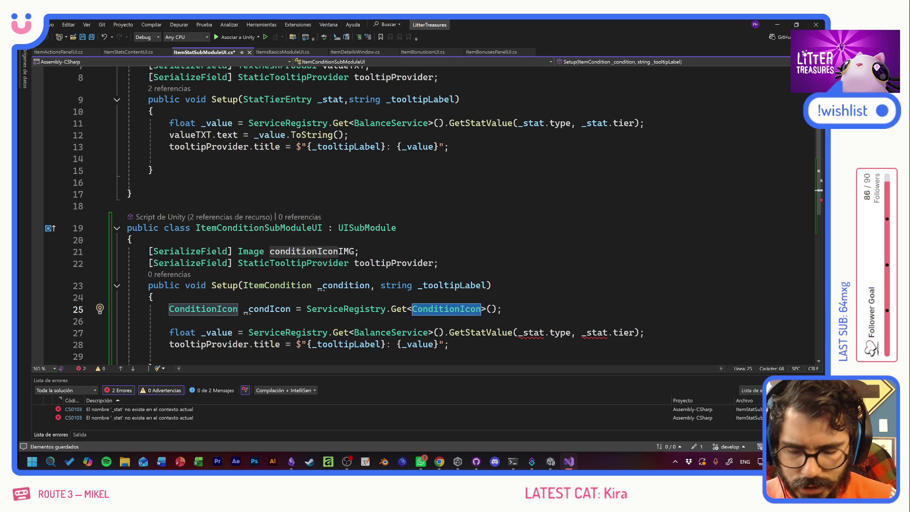
text(Icon)
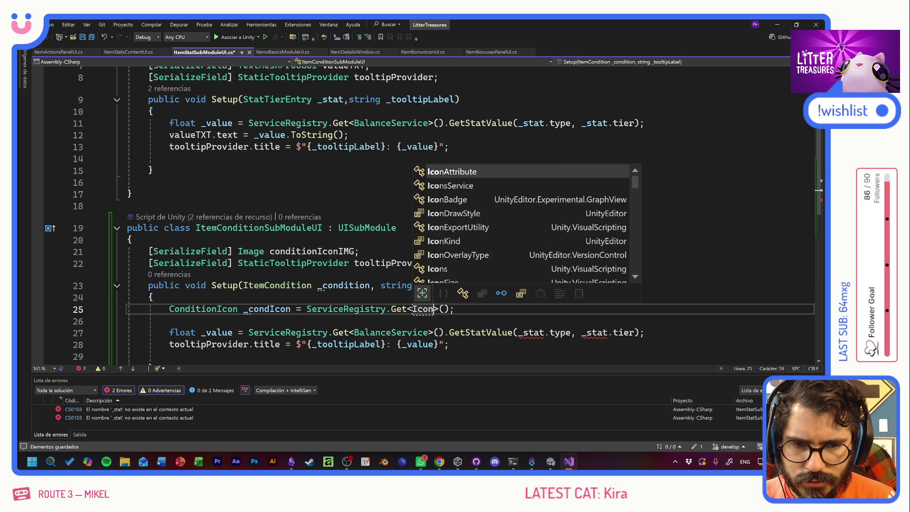
key(Tab)
key(Right)
key(Right)
key(Right)
text(.)
text(GetCond)
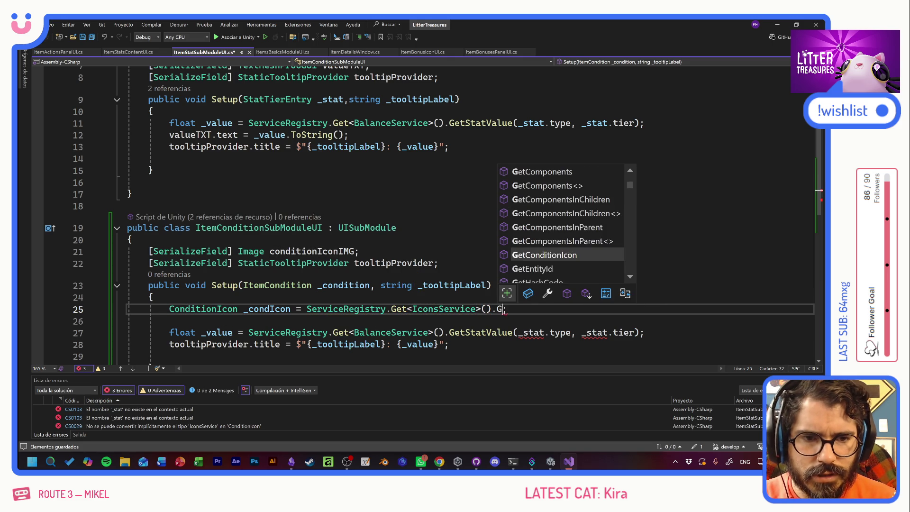
key(Tab)
text(()
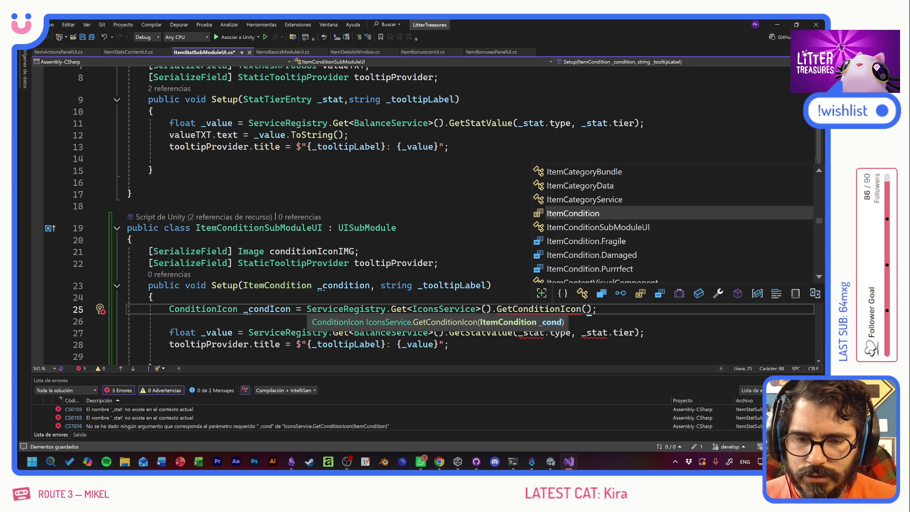
double_click(344, 284)
key(ctrl+c)
click(587, 308)
key(ctrl+v)
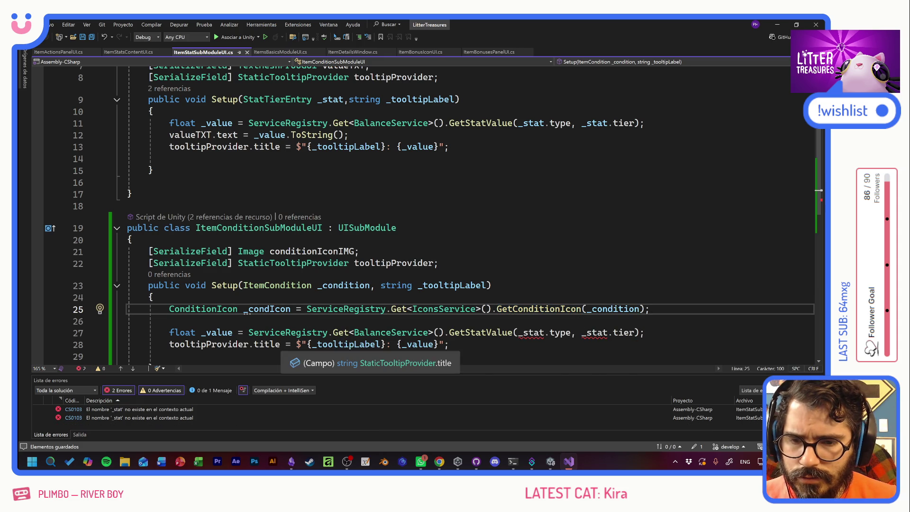
Delete the old float _value line, build the tooltip title from _condIcon's condition, and save
mouse_move(646, 332)
mouse_down()
mouse_move(128, 332)
mouse_move(113, 324)
mouse_up()
key(Delete)
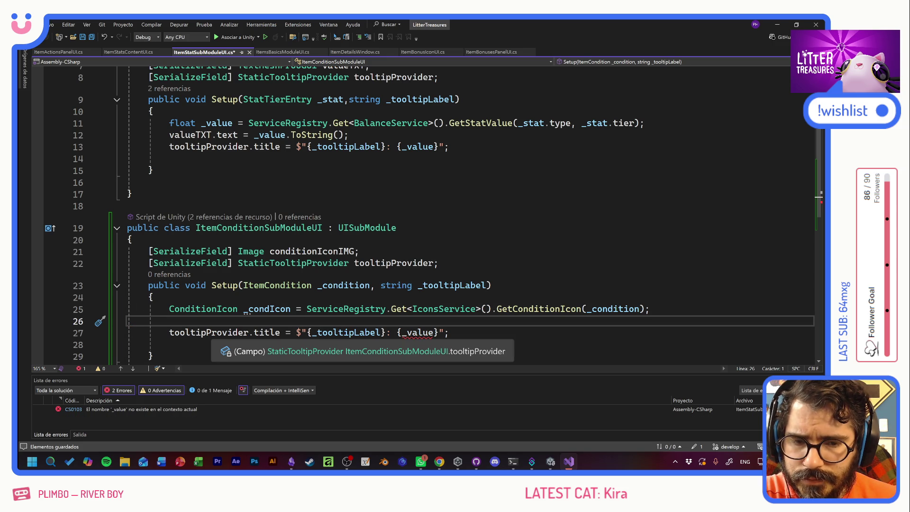
double_click(270, 308)
key(ctrl+c)
double_click(412, 333)
key(ctrl+v)
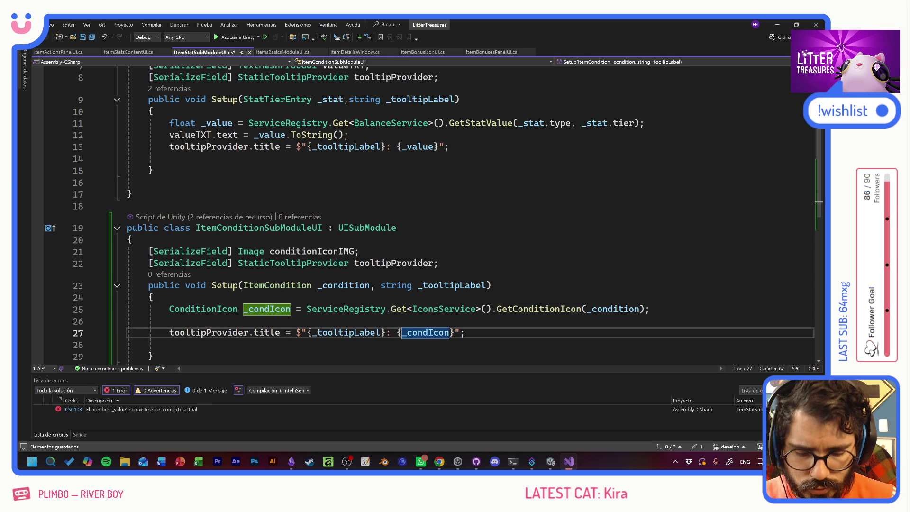
text(.)
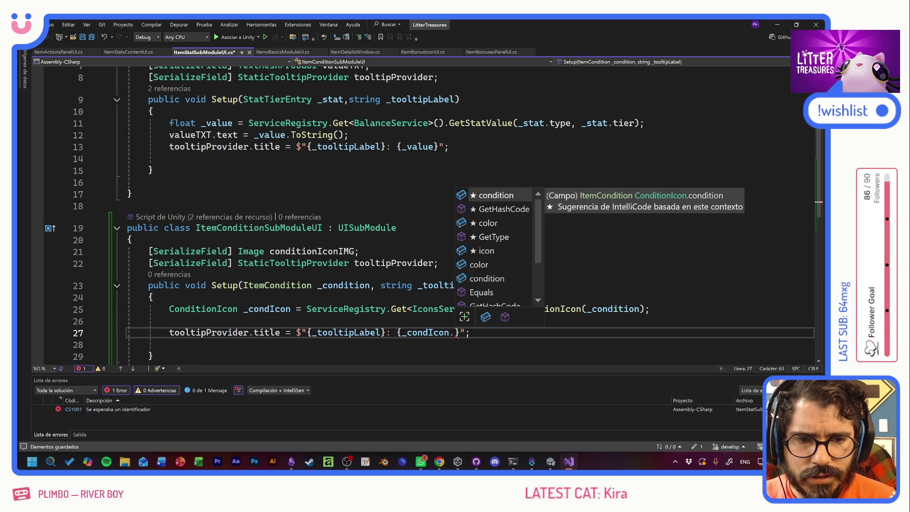
scroll(501, 259, down, 2)
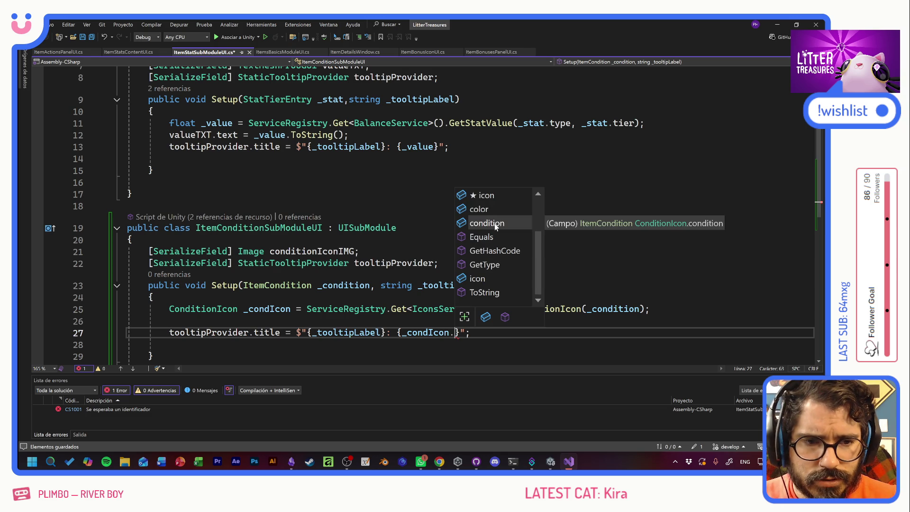
key(Tab)
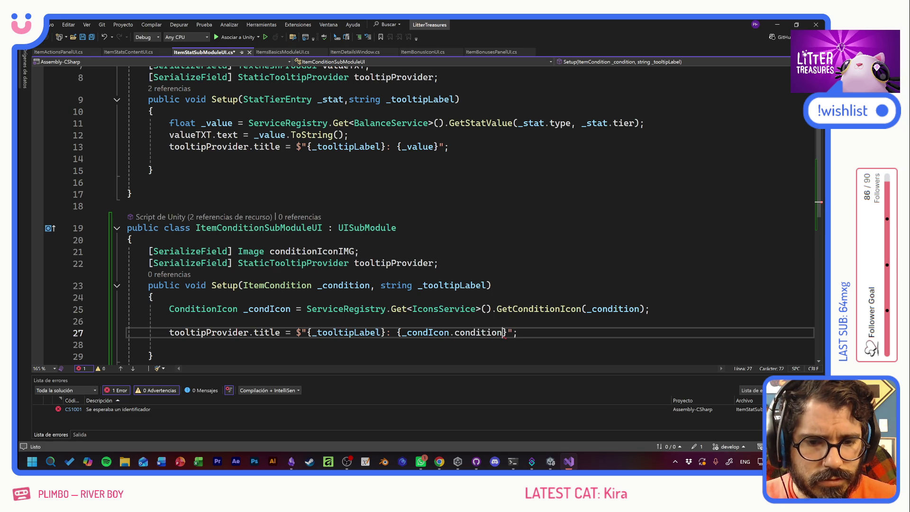
key(End)
key(ctrl+s)
Add conditionIconIMG.sprite = _condIcon.icon; after the tooltip assignment
key(Return)
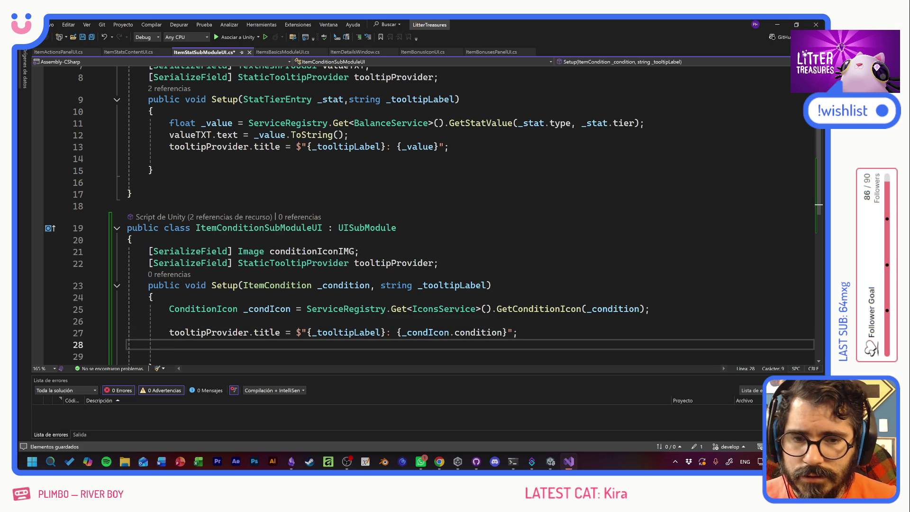
text(conditionIconIMG)
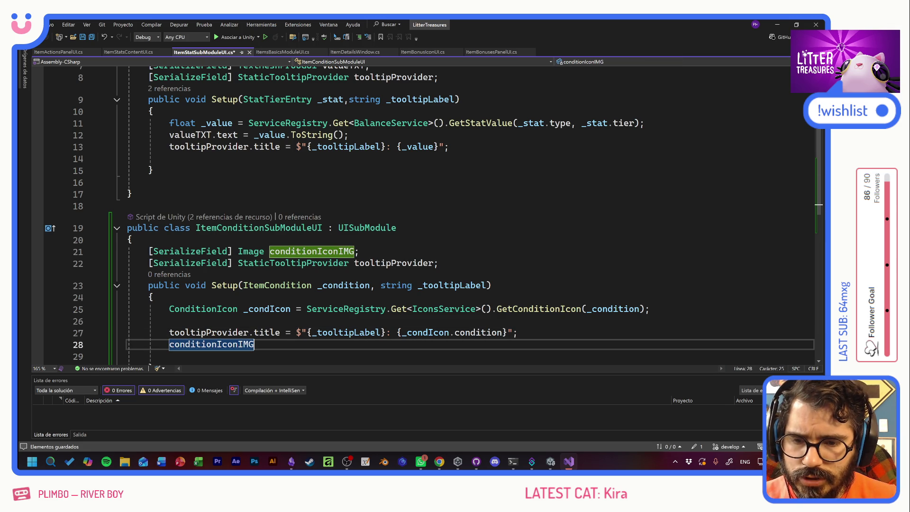
text(.sprite)
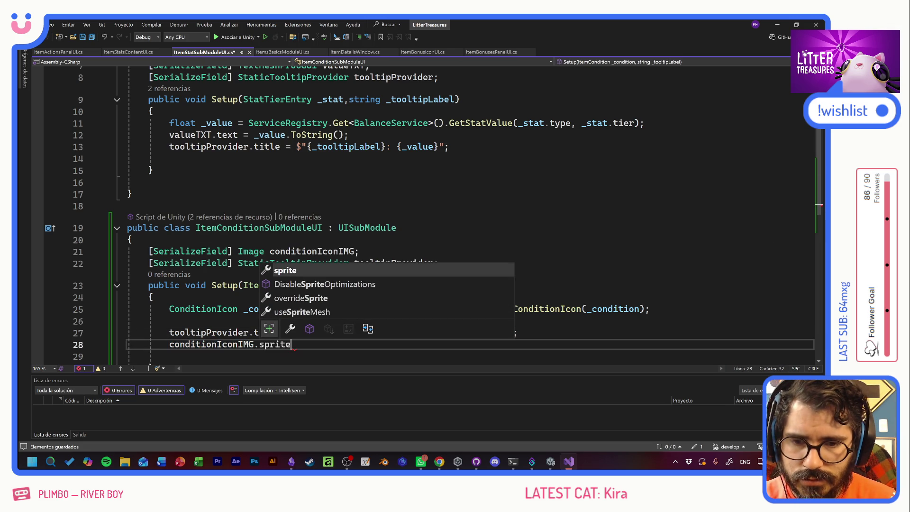
text( =)
double_click(413, 336)
key(ctrl+c)
key(Down)
key(ctrl+v)
text(.i)
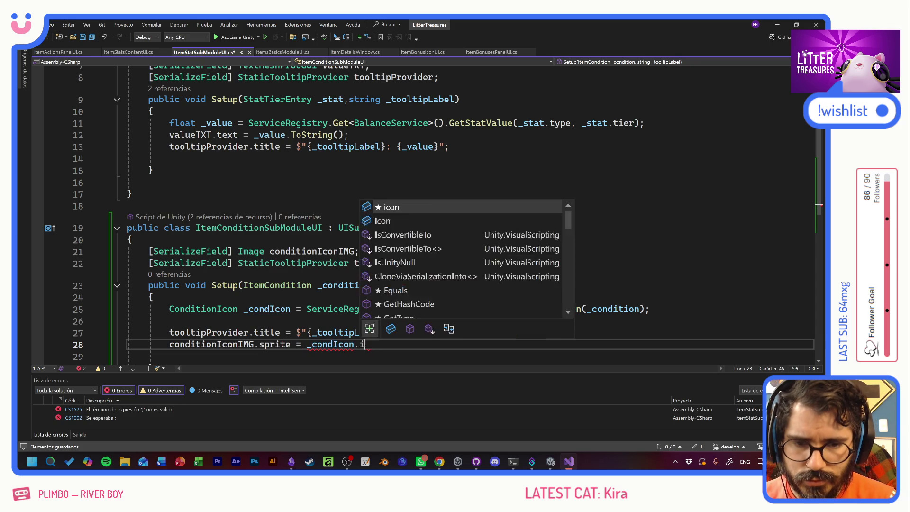
text(con;)
key(Return)
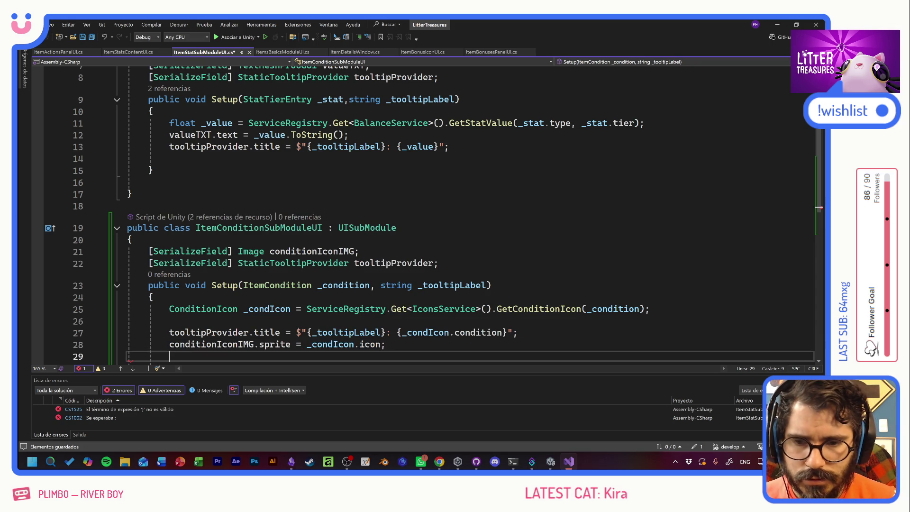
Add conditionIconIMG.color = _condIcon.color;, save, and select the whole ItemConditionSubModuleUI class
scroll(427, 213, down, 2)
key(Up)
key(Home)
key(shift+End)
key(ctrl+c)
key(Down)
key(ctrl+v)
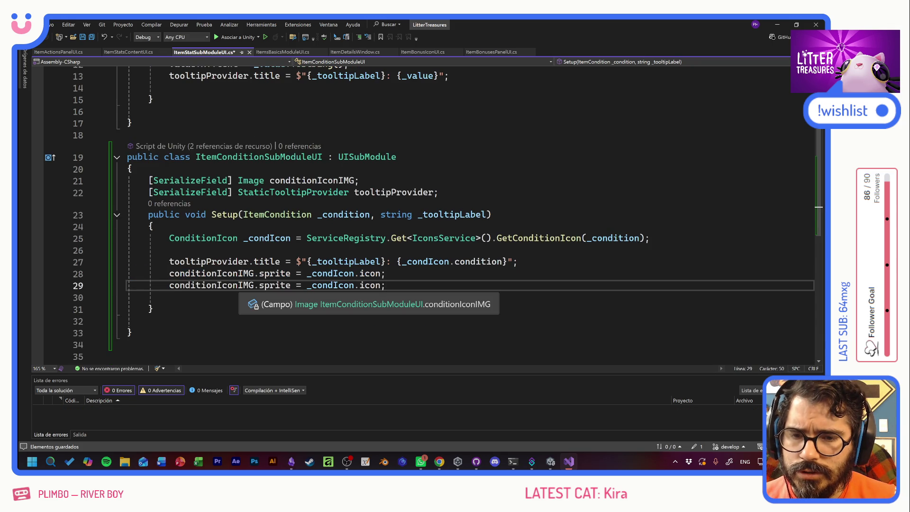
double_click(274, 285)
key(BackSpace)
text(color)
double_click(365, 285)
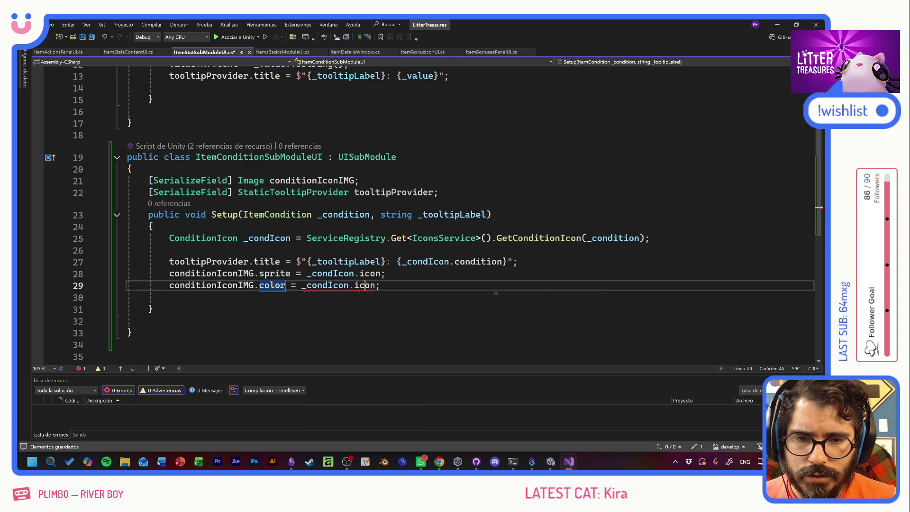
text(color)
key(Escape)
key(ctrl+s)
click(148, 321)
mouse_move(138, 333)
mouse_down()
mouse_move(142, 262)
mouse_move(127, 157)
mouse_up()
Move the selected class into ItemConditionSubModuleUI.cs via Quick Actions and Refactorings
right_click(169, 157)
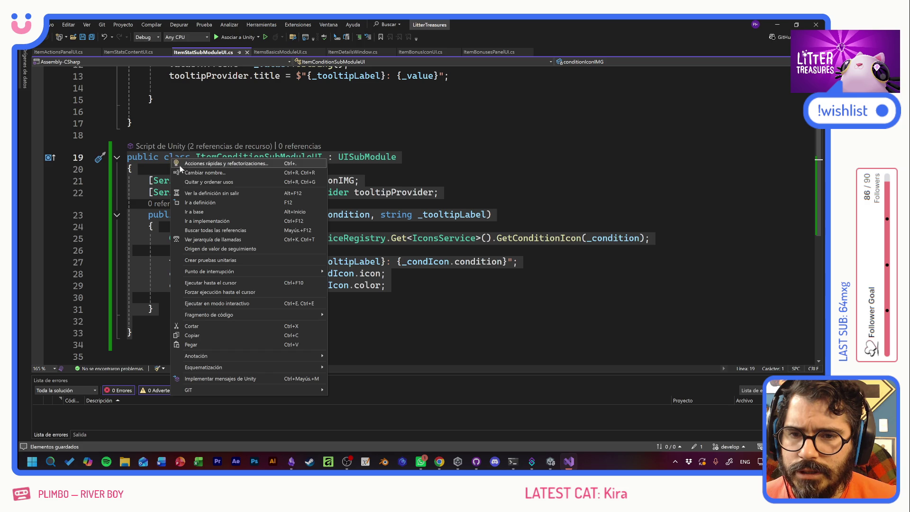
click(199, 163)
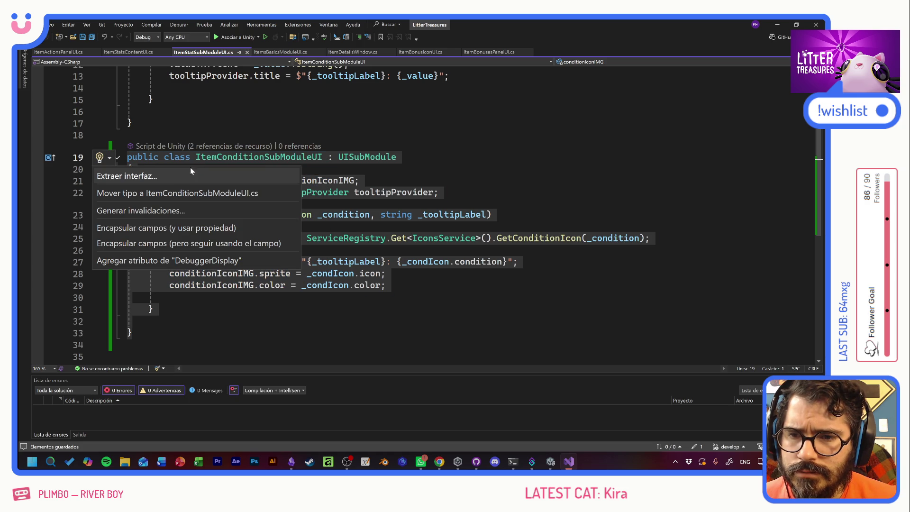
mouse_move(168, 193)
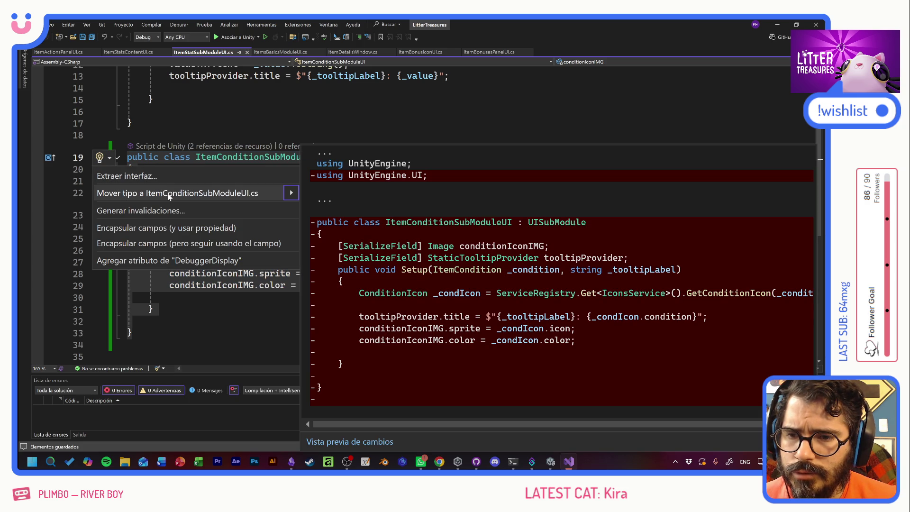
click(169, 194)
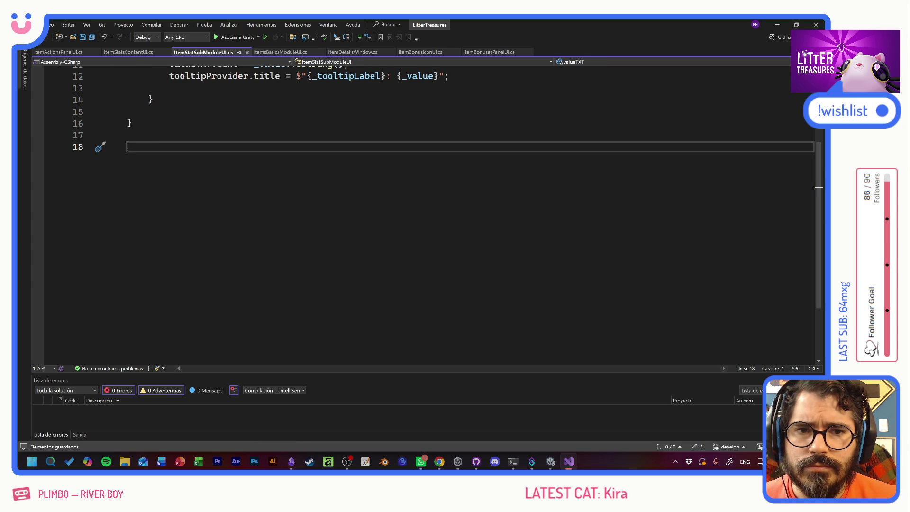
Remove the leftover blank lines in ItemStatSubModuleUI.cs, then switch to ItemsBasicsModuleUI.cs
scroll(426, 213, up, 4)
click(127, 282)
key(BackSpace)
key(Delete)
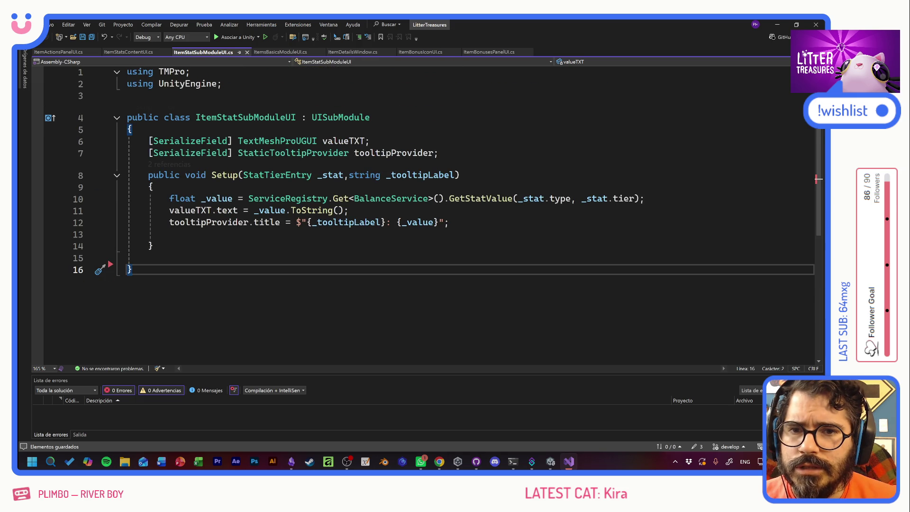
click(270, 52)
key(Up)
key(Up)
key(Up)
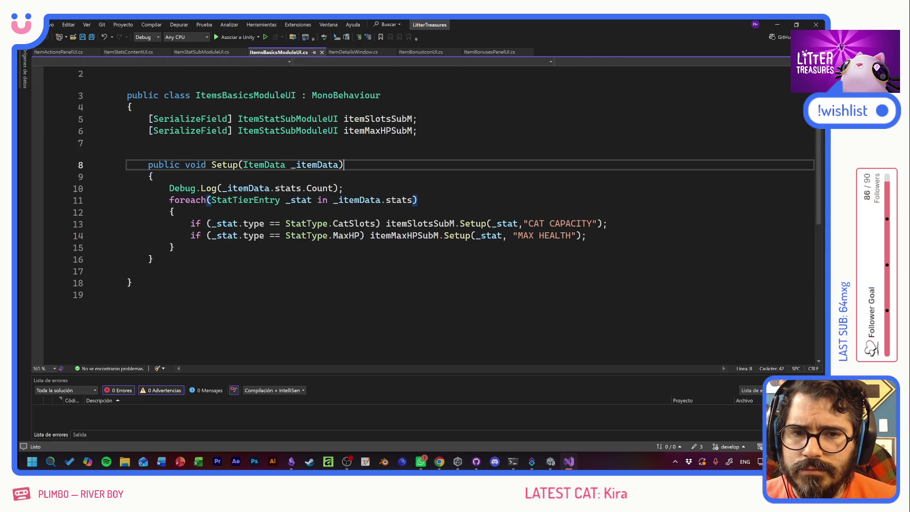
Duplicate the itemMaxHPSubM field line, change its type to ItemConditionSubModuleUI, and save
key(shift+Home)
key(shift+Home)
key(ctrl+c)
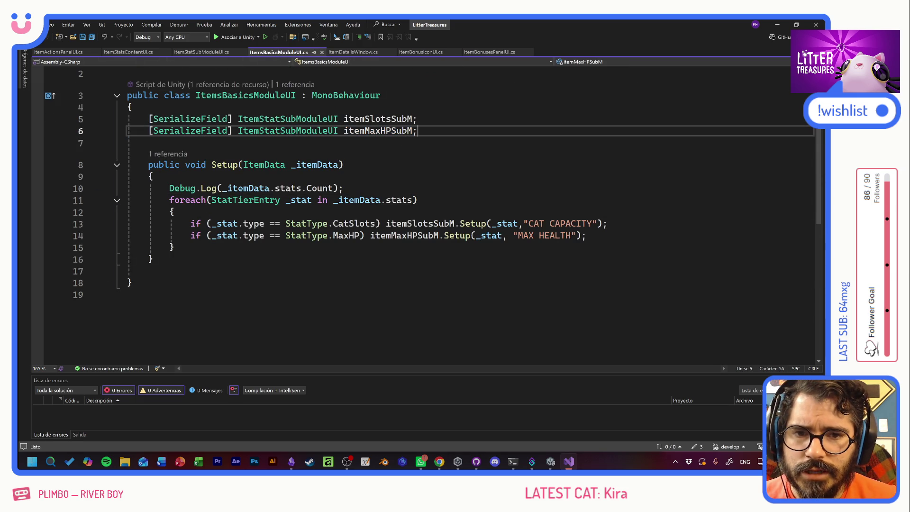
key(End)
key(Return)
key(ctrl+v)
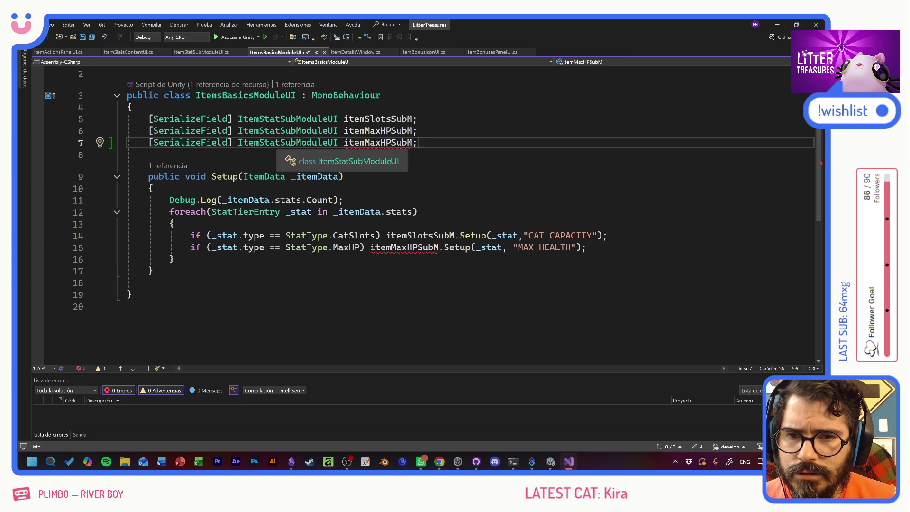
click(260, 143)
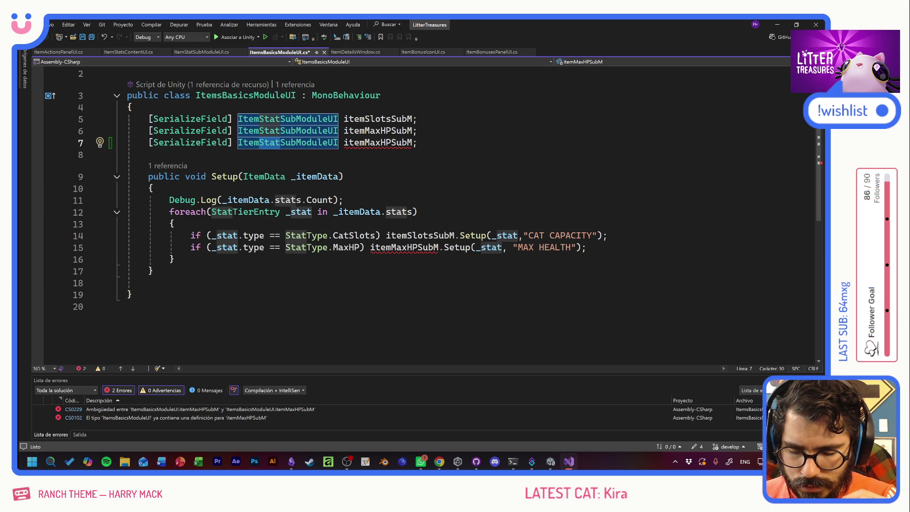
text(Condition)
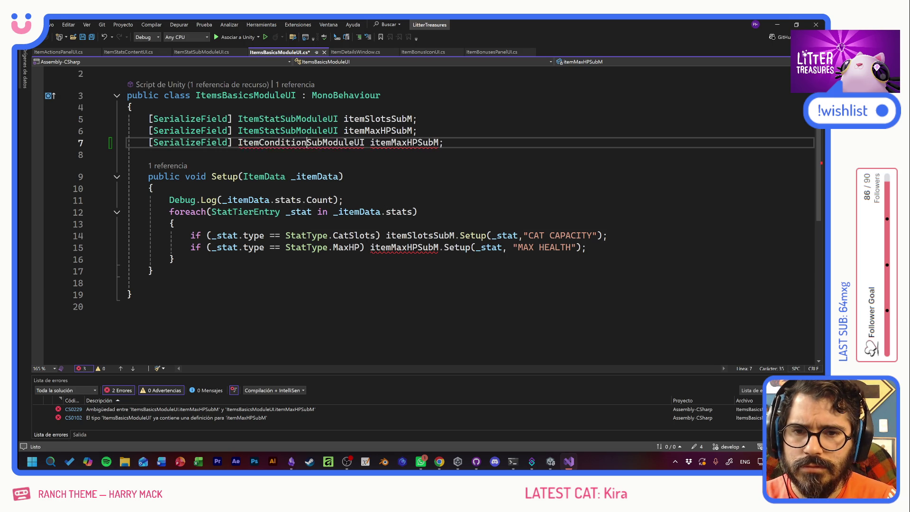
key(ctrl+s)
Rename the new field to itemConditionSubM and save
click(343, 176)
click(391, 142)
key(ctrl+r)
key(ctrl+r)
key(Delete)
key(Delete)
key(Delete)
text(Condition)
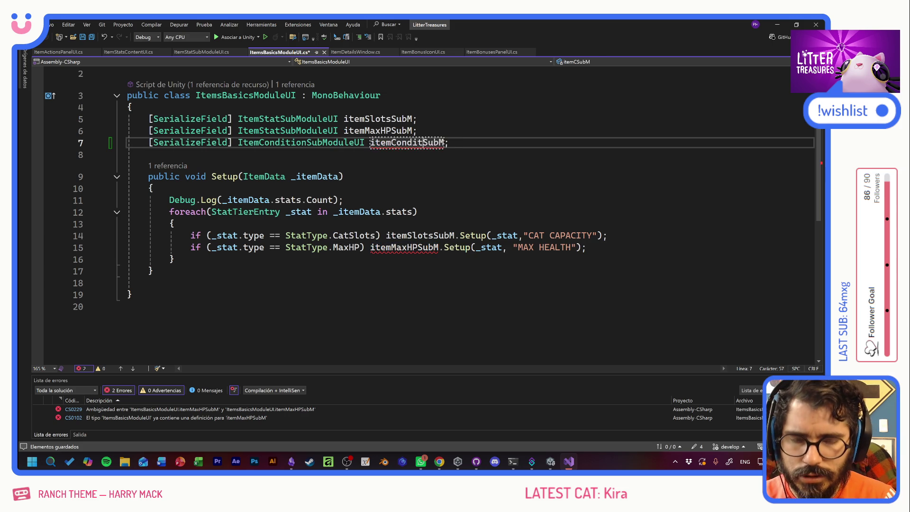
key(Return)
key(ctrl+s)
Start an itemConditionSubM.Setup( call after the foreach loop in Setup
click(343, 199)
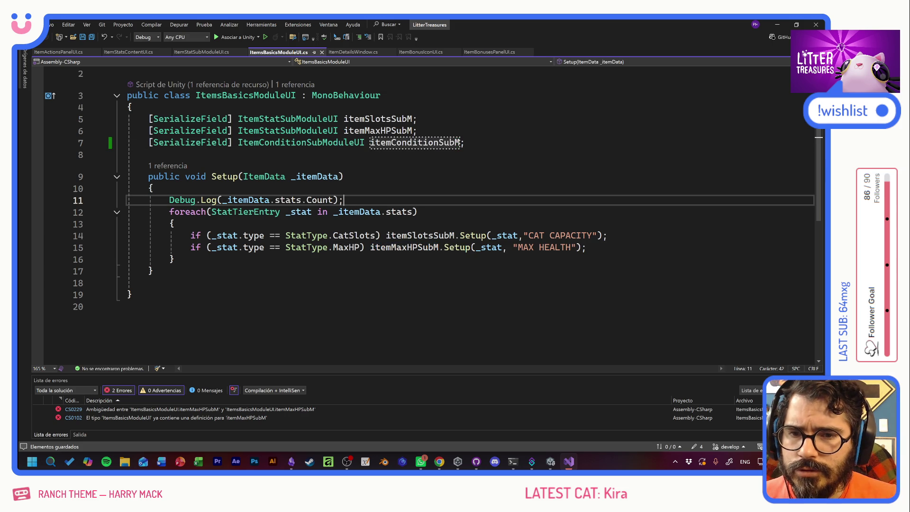
key(Up)
key(shift+Down)
key(shift+Down)
key(shift+Down)
key(Down)
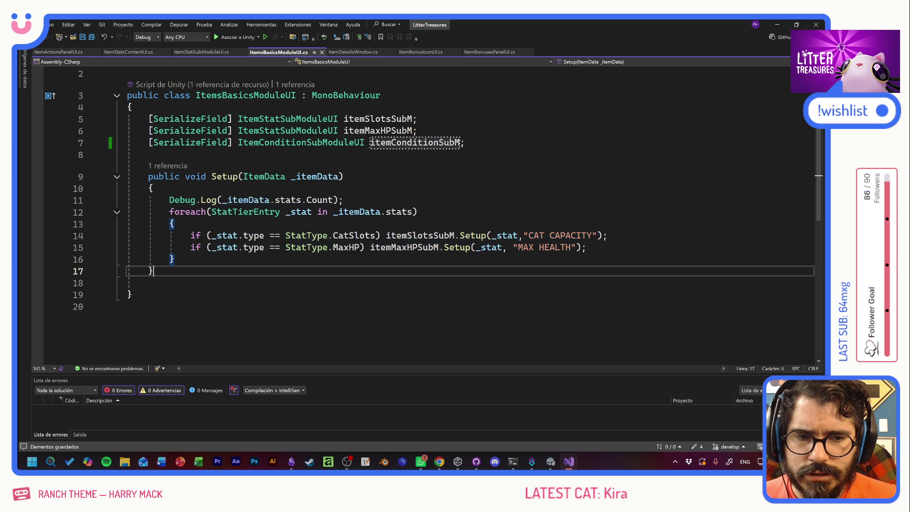
click(174, 259)
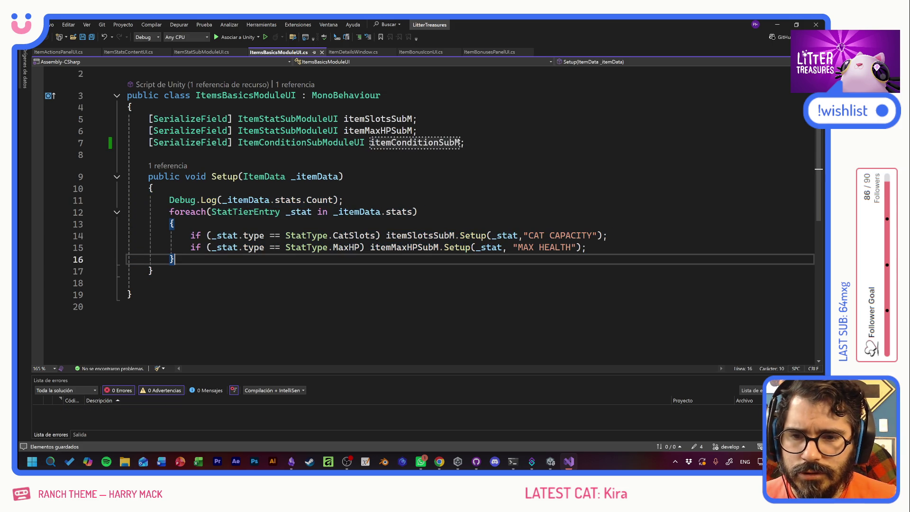
key(Return)
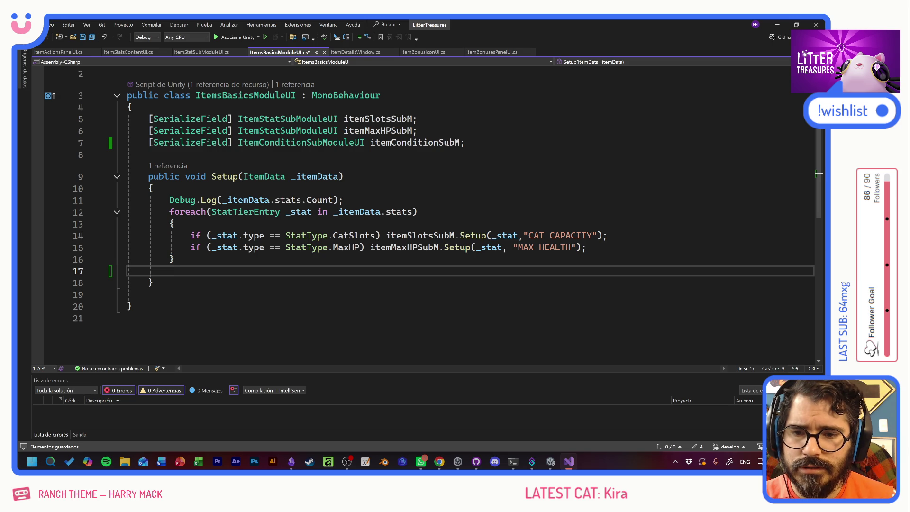
key(Return)
text(itemConditionSubM.)
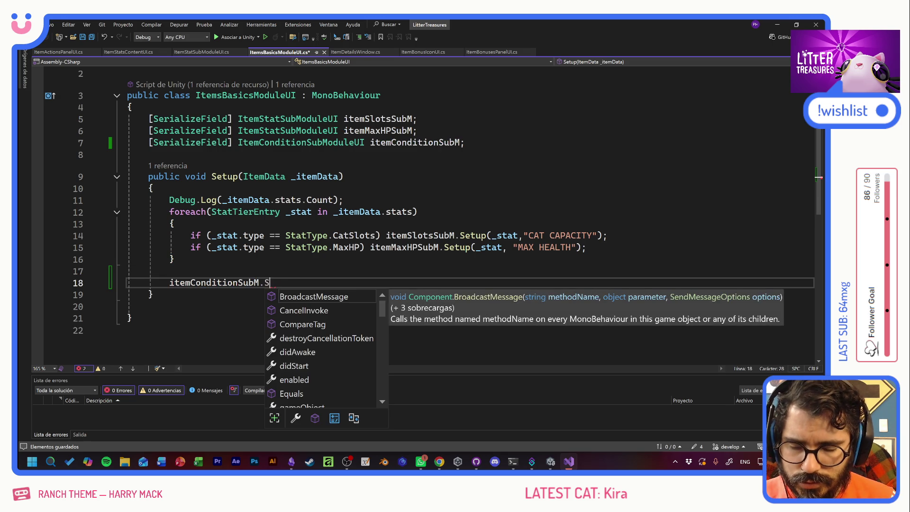
text(Set)
key(Tab)
text(()
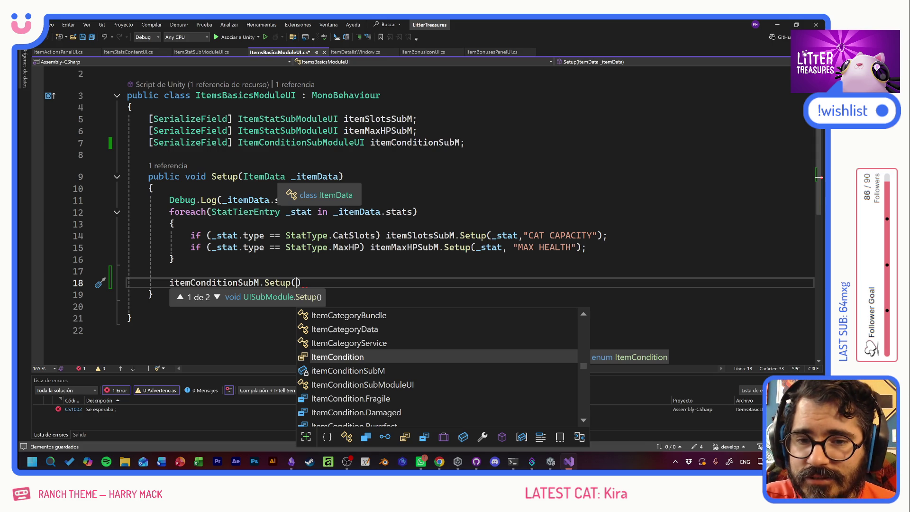
Make Setup take Item _item, delete the Debug.Log line, and loop over _item.data
click(285, 176)
key(BackSpace)
key(BackSpace)
key(BackSpace)
click(170, 155)
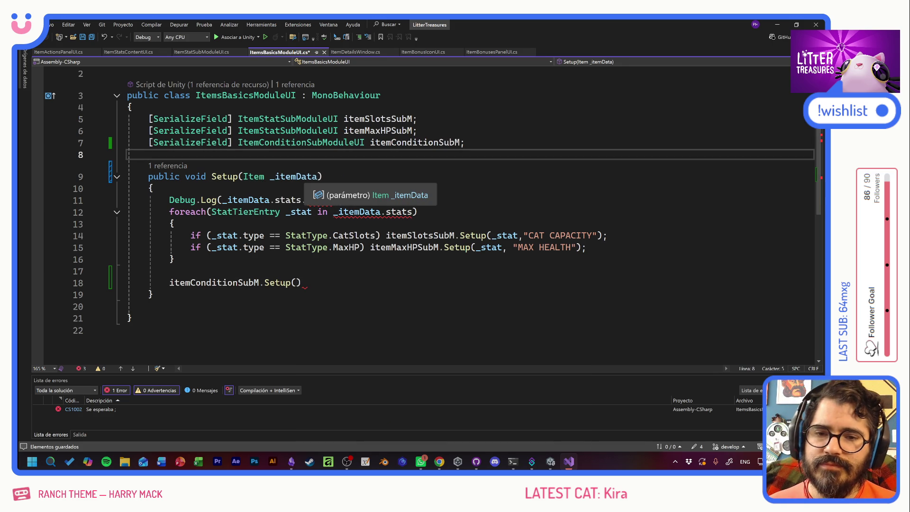
click(317, 176)
key(BackSpace)
key(BackSpace)
key(BackSpace)
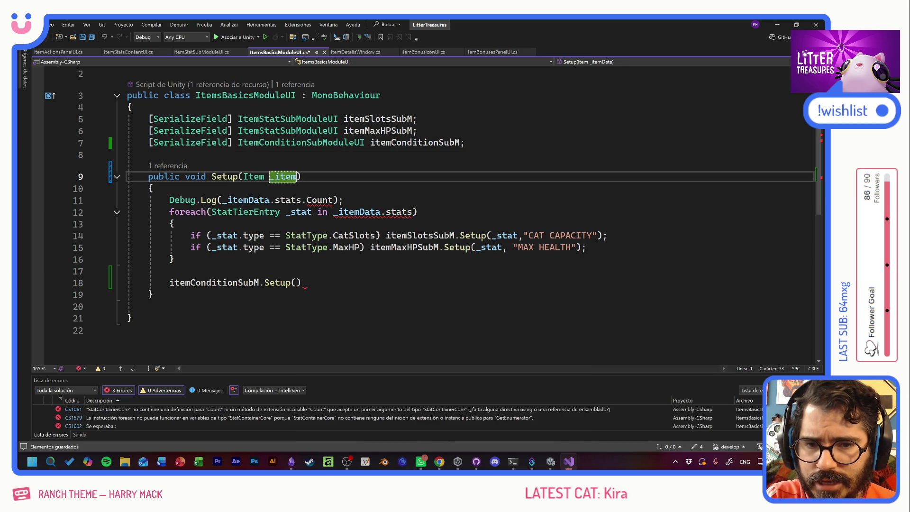
drag(343, 200, 127, 200)
key(Delete)
click(380, 212)
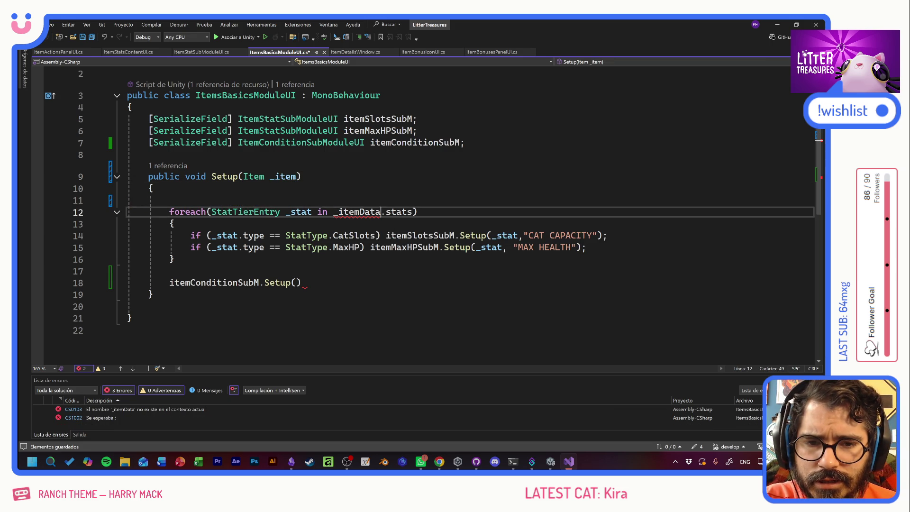
key(BackSpace)
key(BackSpace)
key(BackSpace)
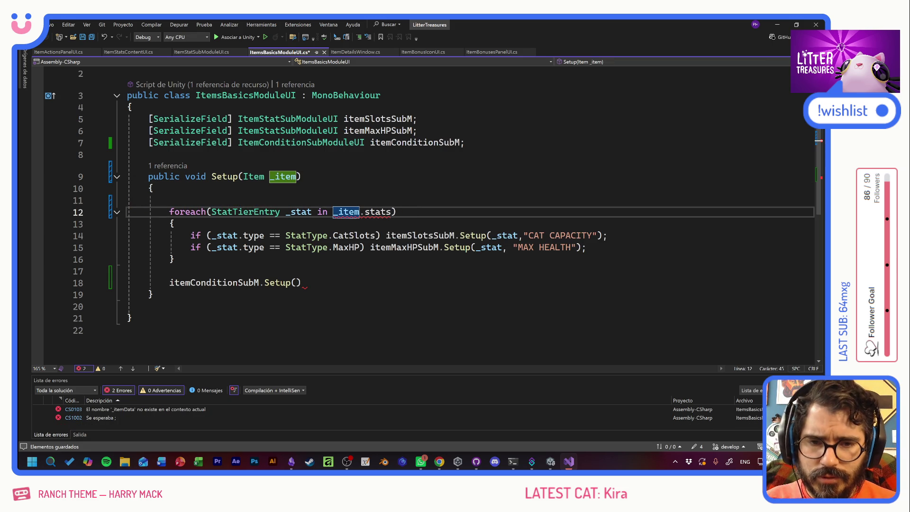
text(.data)
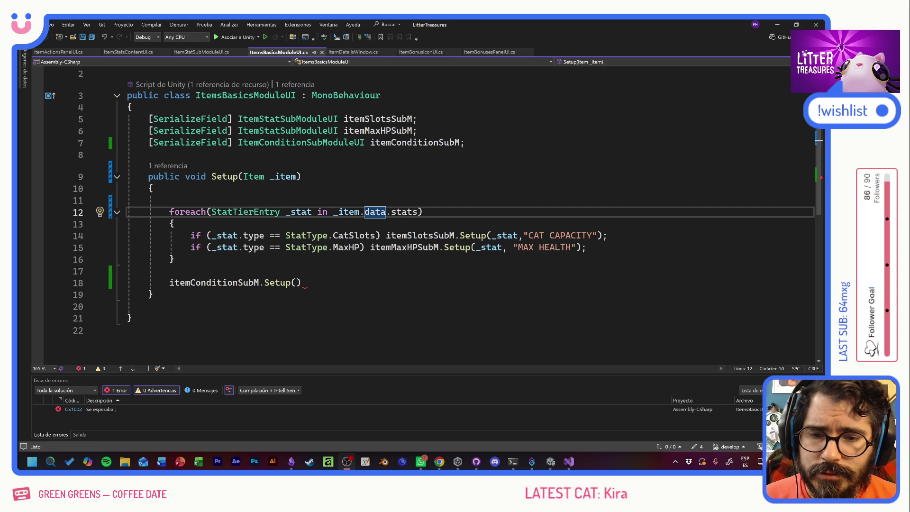
Check the Setup method's definition in UISubModule, then go to ItemStatsContentUI.cs
click(296, 283)
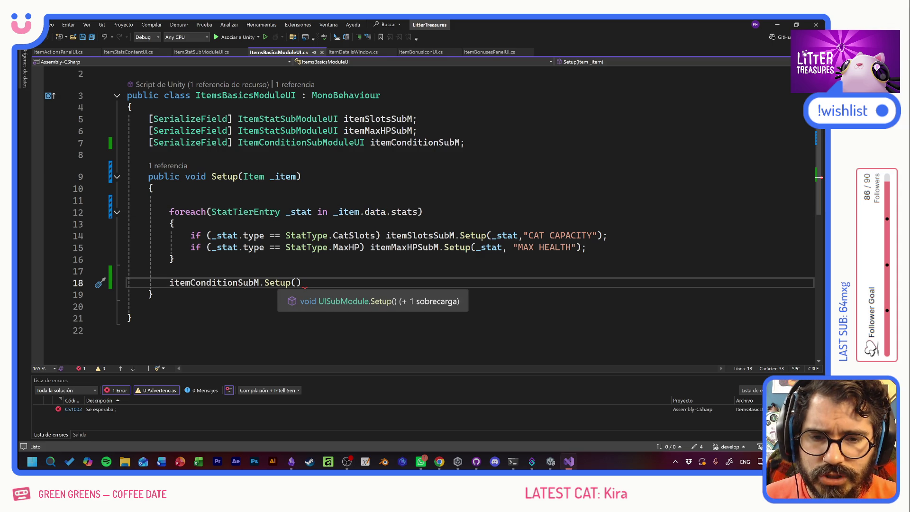
ctrl+click(278, 283)
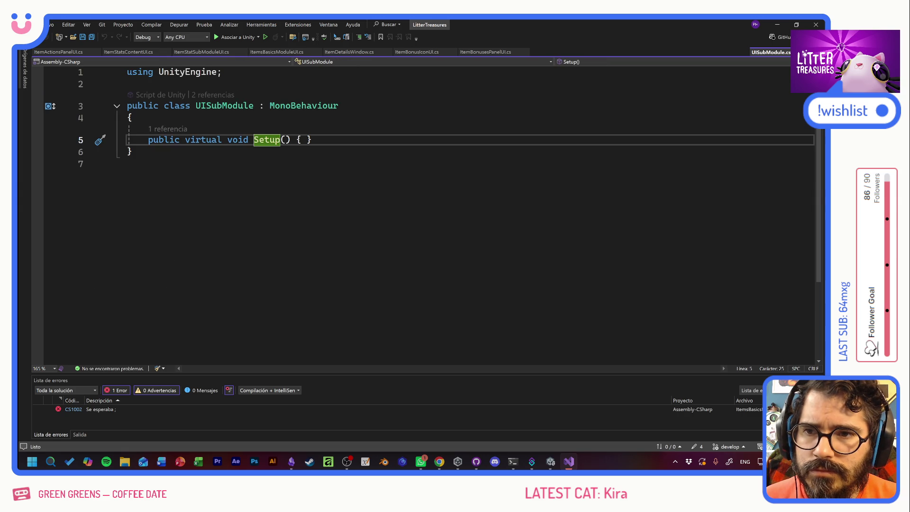
mouse_move(306, 106)
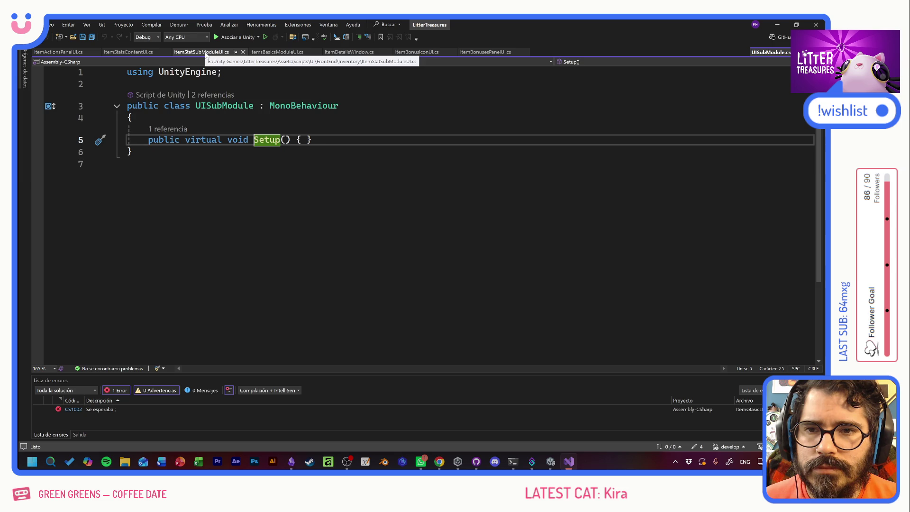
click(206, 52)
click(135, 52)
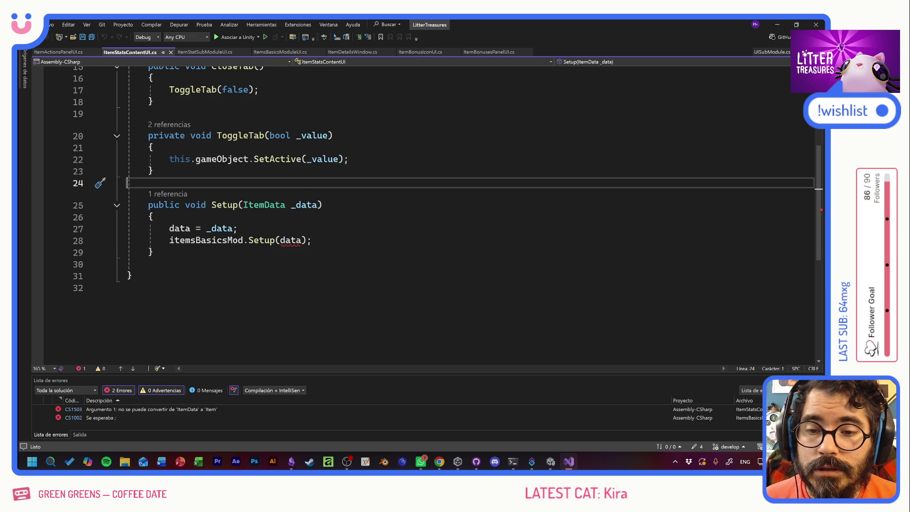
Change ItemStatsContentUI's Setup parameter type from ItemData to Item
mouse_move(307, 205)
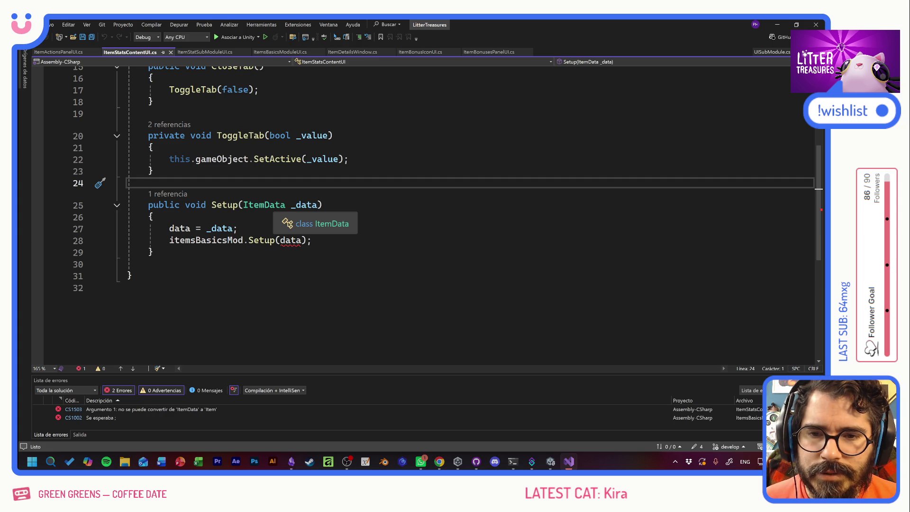
double_click(264, 205)
key(ctrl+shift+Right)
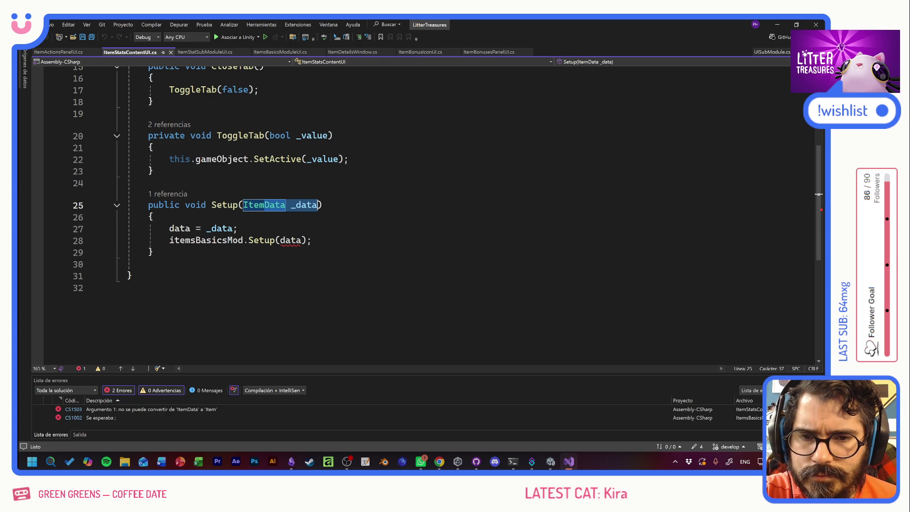
key(ctrl+shift+Left)
key(shift+Left)
text(Item)
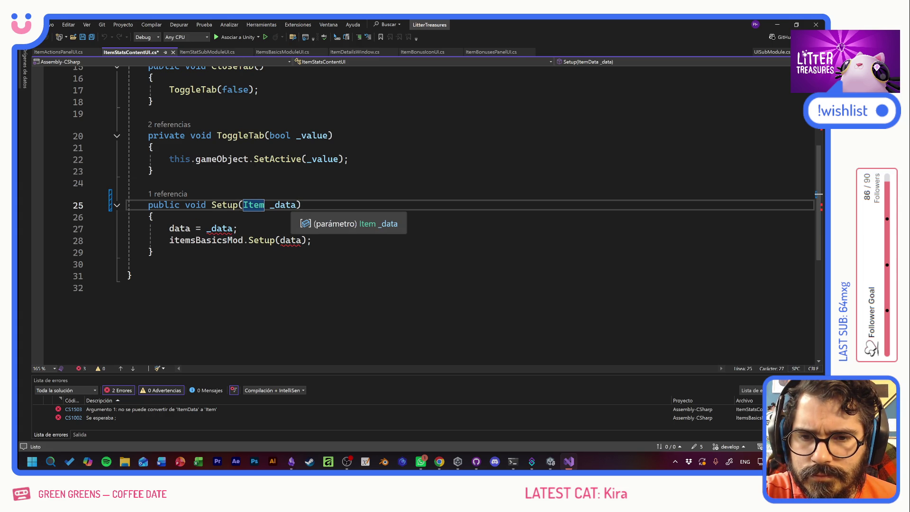
key(ctrl+Right)
key(ctrl+shift+Right)
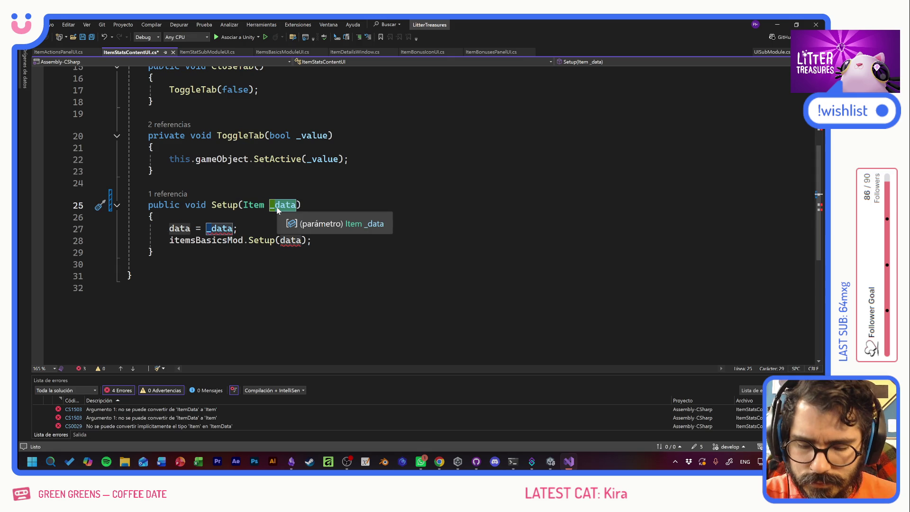